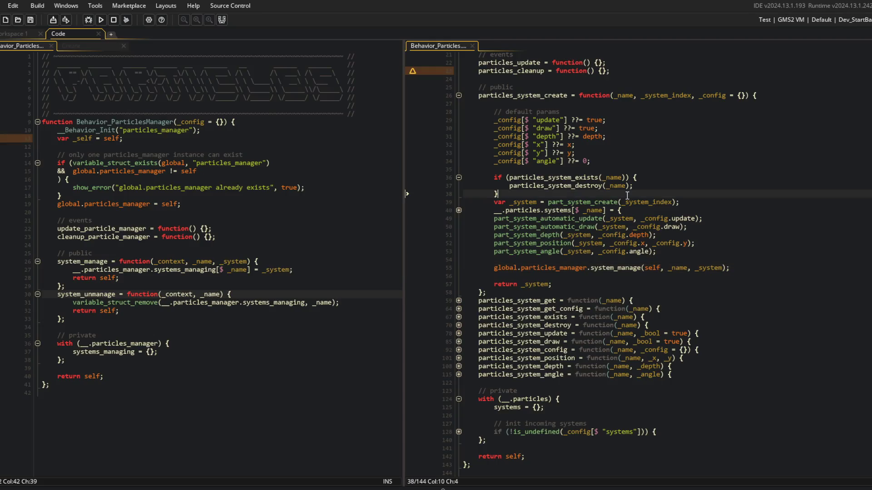
# - Review the private systems_managing struct and its _name assignment in the particles manager script
pyautogui.click(173, 252)
pyautogui.click(180, 294)
pyautogui.click(171, 354)
pyautogui.click(189, 271)
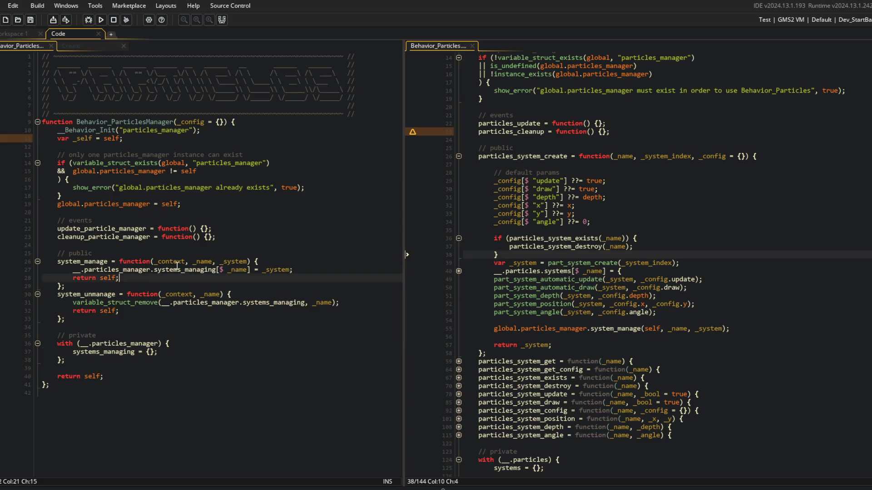
pyautogui.click(293, 271)
pyautogui.click(246, 271)
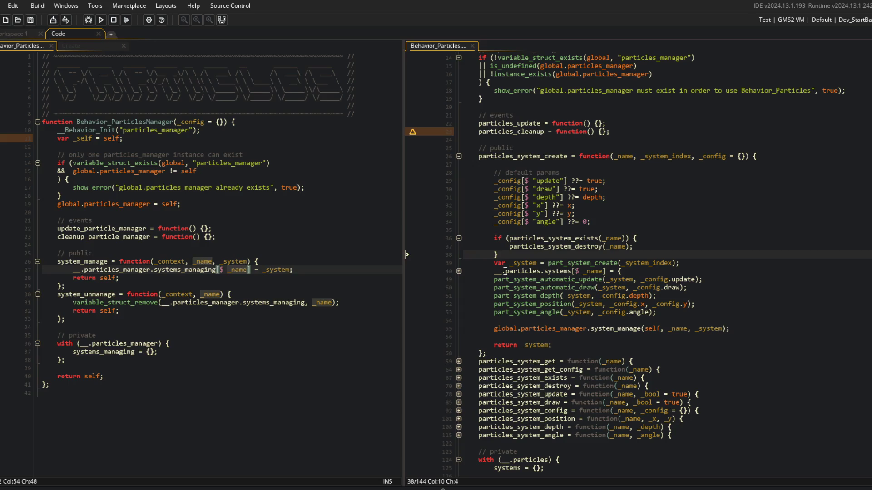
# - Add 'var _key = ptr(_context);' as the first line of system_manage
pyautogui.click(275, 259)
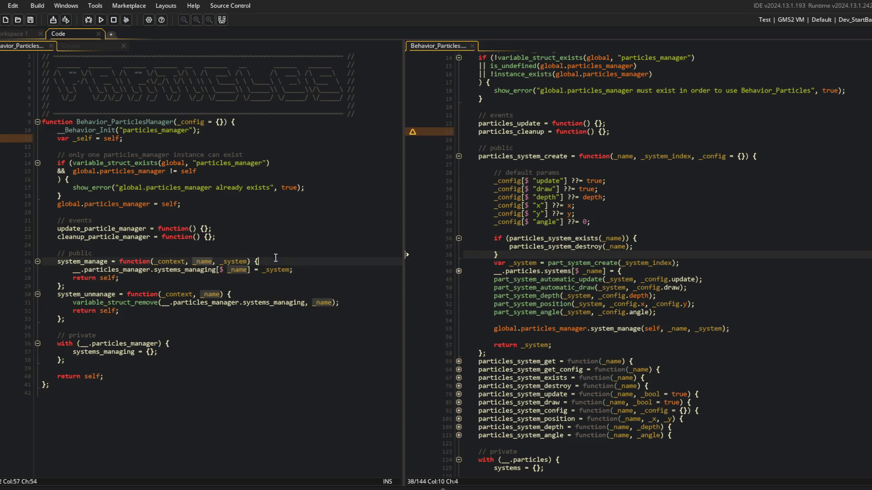
pyautogui.press('Return')
pyautogui.write('var _key')
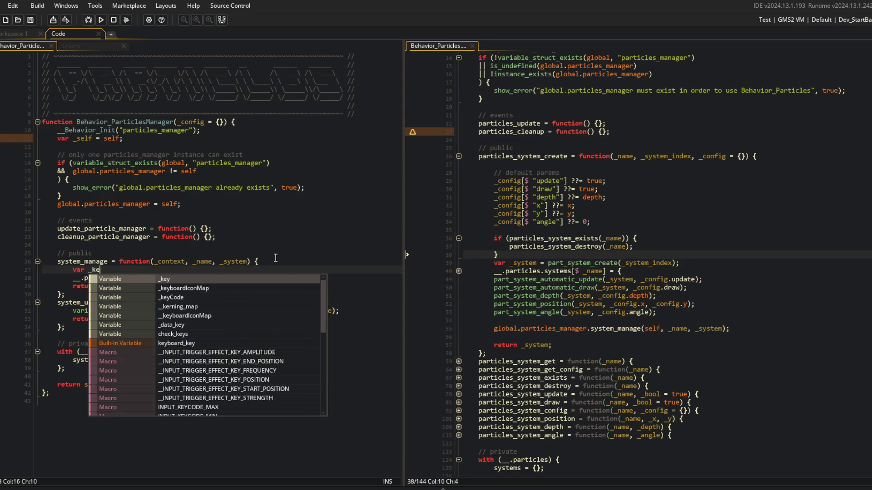
pyautogui.write(' =')
pyautogui.press('BackSpace')
pyautogui.write('tn')
pyautogui.press('BackSpace')
pyautogui.write('r(_context);')
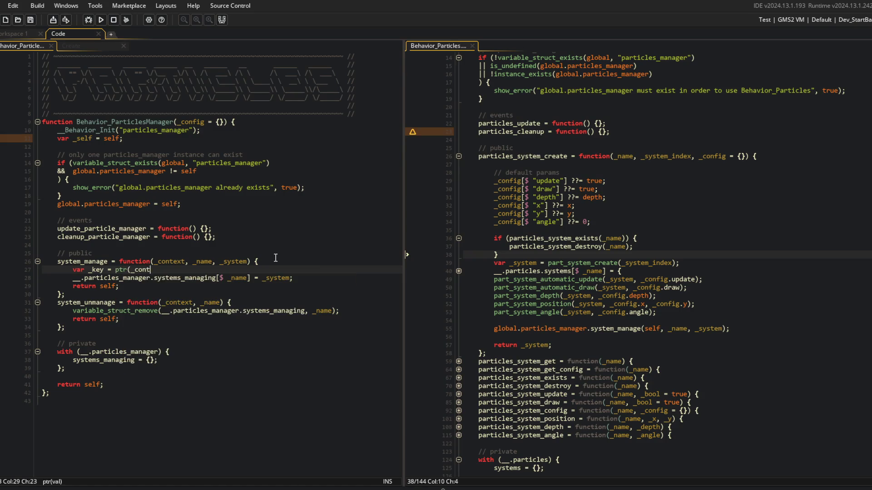
# - Open the manual page for the ptr function, then go back to the code
pyautogui.hotkey('ctrl', 'Left')
pyautogui.hotkey('ctrl', 'Left')
pyautogui.hotkey('ctrl', 'Left')
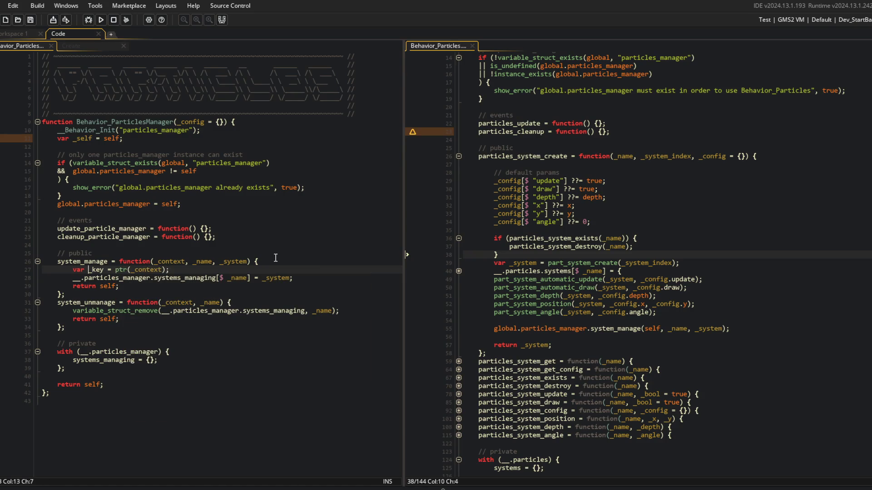
pyautogui.press('F1')
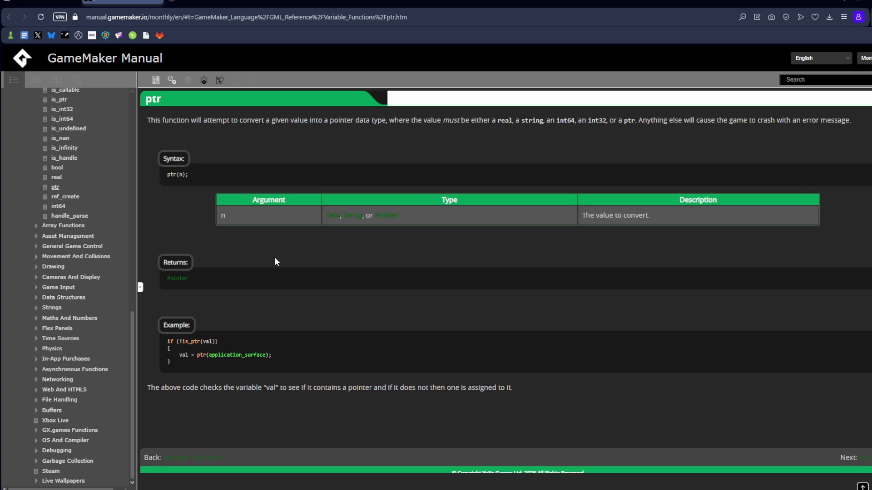
pyautogui.hotkey('alt', 'Tab')
# - Wrap the ptr call in string() so _key = string(ptr(_context))
pyautogui.write('string(')
pyautogui.press('End')
pyautogui.press('Left')
pyautogui.write(')')
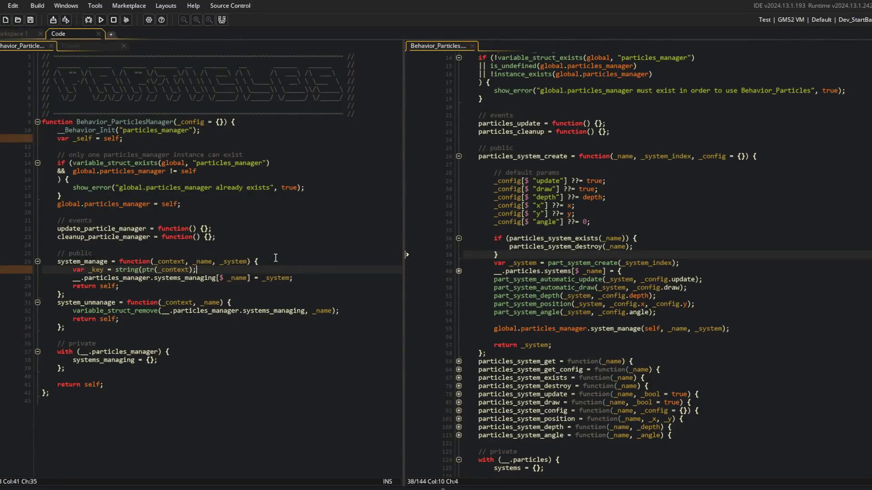
pyautogui.press('End')
# - Index systems_managing by _key instead of _name and start a nested struct value
pyautogui.press('Down')
pyautogui.press('Right')
pyautogui.press('Right')
pyautogui.press('Right')
pyautogui.press('BackSpace')
pyautogui.press('BackSpace')
pyautogui.press('BackSpace')
pyautogui.write('_key')
pyautogui.press('Right')
pyautogui.press('Right')
pyautogui.press('Right')
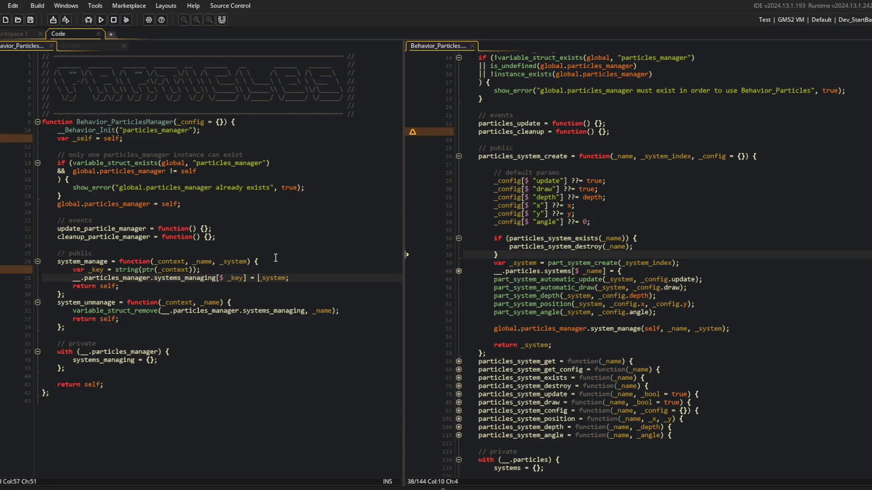
pyautogui.write('{')
pyautogui.press('Return')
pyautogui.press('Down')
pyautogui.press('End')
pyautogui.press('BackSpace')
pyautogui.press('BackSpace')
pyautogui.press('BackSpace')
# - Remove the _name parameter from the system_manage header
pyautogui.press('Up')
pyautogui.press('Up')
pyautogui.press('Up')
pyautogui.press('End')
pyautogui.hotkey('ctrl', 'Left')
pyautogui.hotkey('ctrl', 'Left')
pyautogui.hotkey('ctrl', 'Left')
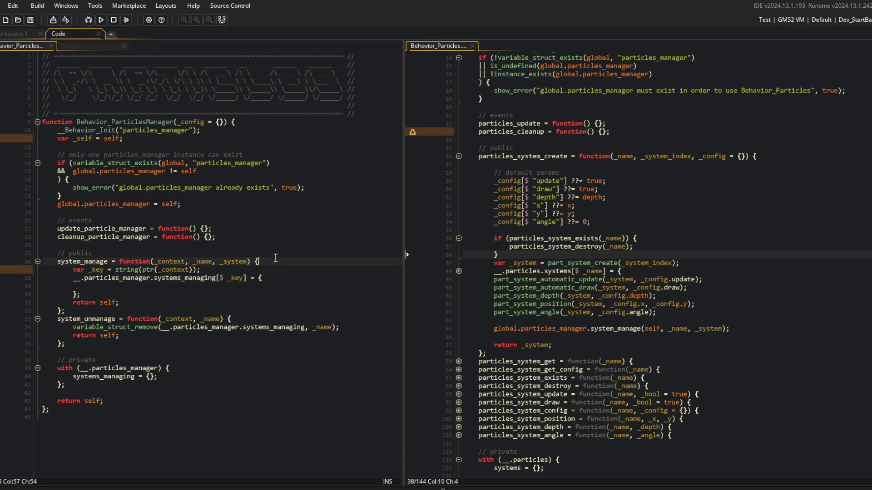
pyautogui.hotkey('ctrl', 'shift', 'Left')
pyautogui.hotkey('ctrl', 'shift', 'Left')
pyautogui.press('BackSpace')
pyautogui.press('Down')
pyautogui.press('Down')
pyautogui.press('Down')
pyautogui.press('End')
# - Restore _system; as the assigned value and delete the unfinished struct lines
pyautogui.press('Up')
pyautogui.press('Up')
pyautogui.press('End')
pyautogui.press('BackSpace')
pyautogui.write('_sys')
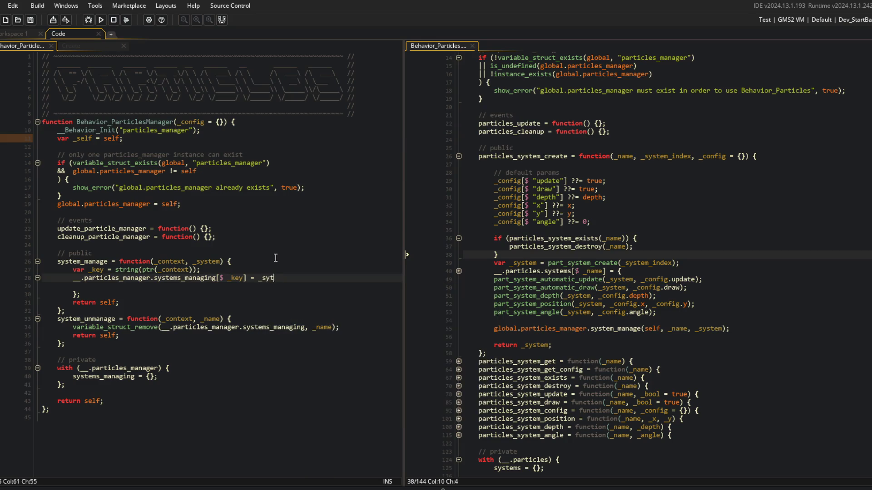
pyautogui.write('tem;')
pyautogui.press('Down')
pyautogui.hotkey('shift', 'Down')
pyautogui.press('Delete')
pyautogui.press('BackSpace')
pyautogui.hotkey('ctrl', 'BackSpace')
# - Make systems_managing[$ _key] default to an empty struct {}
pyautogui.write('[')
pyautogui.press('Return')
pyautogui.press('Return')
pyautogui.write(']')
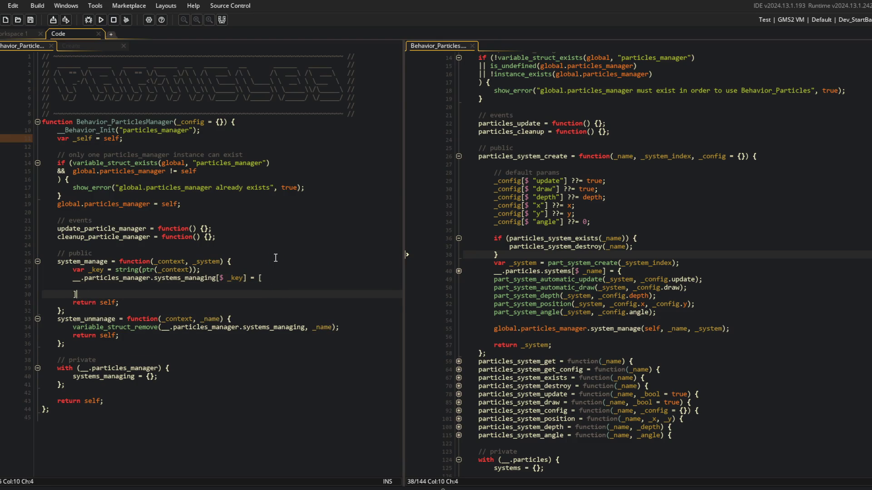
pyautogui.press('Up')
pyautogui.press('Up')
pyautogui.press('End')
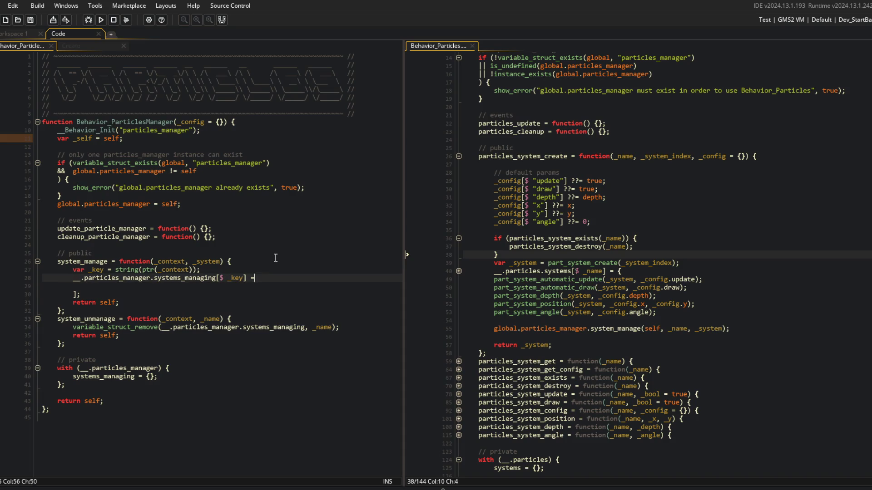
pyautogui.write('{};')
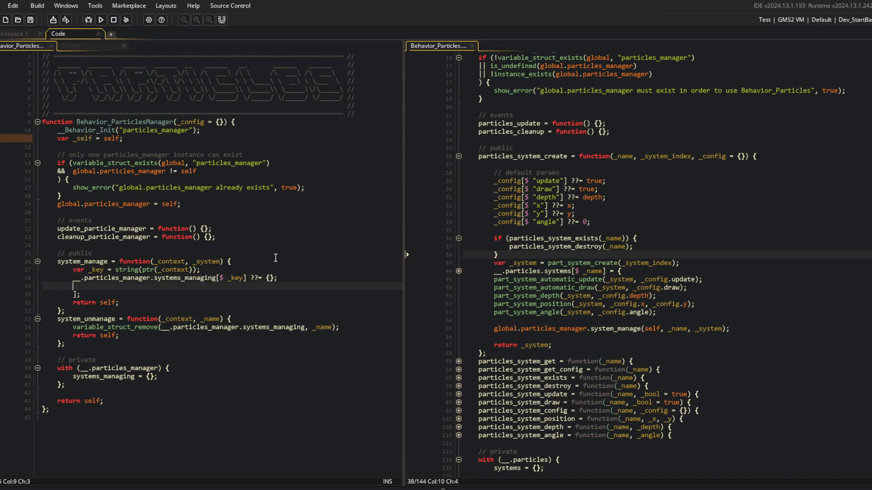
pyautogui.hotkey('shift', 'Down')
pyautogui.hotkey('shift', 'Down')
pyautogui.press('Delete')
pyautogui.press('Return')
pyautogui.press('Return')
pyautogui.press('Up')
# - Add '__.particles_manager.systems_managing[$ _key][$ _name] = _system;' on the next line
pyautogui.write('__.p')
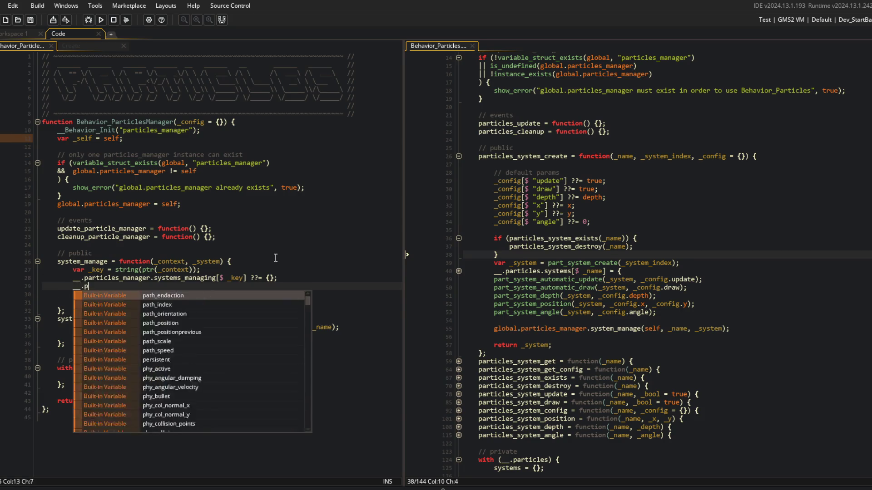
pyautogui.write('articles_manager.systems_man')
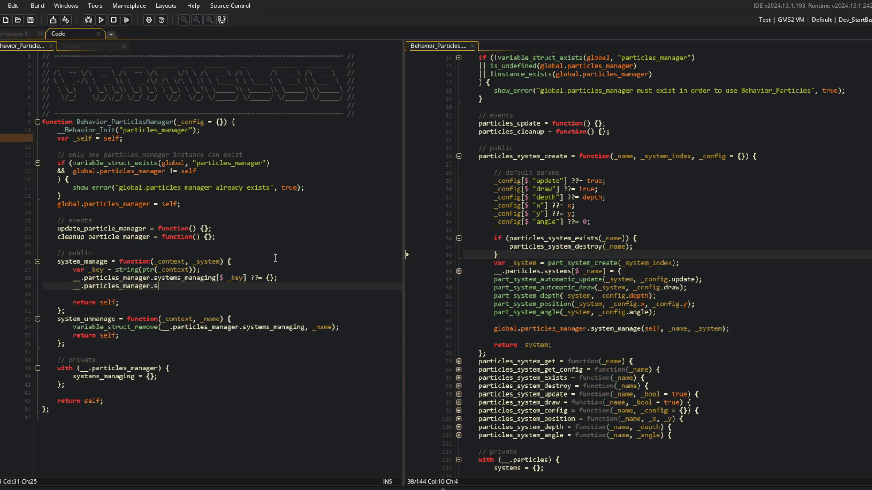
pyautogui.press('Tab')
pyautogui.write('[$ _key][$')
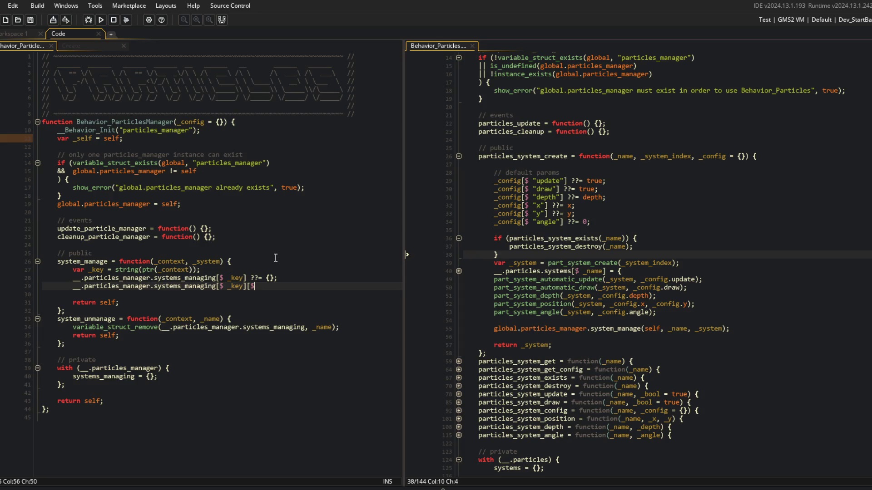
pyautogui.write(' _name] = _system;')
# - Put the _name parameter back into system_manage and delete the extra blank line
pyautogui.press('Up')
pyautogui.press('Up')
pyautogui.hotkey('ctrl', 'Left')
pyautogui.hotkey('ctrl', 'Left')
pyautogui.hotkey('ctrl', 'Left')
pyautogui.press('Up')
pyautogui.hotkey('ctrl', 'Right')
pyautogui.write(', _name')
pyautogui.press('Down')
pyautogui.press('Down')
pyautogui.press('Down')
pyautogui.press('Down')
pyautogui.press('BackSpace')
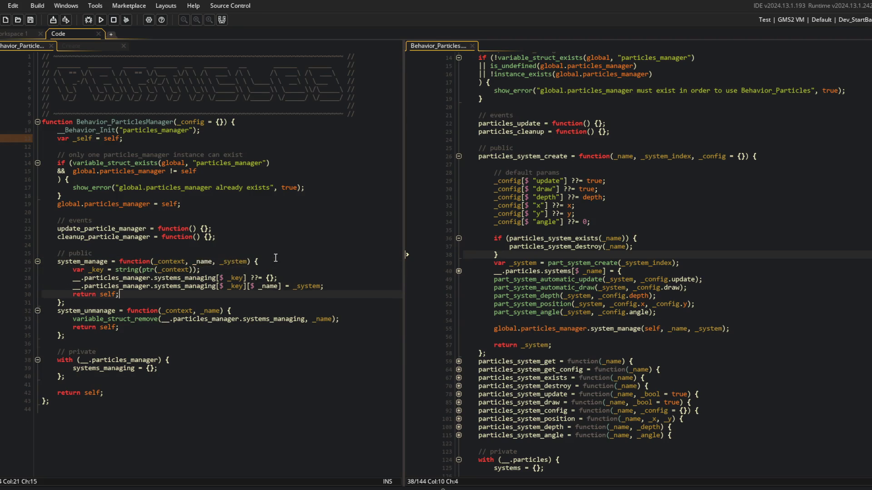
pyautogui.click(181, 323)
pyautogui.click(217, 309)
pyautogui.click(615, 328)
pyautogui.click(738, 304)
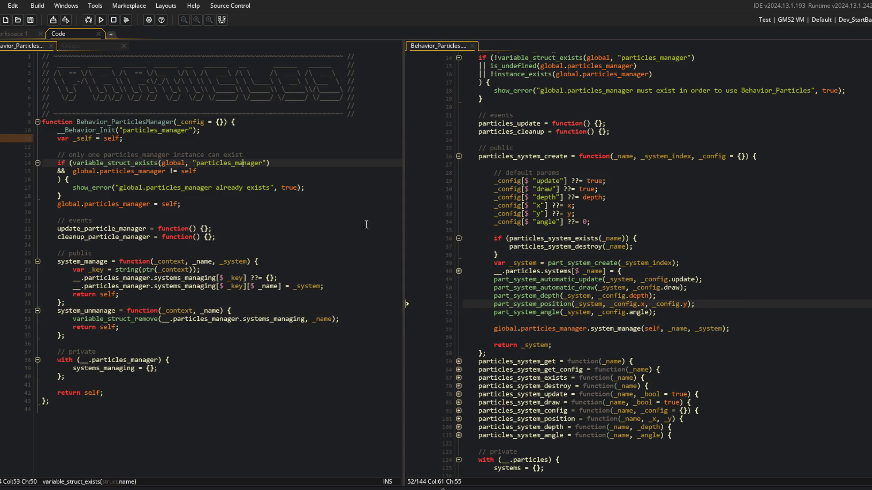
pyautogui.click(264, 262)
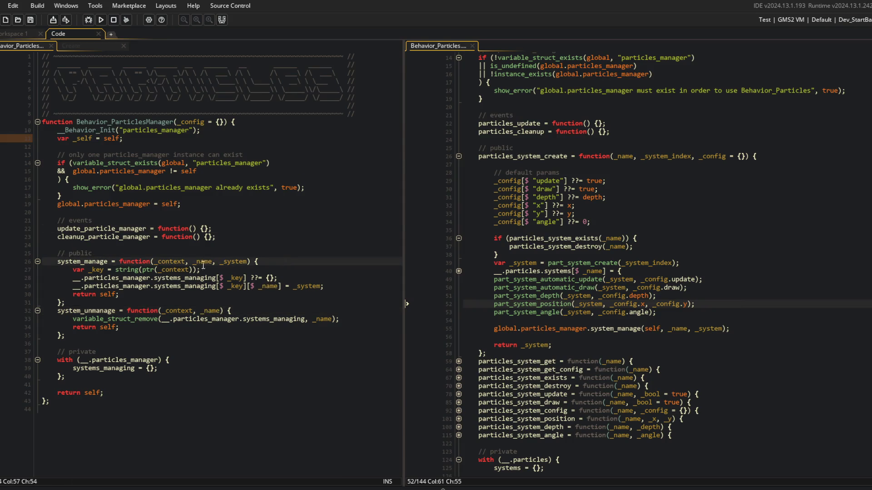
pyautogui.click(260, 296)
pyautogui.click(301, 318)
pyautogui.press('pageup')
pyautogui.click(262, 271)
pyautogui.press('Down')
pyautogui.press('Down')
pyautogui.press('Down')
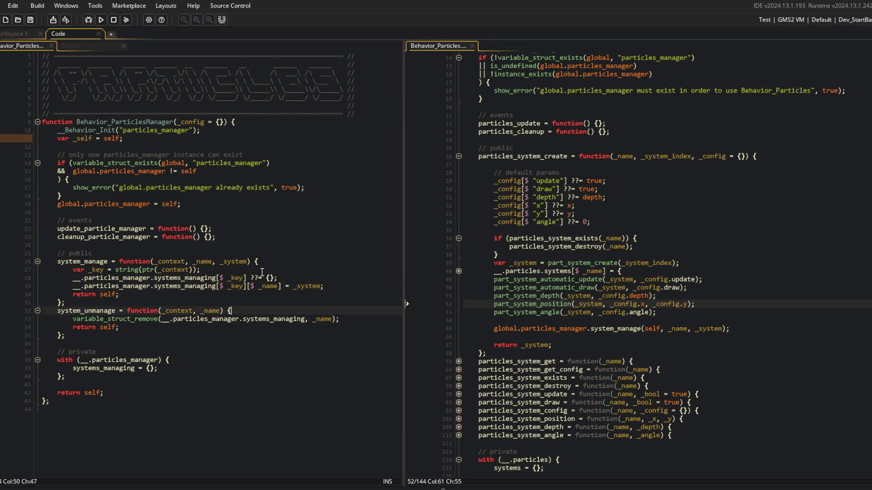
# - Paste the _key line into system_unmanage and guard removal with variable_struct_exists(systems_managing, _key)
pyautogui.press('Return')
pyautogui.write('var _key = string(ptr(_context));')
pyautogui.press('Return')
pyautogui.write('if')
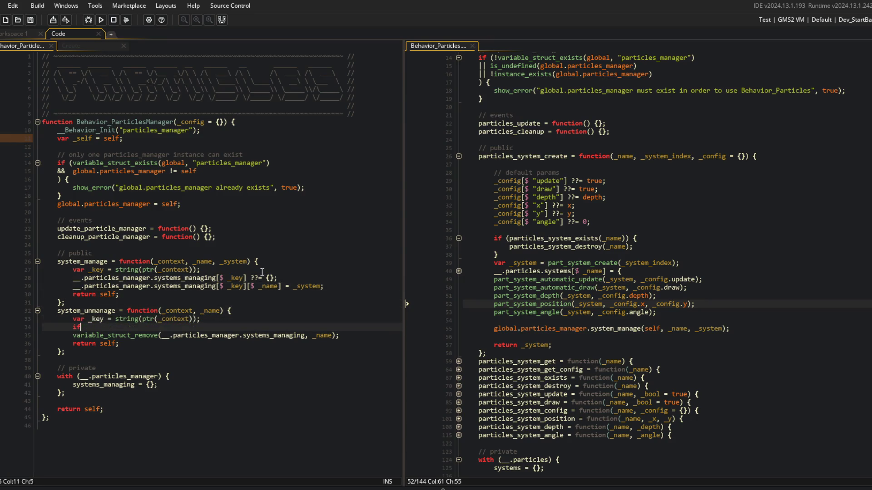
pyautogui.write(' (variable_struct_exists(')
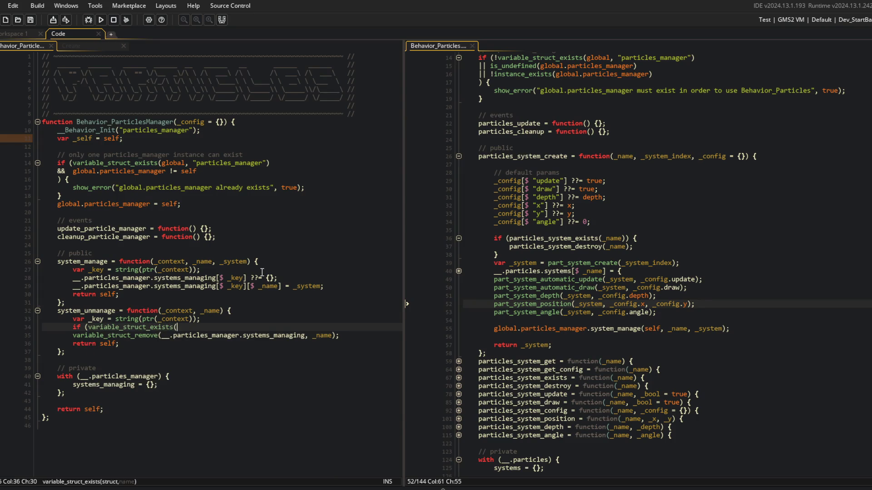
pyautogui.write('__.particles_')
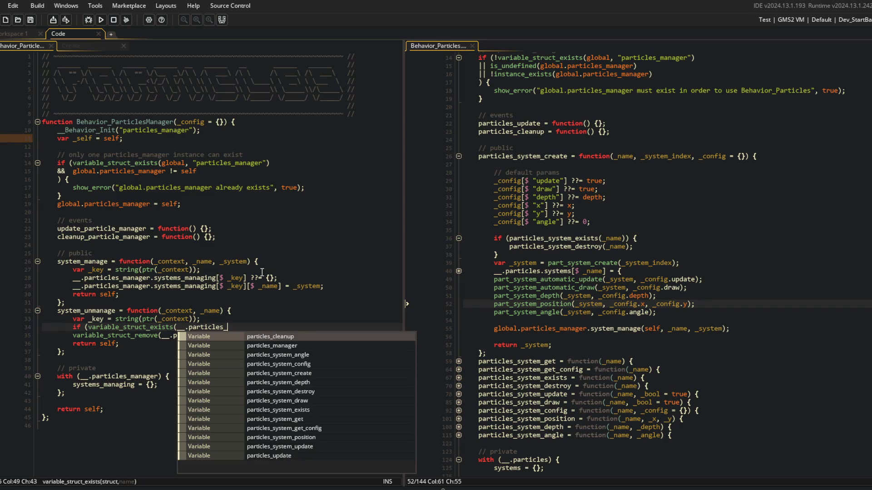
pyautogui.write('manager.systems_man')
pyautogui.press('Return')
pyautogui.write(', _key)) {')
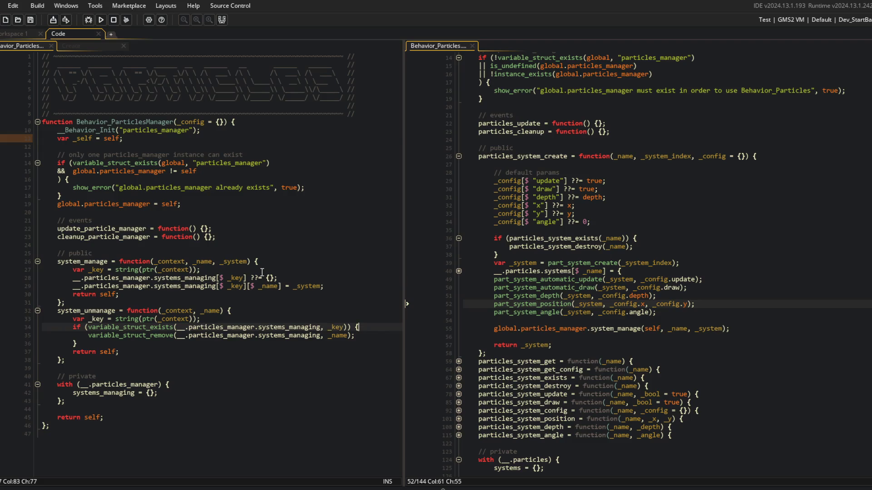
pyautogui.press('Up')
pyautogui.press('Up')
pyautogui.press('Up')
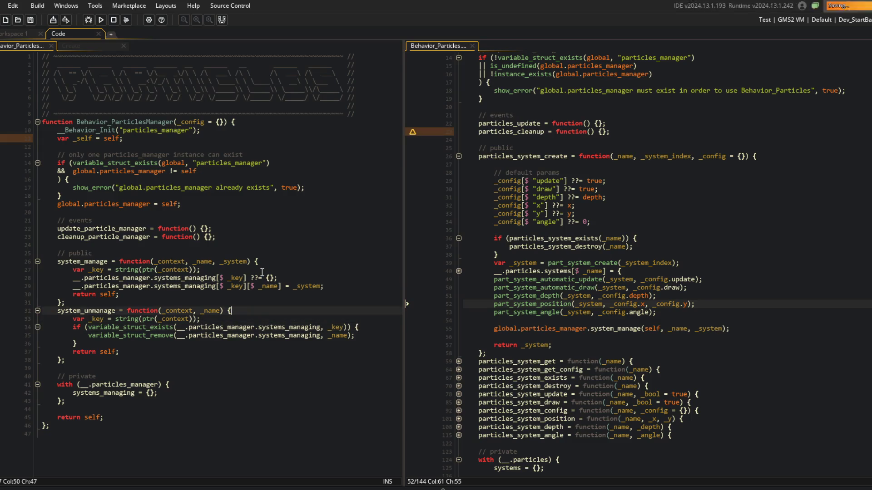
# - Declare 'system_is_managing = function(_context, _name) { };'
pyautogui.press('Return')
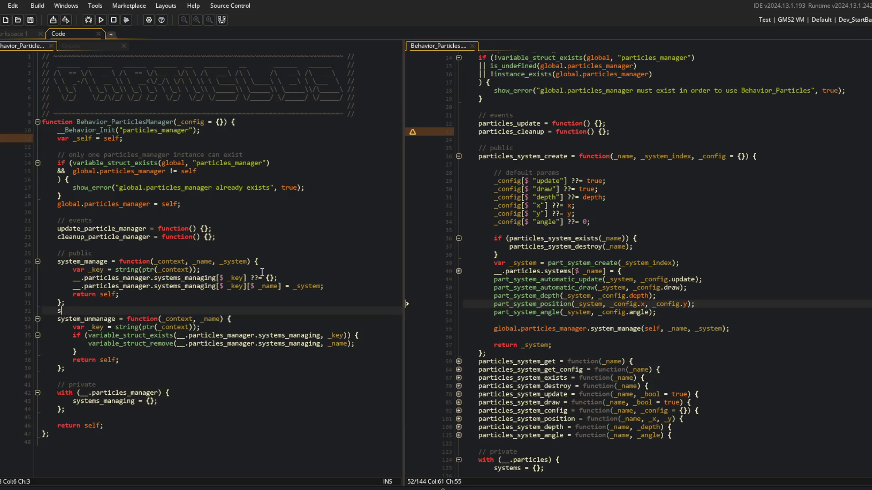
pyautogui.write('system_is_managing = function(_context,')
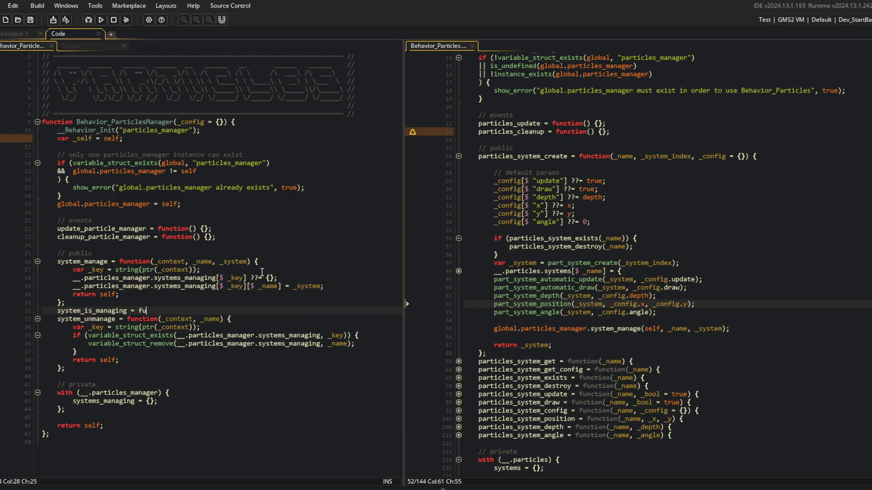
pyautogui.write(' _name) {')
pyautogui.press('Return')
pyautogui.press('Return')
pyautogui.write('};')
pyautogui.press('Down')
pyautogui.press('Down')
pyautogui.press('Down')
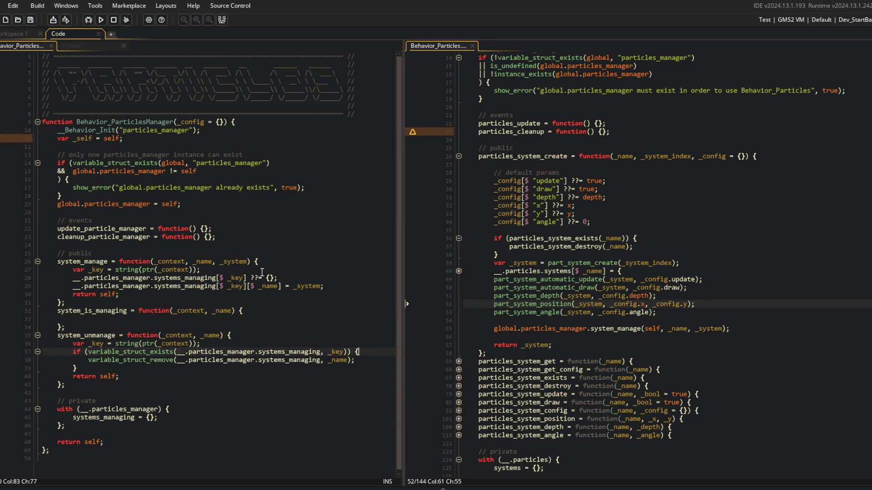
# - Paste the _key lookup and existence check into the body, and add 'return false;' after it
pyautogui.press('Up')
pyautogui.press('Up')
pyautogui.press('Up')
pyautogui.press('Up')
pyautogui.write('var _key = string(ptr(_context)); \t\tif (variable_struct_exists(__.particles_manager.systems_managing, _key)) {')
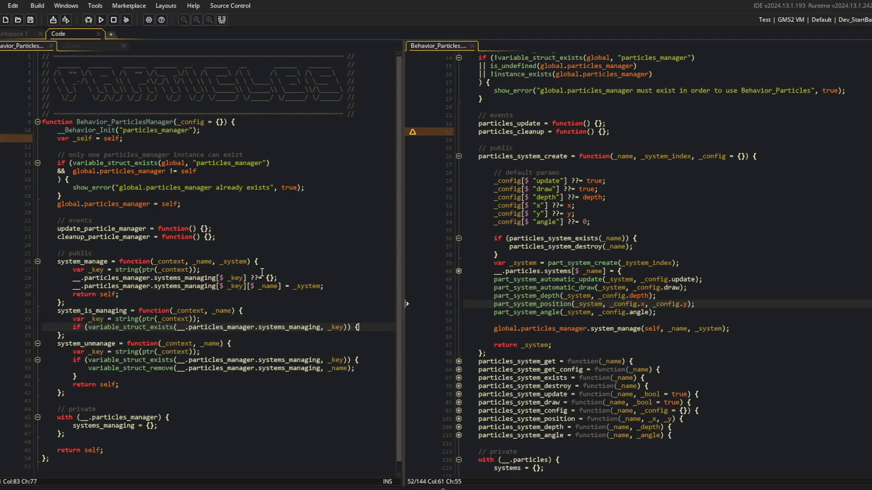
pyautogui.press('Return')
pyautogui.press('Return')
pyautogui.write('}')
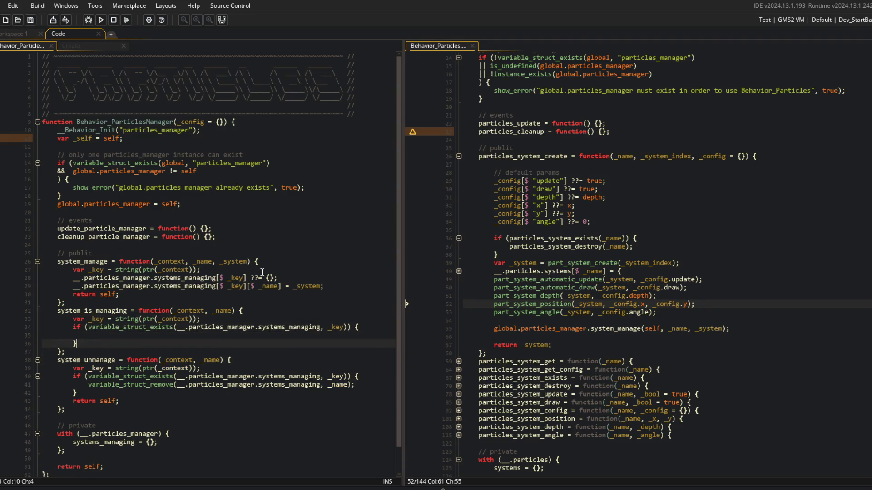
pyautogui.press('Up')
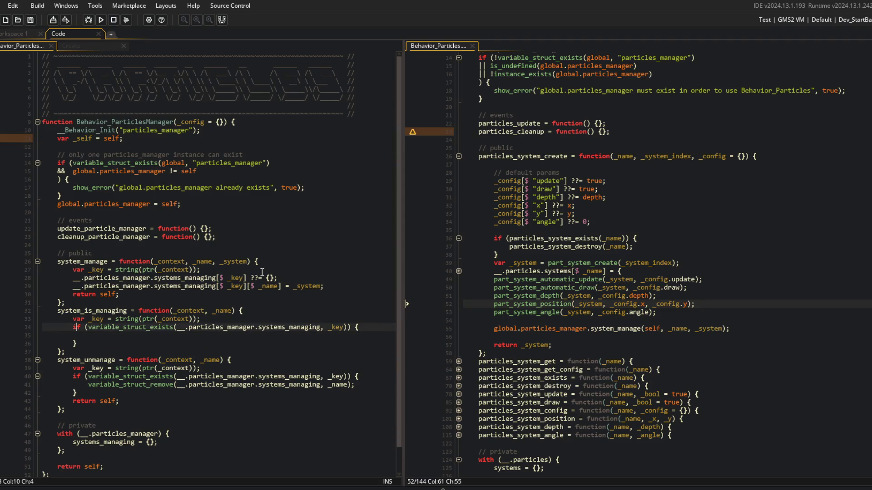
pyautogui.press('Down')
pyautogui.press('End')
pyautogui.press('Return')
pyautogui.write('return false;')
# - Inside the if, return variable_struct_exists(__.particles_manager.systems_managing[$ _key], _name)
pyautogui.press('Up')
pyautogui.press('Up')
pyautogui.write('r')
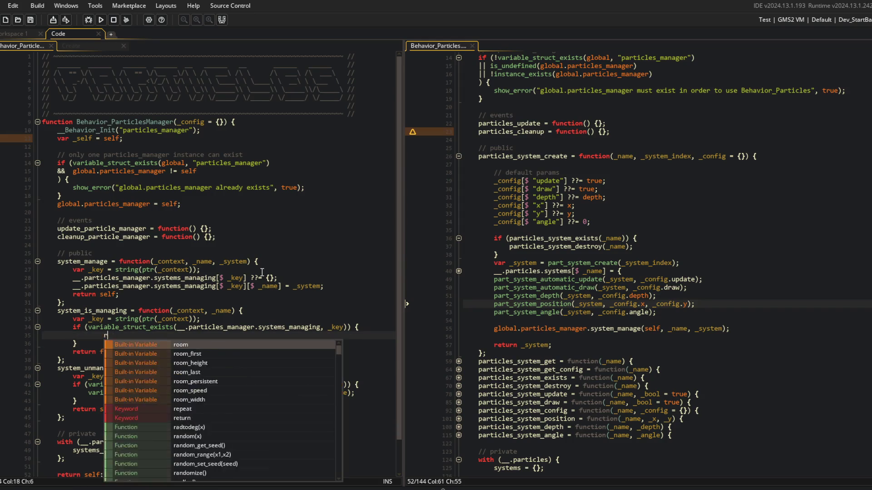
pyautogui.write('eturn var')
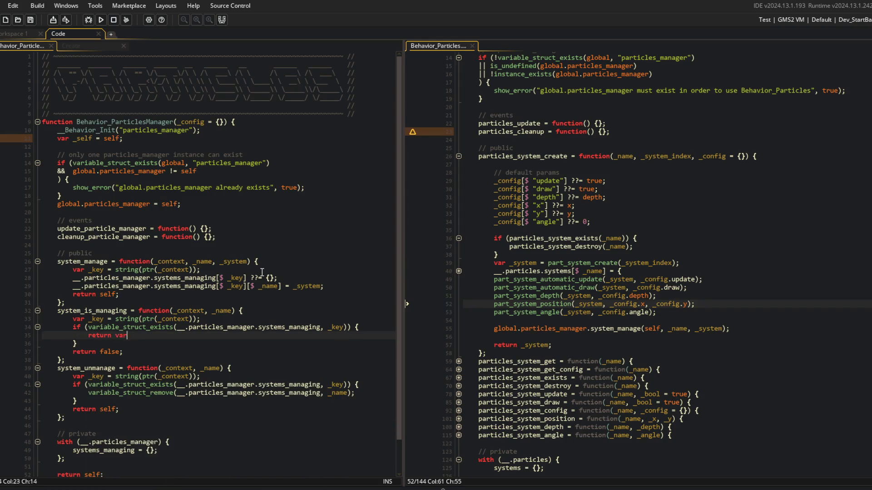
pyautogui.write('iable_struct_e')
pyautogui.press('Return')
pyautogui.write('__.particles_manager.systems')
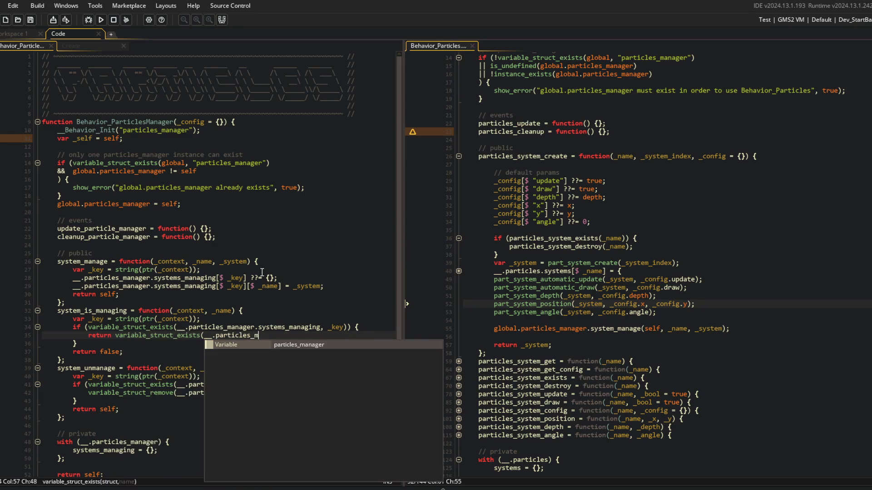
pyautogui.write('_ma')
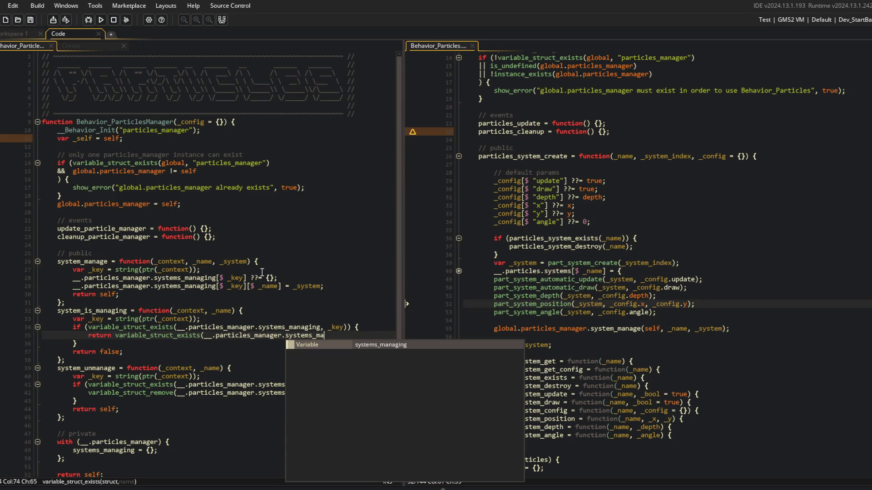
pyautogui.press('Return')
pyautogui.write('[')
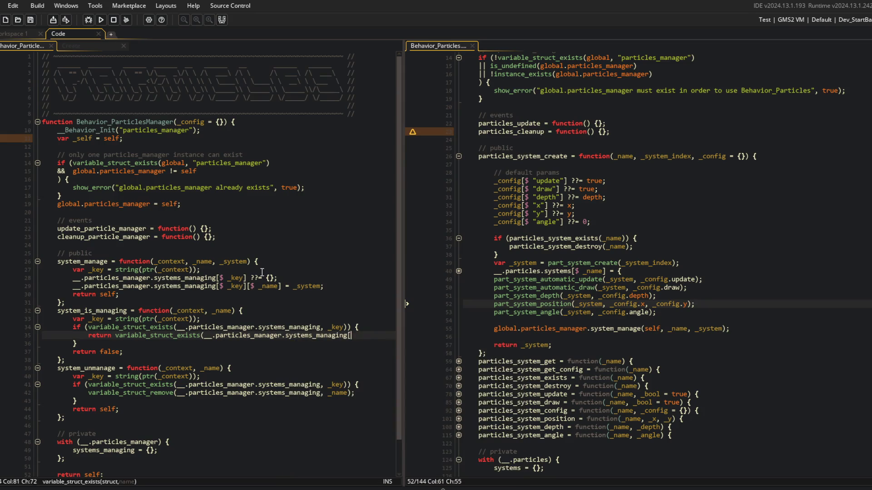
pyautogui.write('$ _key][')
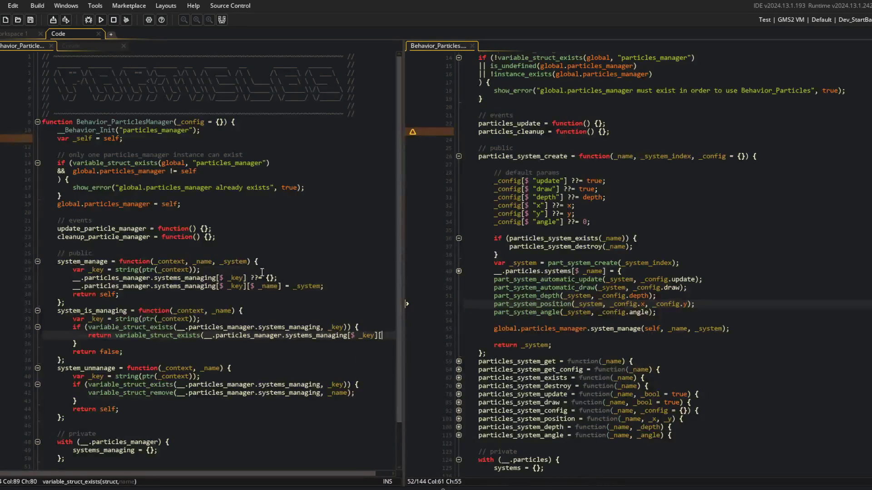
pyautogui.write('$ _name]')
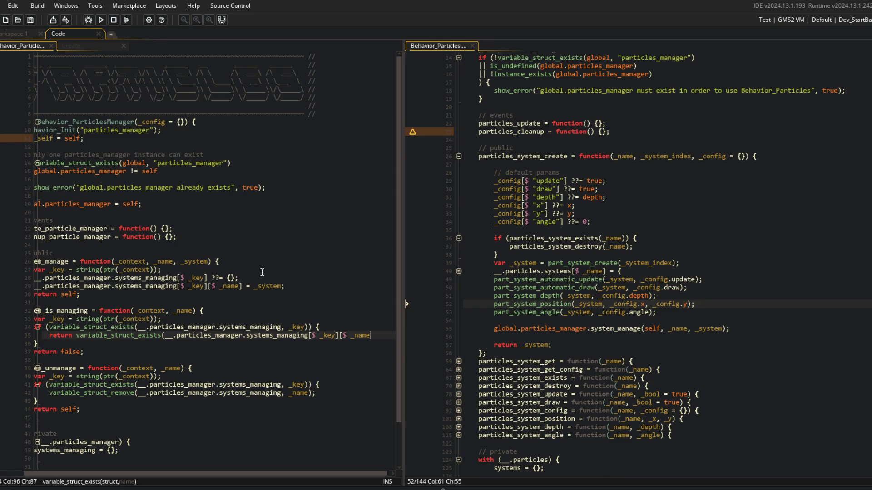
pyautogui.press('BackSpace')
pyautogui.press('BackSpace')
pyautogui.press('BackSpace')
pyautogui.write(', _name);')
# - Jump to the top of the script and widen the left code pane
pyautogui.hotkey('ctrl', 'Home')
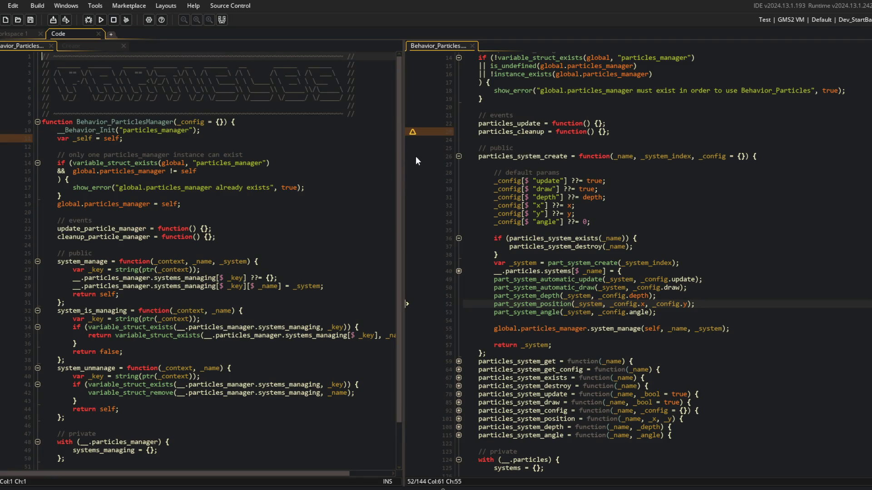
pyautogui.moveTo(402, 146); pyautogui.dragTo(459, 146)
pyautogui.click(399, 218)
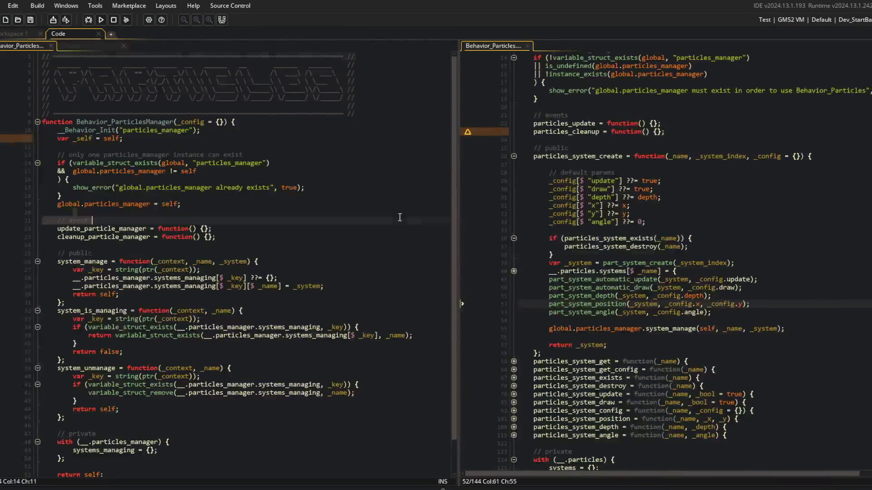
# - Collapse the single-instance check block near the top of the script
pyautogui.click(398, 311)
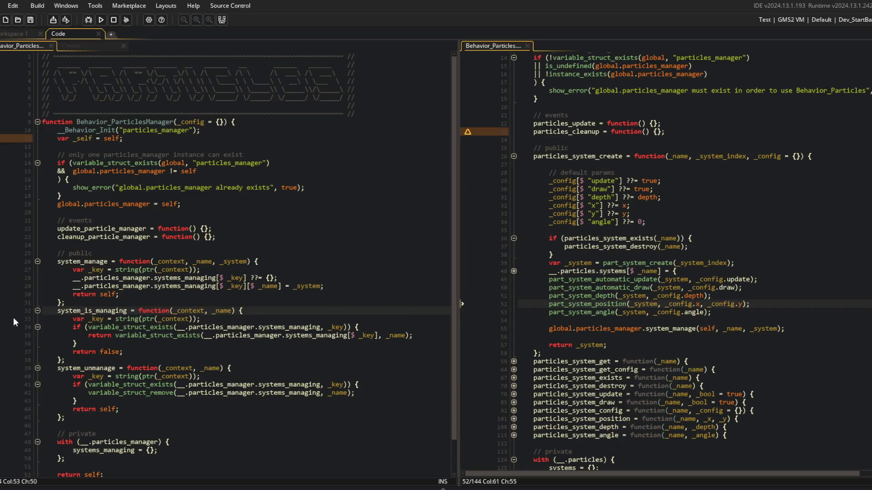
pyautogui.click(37, 163)
pyautogui.click(369, 170)
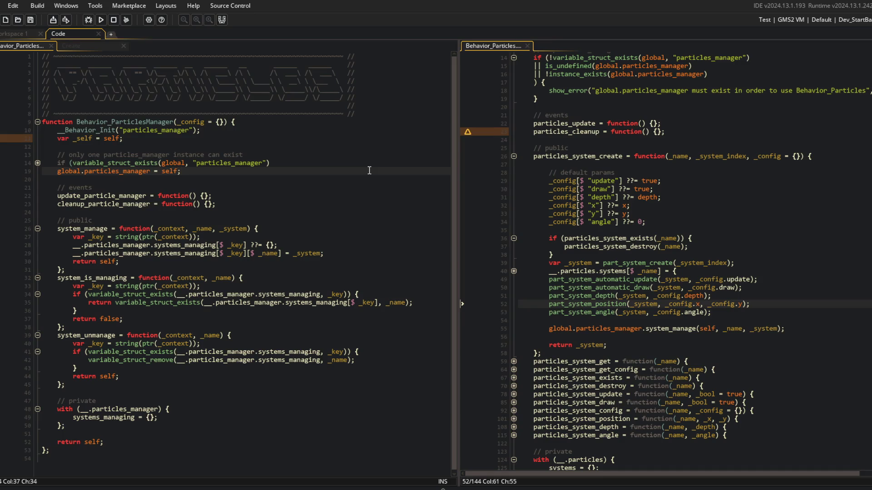
pyautogui.click(292, 211)
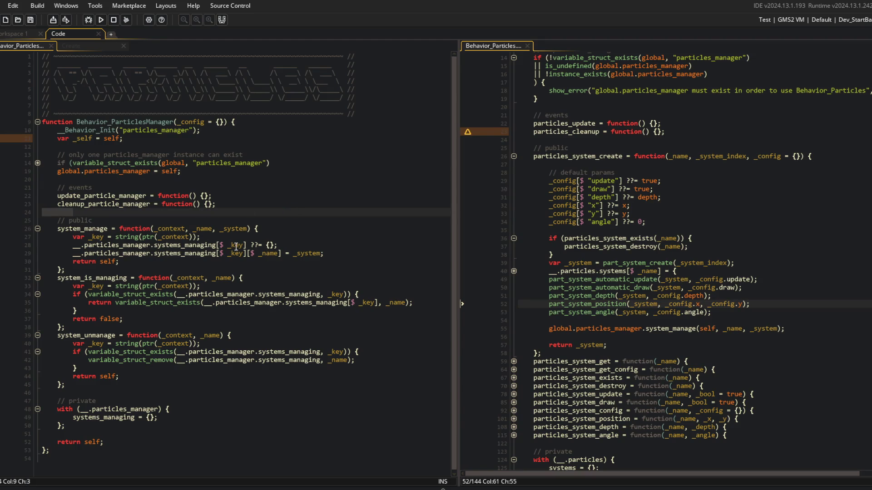
# - Highlight uses of systems_managing, _key, variable_struct_exists and system_is_managing to review them
pyautogui.click(321, 294)
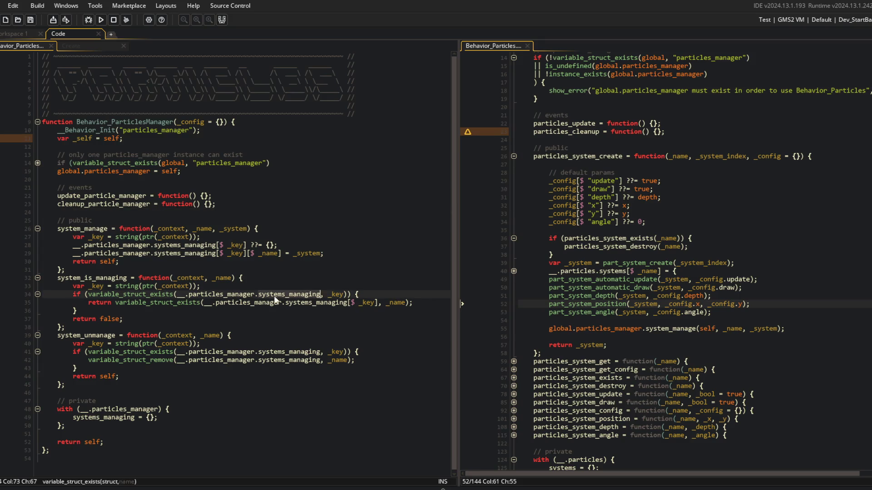
pyautogui.click(343, 294)
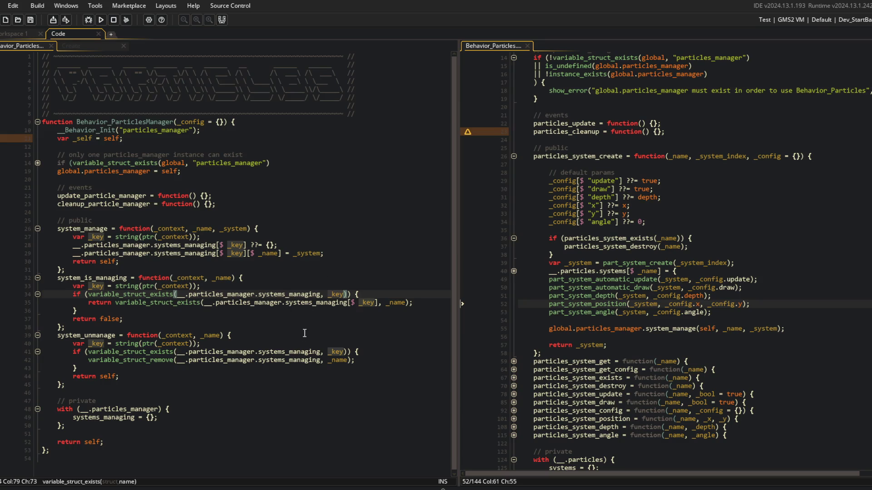
pyautogui.click(376, 304)
pyautogui.click(201, 303)
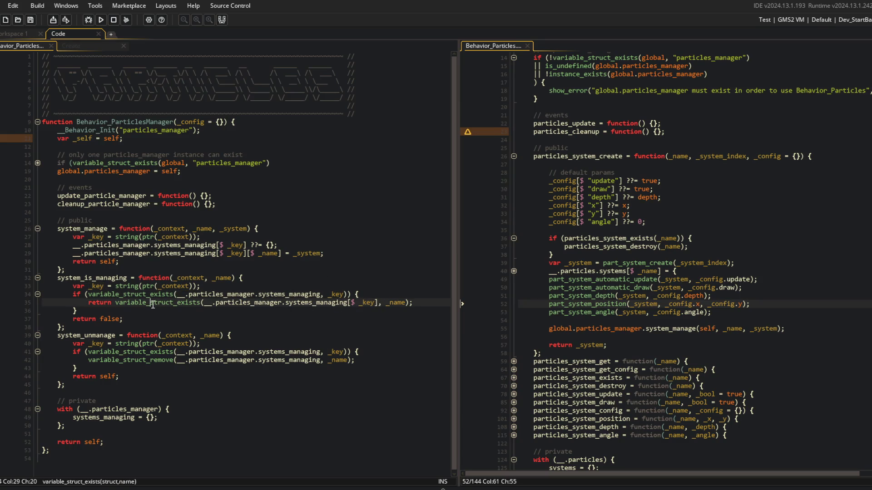
pyautogui.click(284, 287)
pyautogui.hotkey('ctrl', 'd')
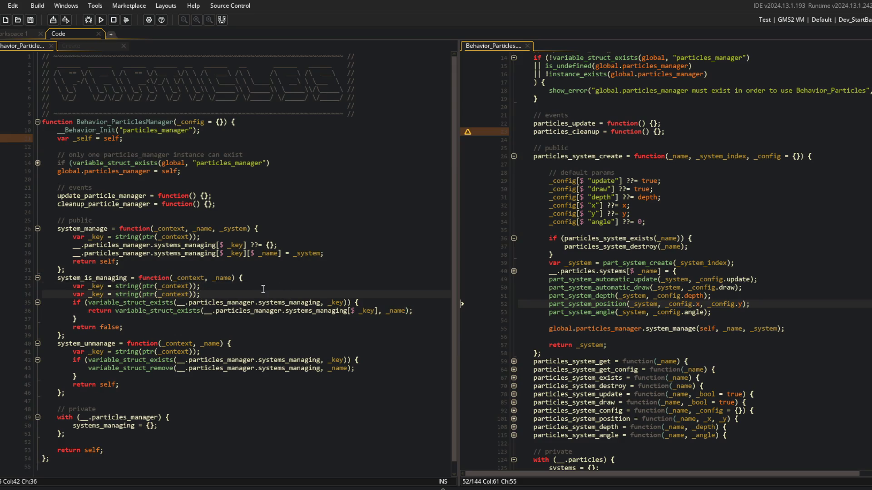
pyautogui.hotkey('ctrl', 'z')
pyautogui.click(266, 273)
pyautogui.click(60, 278)
pyautogui.click(103, 353)
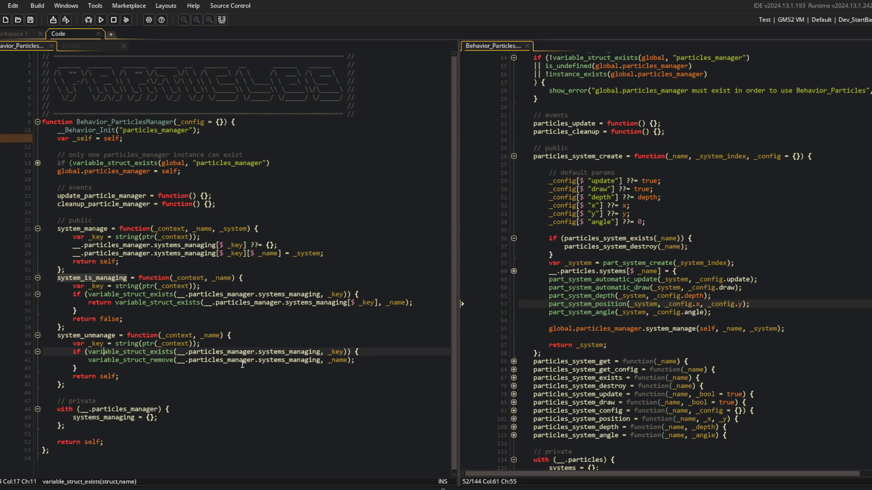
# - Make system_unmanage check system_is_managing(_context, _name) and remove _name from systems_managing[$ _key]
pyautogui.hotkey('ctrl', 'Left')
pyautogui.hotkey('ctrl', 'shift', 'Right')
pyautogui.hotkey('ctrl', 'shift', 'Right')
pyautogui.hotkey('ctrl', 'shift', 'Right')
pyautogui.write('system_is_managing(_context, _name)')
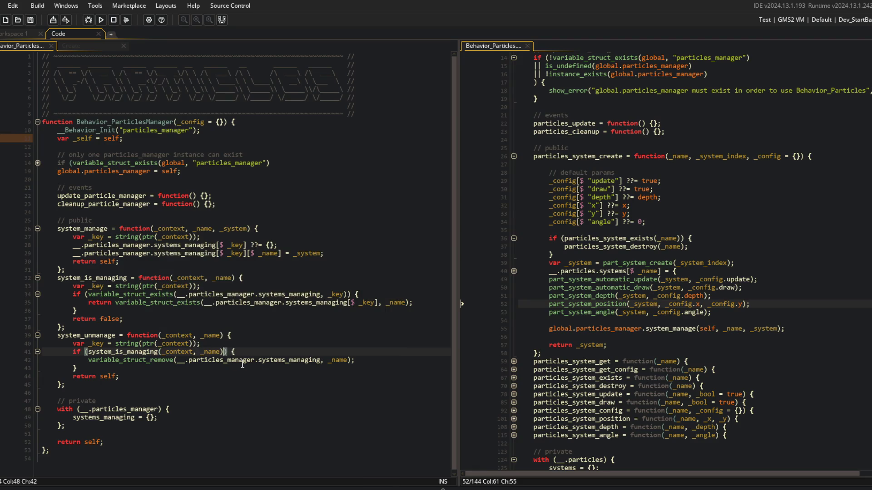
pyautogui.press('Down')
pyautogui.hotkey('ctrl', 'Right')
pyautogui.hotkey('ctrl', 'Right')
pyautogui.hotkey('ctrl', 'Right')
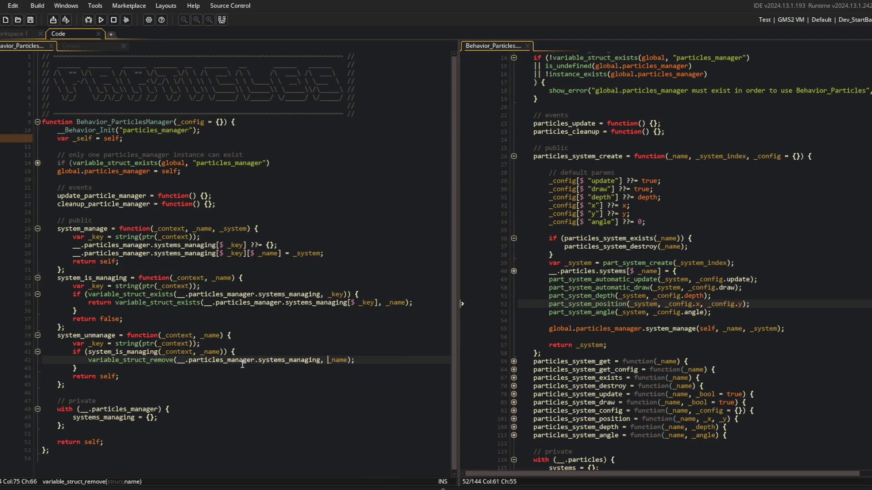
pyautogui.press('BackSpace')
pyautogui.press('BackSpace')
pyautogui.write('[')
pyautogui.write('$ _key], _')
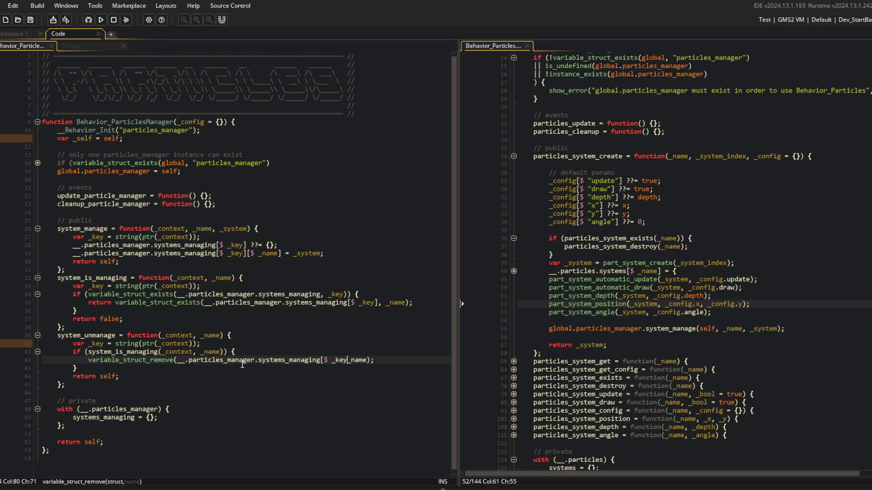
pyautogui.press('Up')
pyautogui.press('Down')
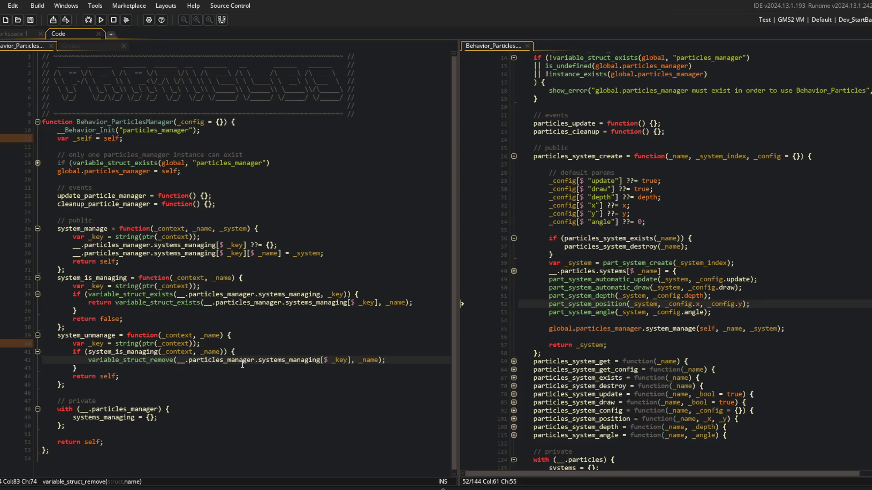
# - Add 'if (variable_struct_names_count(__.particles_manager.systems_managing[$ _key]) == 0) {' below the remove call
pyautogui.press('End')
pyautogui.press('Return')
pyautogui.write('if ')
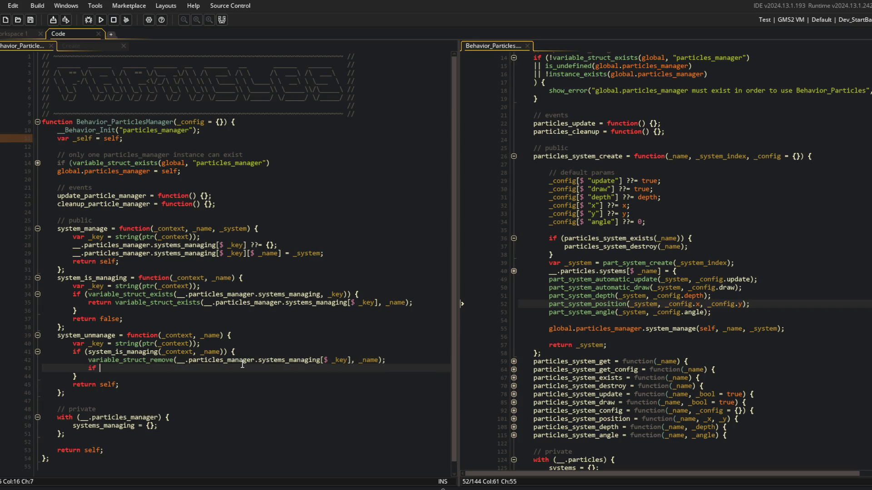
pyautogui.write('(variable_struct')
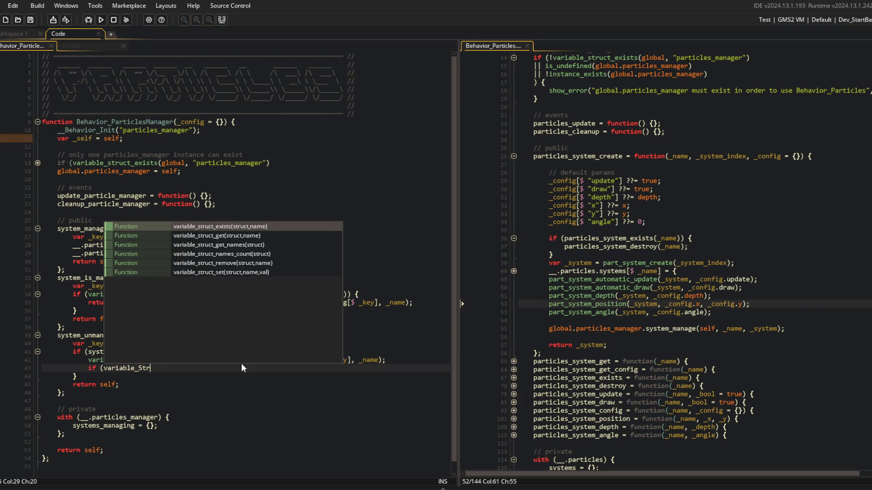
pyautogui.write('_names')
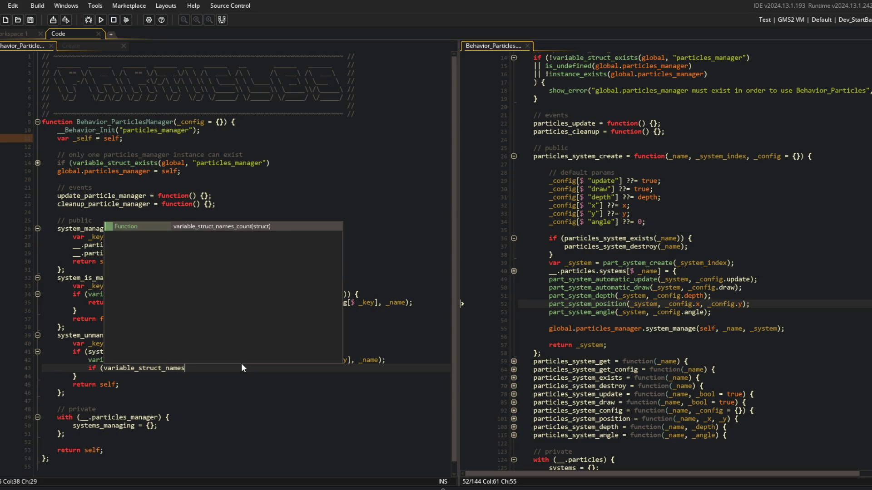
pyautogui.write('_count(__.particl')
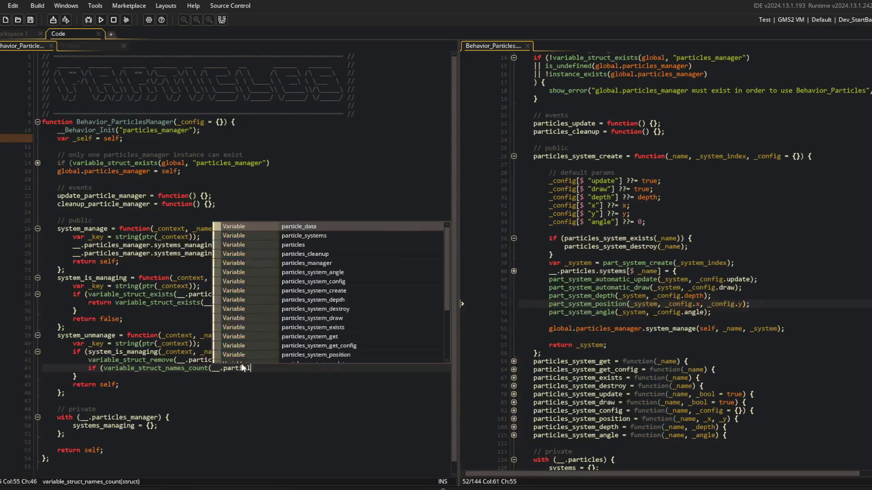
pyautogui.write('es_manager.systems_m')
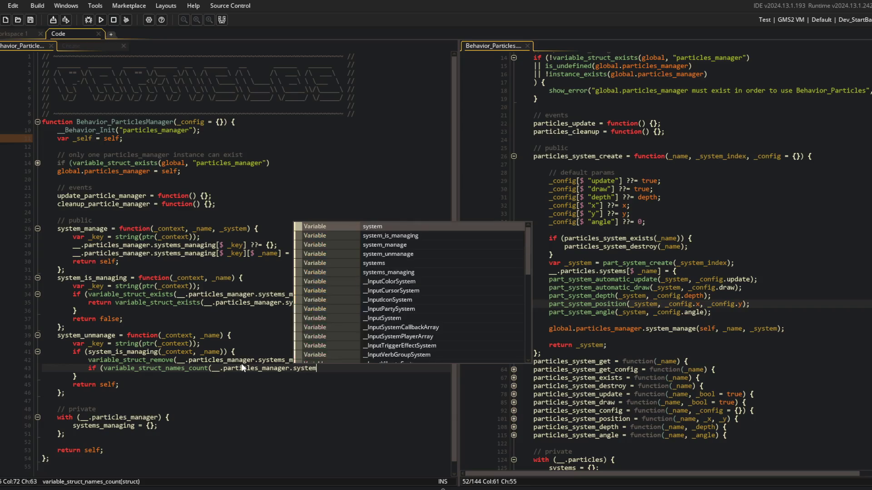
pyautogui.press('Return')
pyautogui.write('[$ _key])')
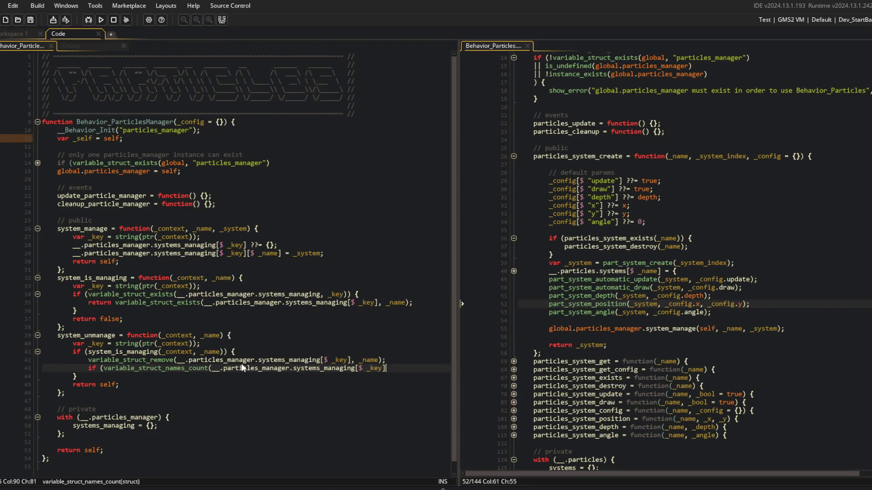
pyautogui.write(' == 0) {')
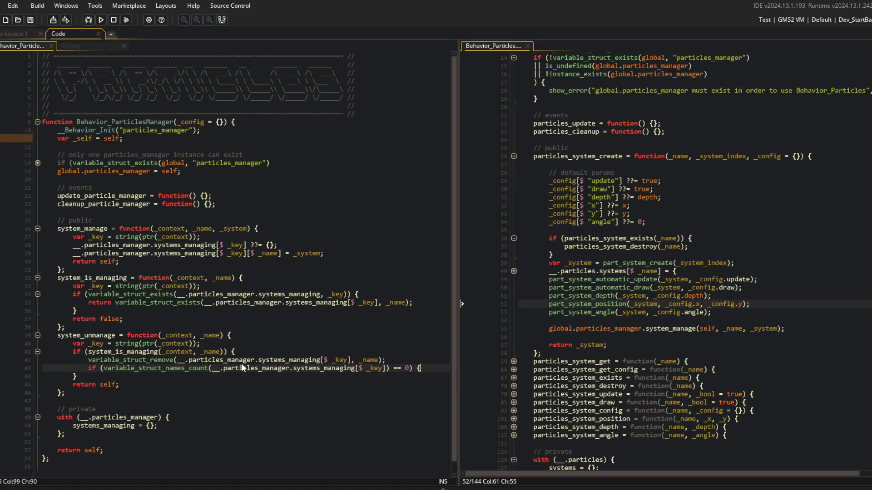
pyautogui.press('Return')
# - Inside it, add 'variable_struct_remove(__.particles_manager.systems_managing, _key);'
pyautogui.write('variable_Stru')
pyautogui.press('BackSpace')
pyautogui.press('BackSpace')
pyautogui.press('BackSpace')
pyautogui.write('truct_rem')
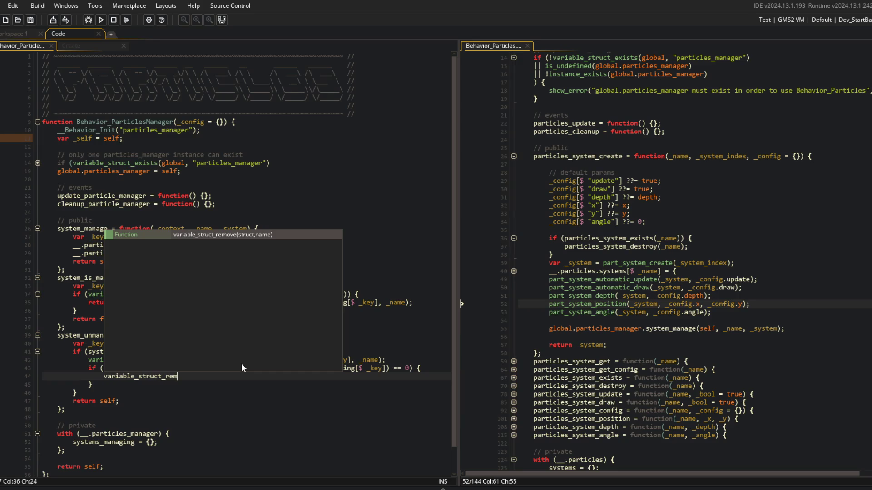
pyautogui.press('Return')
pyautogui.write('__.particles_')
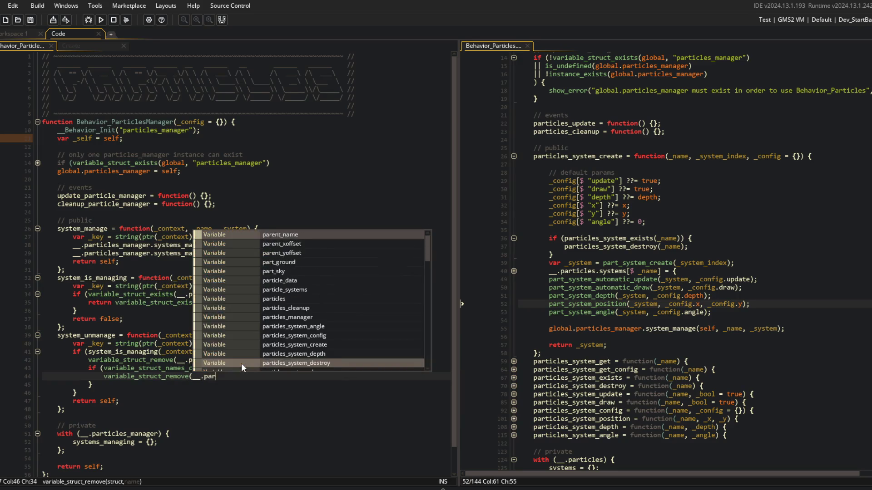
pyautogui.write('m')
pyautogui.press('Return')
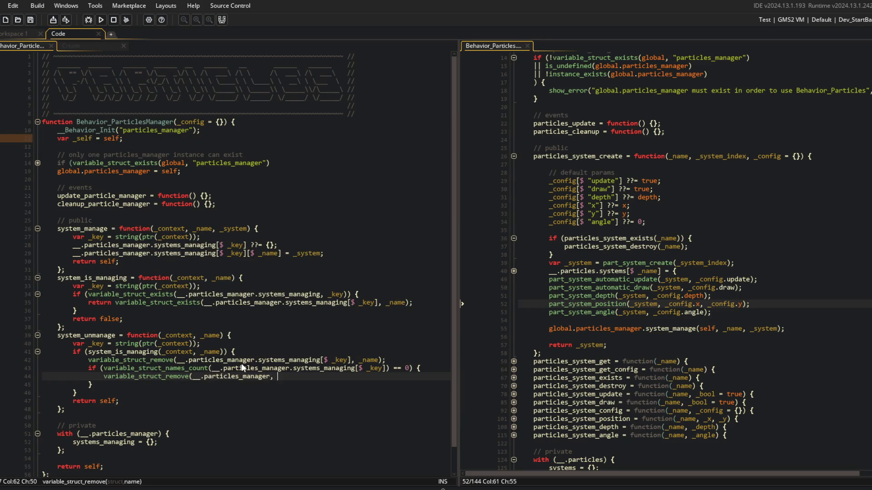
pyautogui.write('.systems_')
pyautogui.press('Return')
pyautogui.write(', _key);')
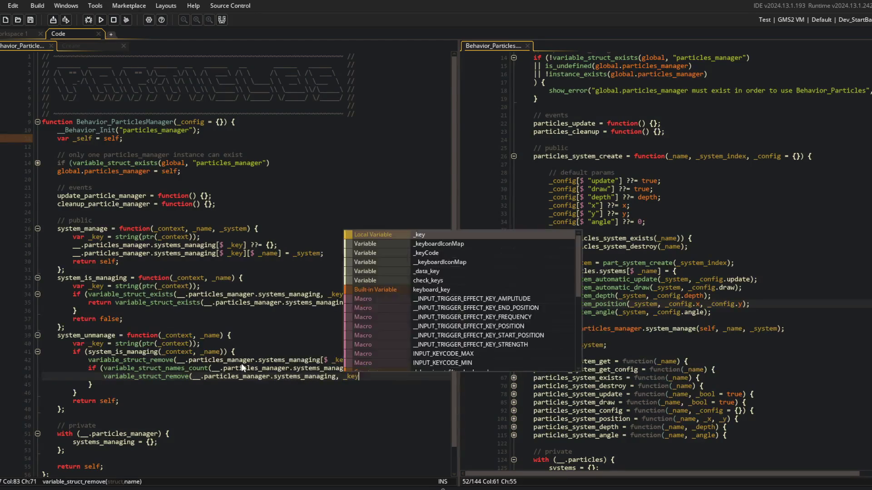
pyautogui.scroll(-1, 241, 363)
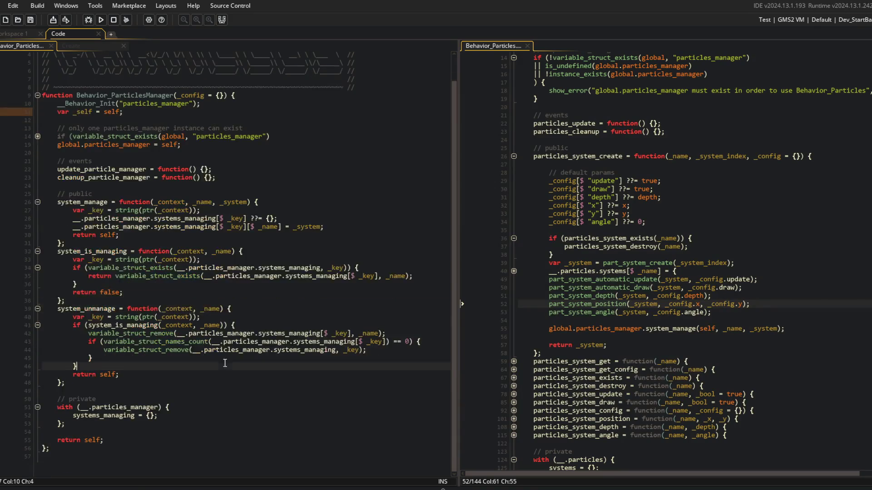
pyautogui.click(96, 325)
pyautogui.press('Up')
pyautogui.press('Up')
pyautogui.press('Down')
pyautogui.press('Down')
pyautogui.click(68, 326)
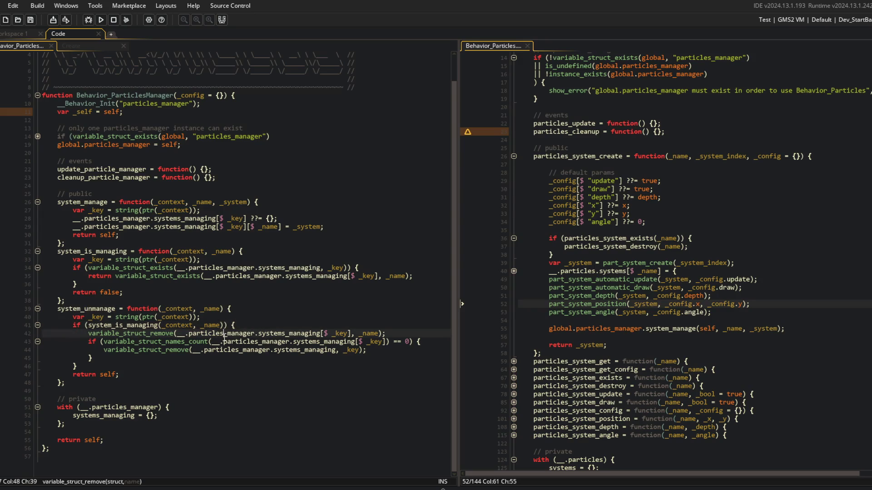
pyautogui.doubleClick(146, 334)
pyautogui.press('Right')
pyautogui.press('Right')
pyautogui.press('Right')
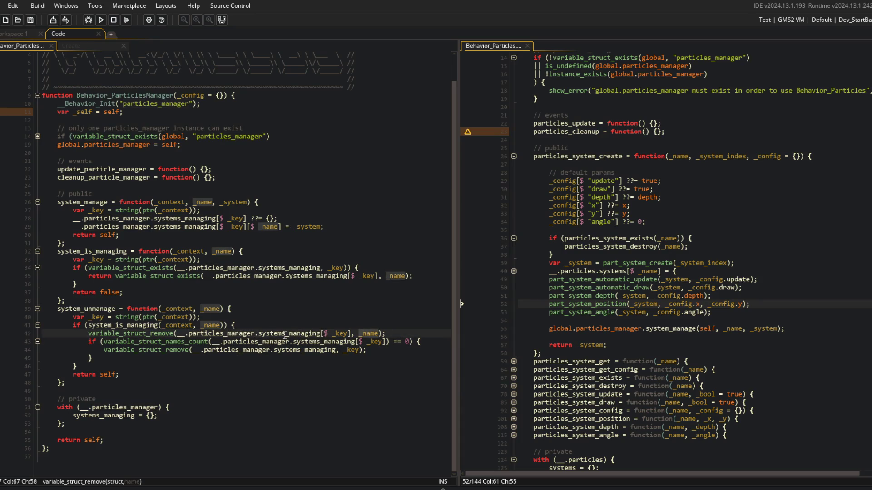
pyautogui.click(99, 341)
pyautogui.press('Right')
pyautogui.press('Right')
pyautogui.press('Right')
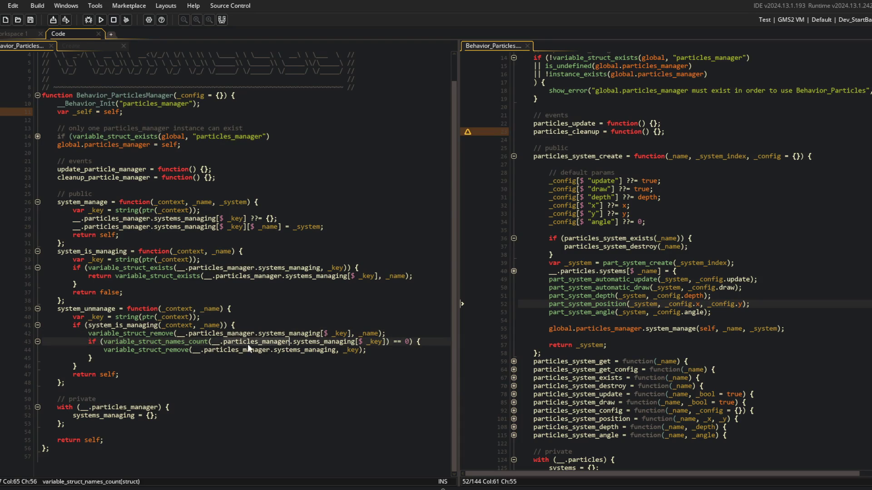
pyautogui.click(387, 342)
pyautogui.click(259, 333)
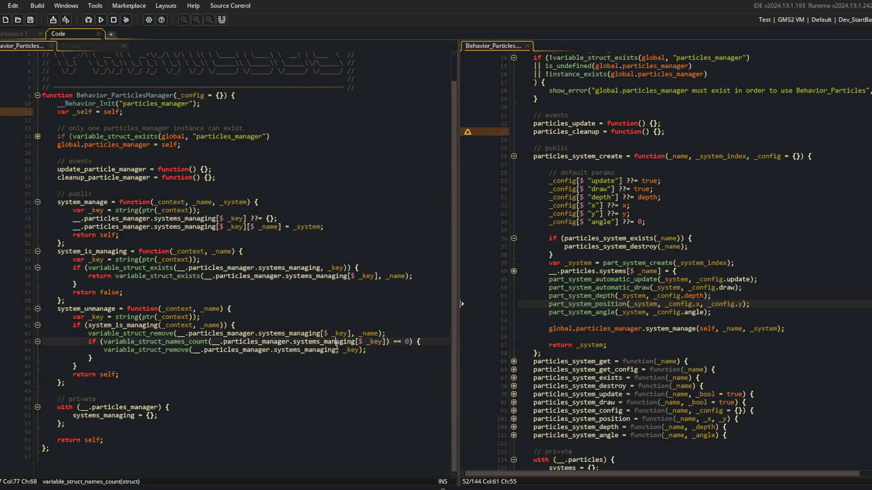
pyautogui.click(122, 355)
pyautogui.click(381, 351)
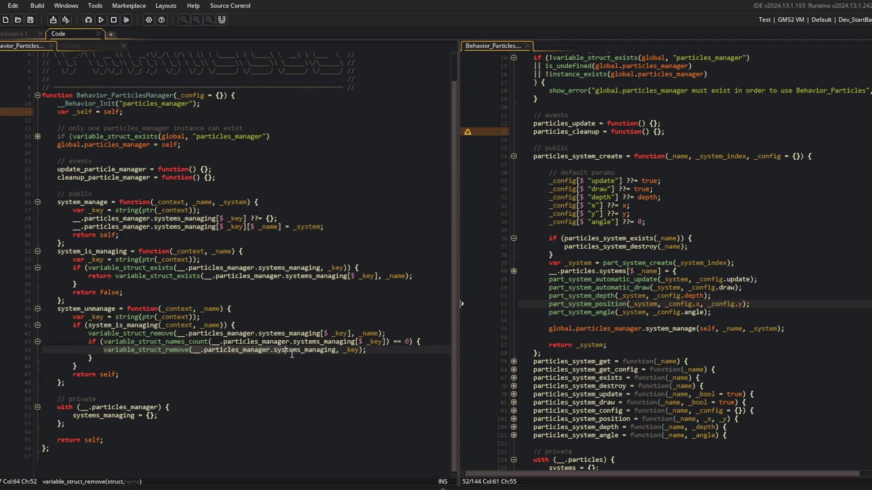
pyautogui.click(229, 309)
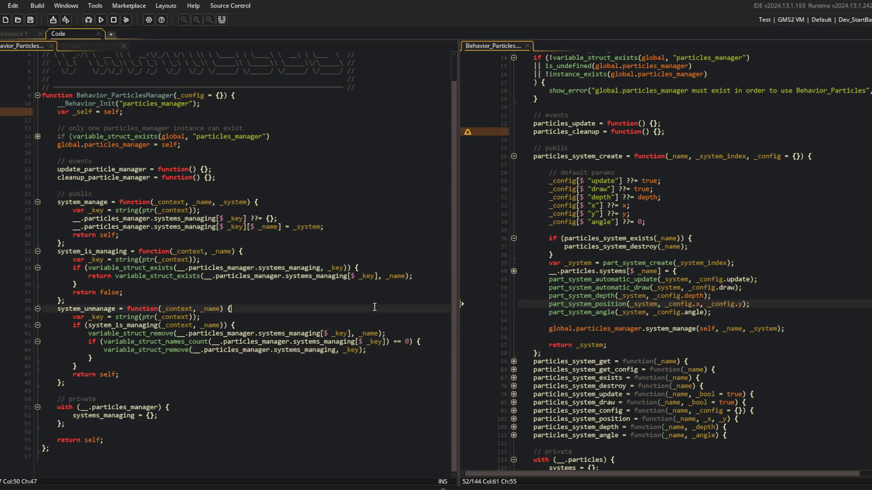
pyautogui.click(185, 309)
pyautogui.click(130, 242)
pyautogui.click(253, 217)
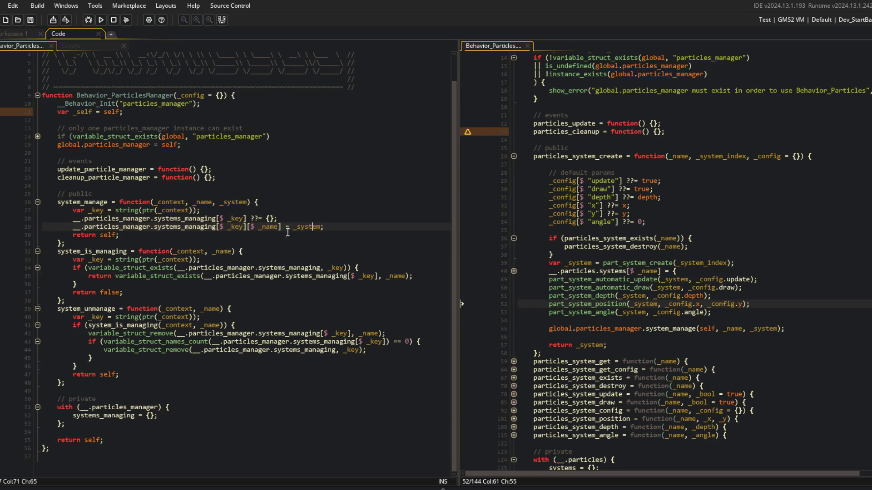
pyautogui.click(333, 218)
pyautogui.click(302, 210)
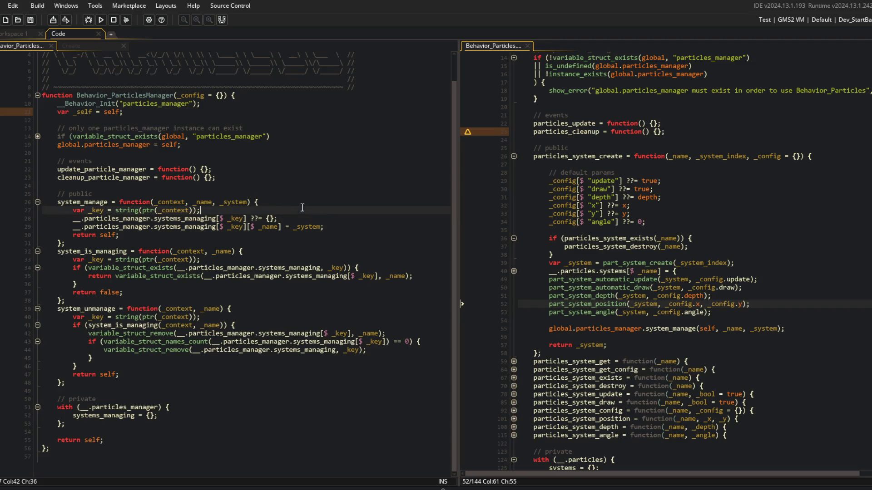
pyautogui.click(243, 203)
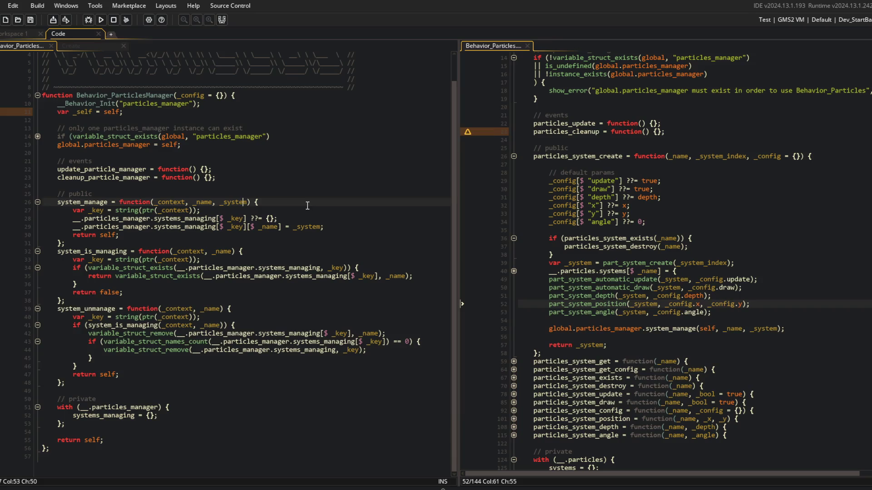
# - Add a ', _config = {}' parameter to system_manage and remove the plain _system assignment
pyautogui.press('Right')
pyautogui.write(', _config = {}')
pyautogui.press('Down')
pyautogui.press('Down')
# - Store each named entry as a struct '{ system: _system, }' instead of the bare system
pyautogui.press('Down')
pyautogui.press('BackSpace')
pyautogui.press('BackSpace')
pyautogui.press('BackSpace')
pyautogui.write('{')
pyautogui.press('Return')
pyautogui.press('BackSpace')
pyautogui.press('Up')
pyautogui.write('sustem')
pyautogui.press('BackSpace')
pyautogui.press('BackSpace')
pyautogui.press('BackSpace')
pyautogui.write('system: _syuste')
pyautogui.press('BackSpace')
pyautogui.press('BackSpace')
pyautogui.press('BackSpace')
pyautogui.write('_systee')
pyautogui.press('BackSpace')
pyautogui.write('m,')
pyautogui.press('Up')
pyautogui.press('Up')
pyautogui.press('Up')
pyautogui.press('Down')
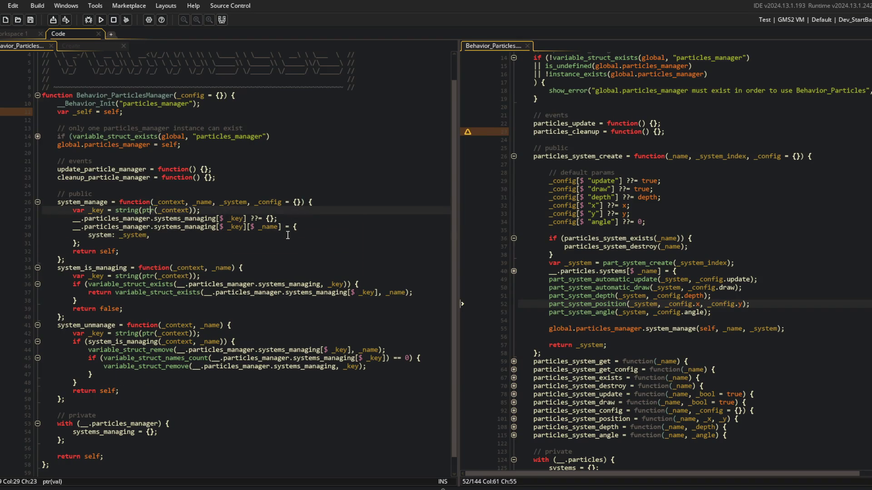
# - Fold the system_manage, system_is_managing and system_unmanage functions
pyautogui.press('Down')
pyautogui.press('Down')
pyautogui.press('Down')
pyautogui.press('Up')
pyautogui.press('Up')
pyautogui.press('Up')
pyautogui.press('Up')
pyautogui.hotkey('ctrl', 'shift', '[')
pyautogui.press('Down')
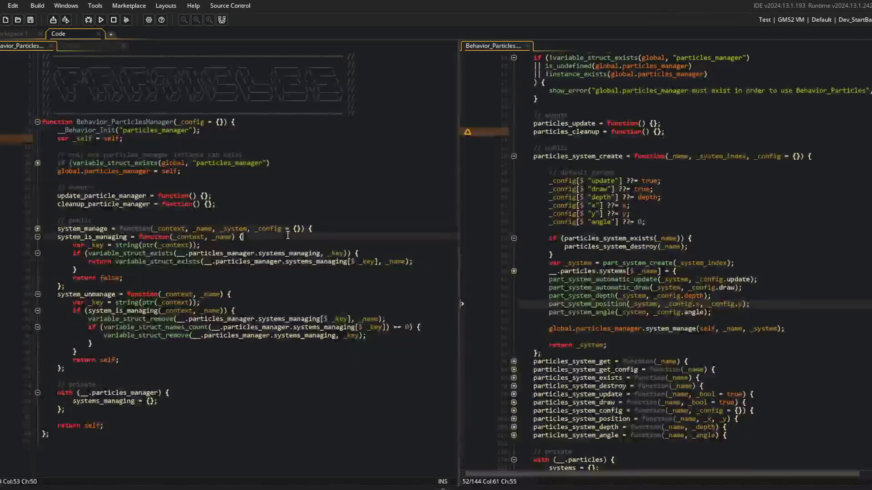
pyautogui.hotkey('ctrl', 'shift', '[')
pyautogui.press('Down')
pyautogui.hotkey('ctrl', 'shift', '[')
pyautogui.press('Down')
pyautogui.press('Down')
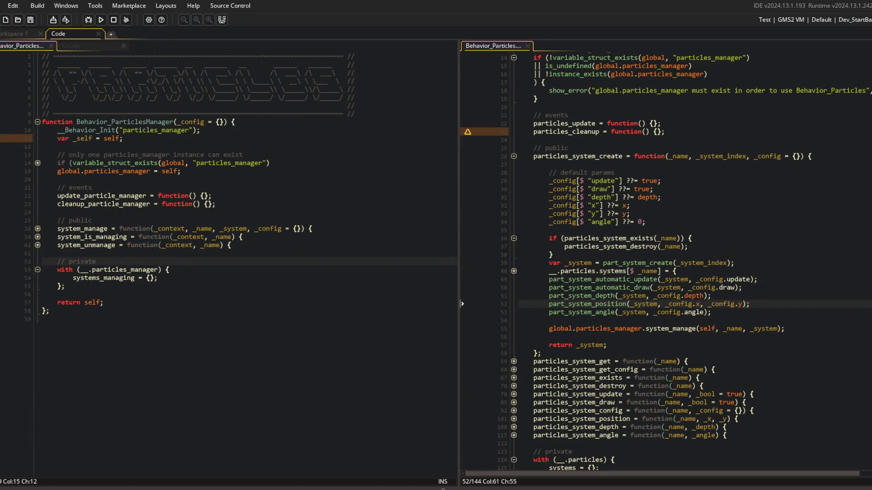
pyautogui.hotkey('alt', 'Tab')
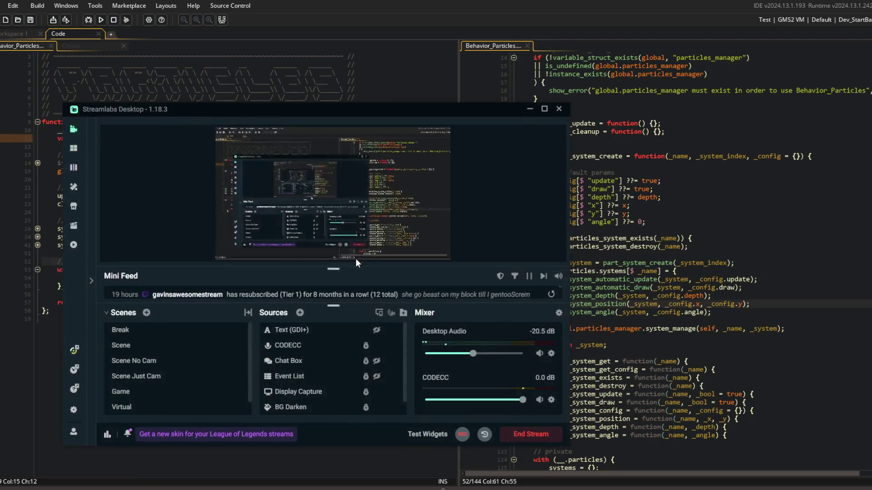
# - Make the Text (GDI+) overlay visible and change its text from 'stream is over' to 'brb'
pyautogui.click(373, 330)
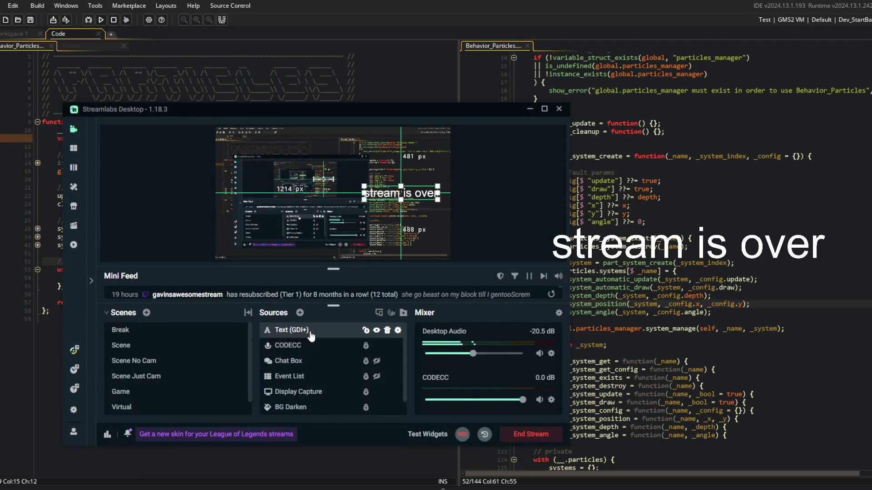
pyautogui.doubleClick(308, 331)
pyautogui.tripleClick(325, 317)
pyautogui.write('brb')
pyautogui.click(441, 455)
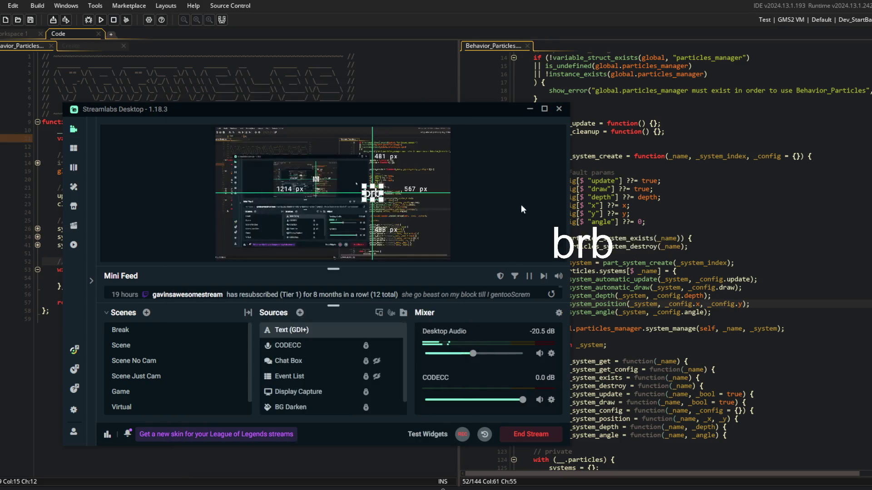
# - Enable Performance Mode in Streamlabs Desktop and return to the GameMaker editor
pyautogui.rightClick(521, 204)
pyautogui.click(559, 274)
pyautogui.click(724, 192)
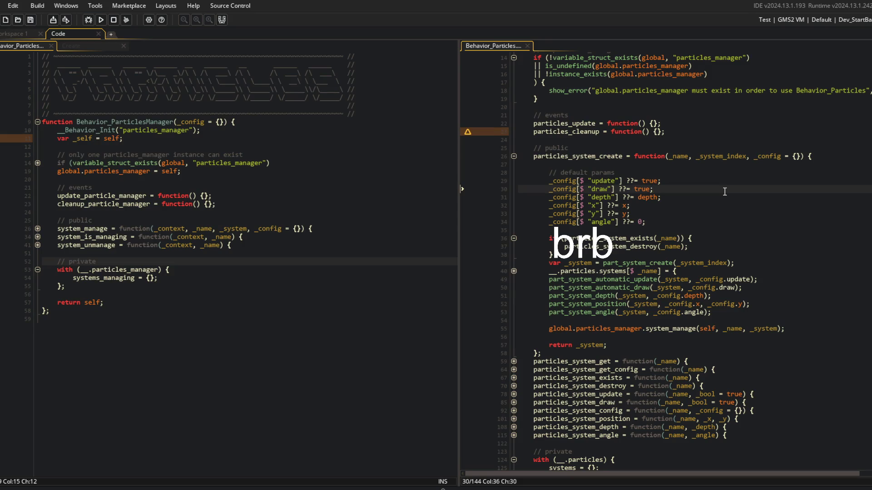
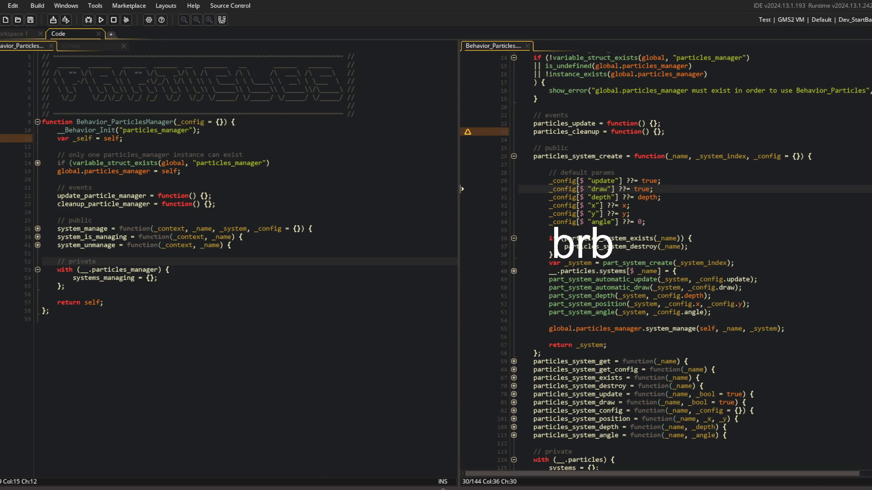
# - Back in GameMaker, unfold system_manage, system_is_managing and system_unmanage in Behavior_ParticlesManager
pyautogui.click(443, 489)
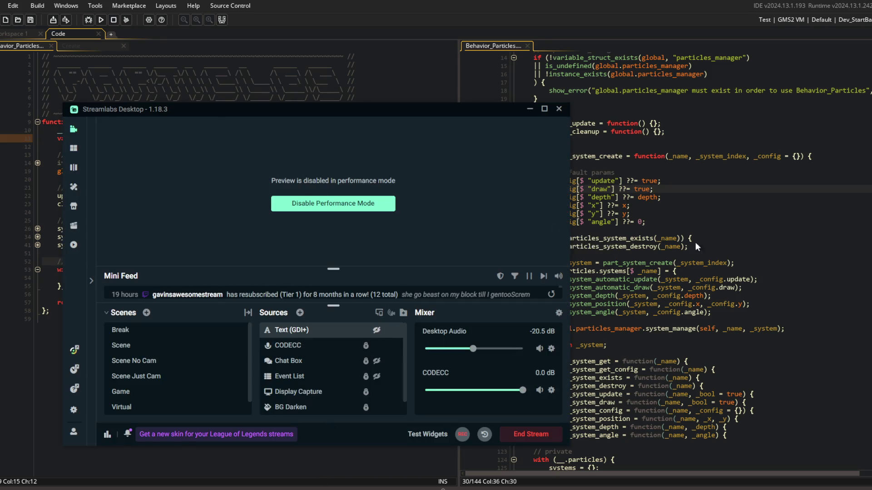
pyautogui.click(696, 238)
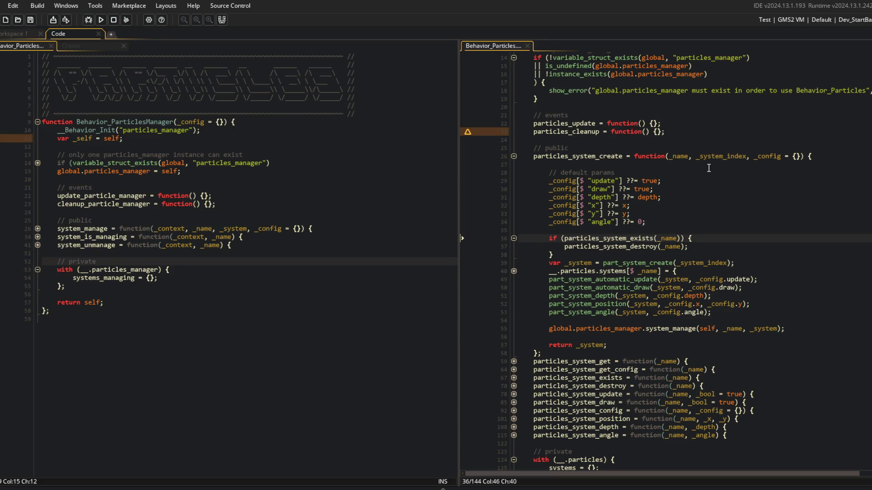
pyautogui.click(320, 236)
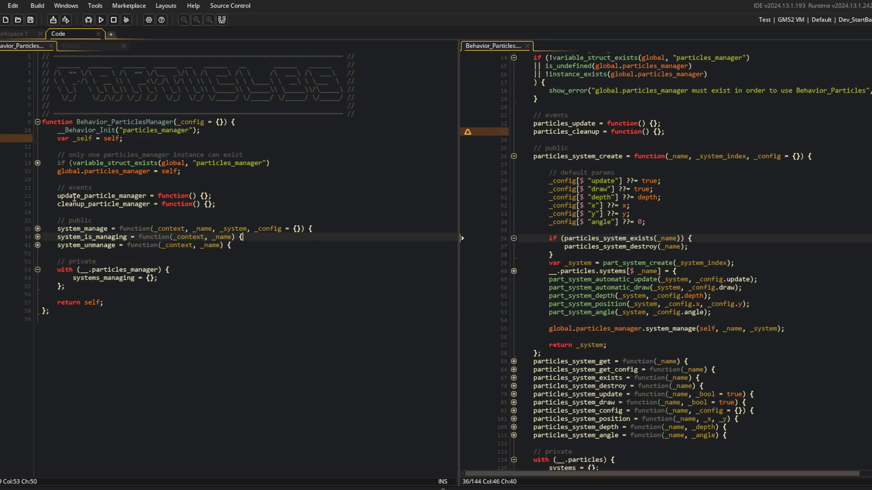
pyautogui.click(38, 229)
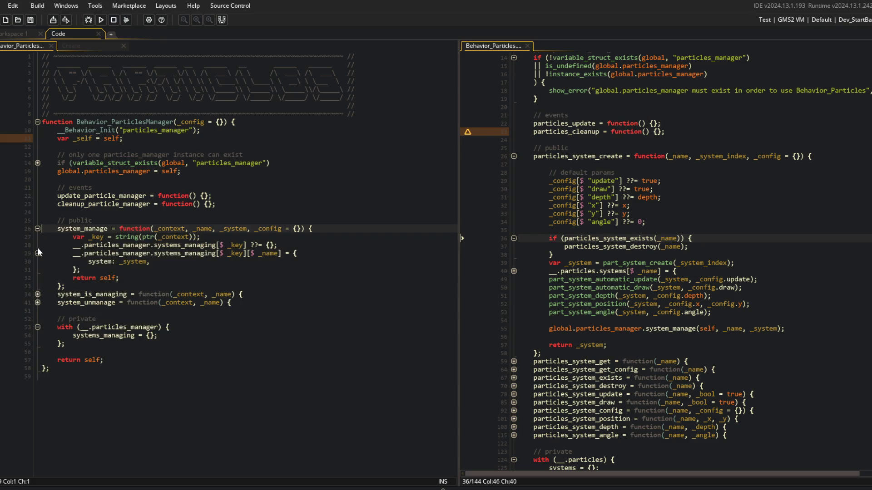
pyautogui.click(38, 294)
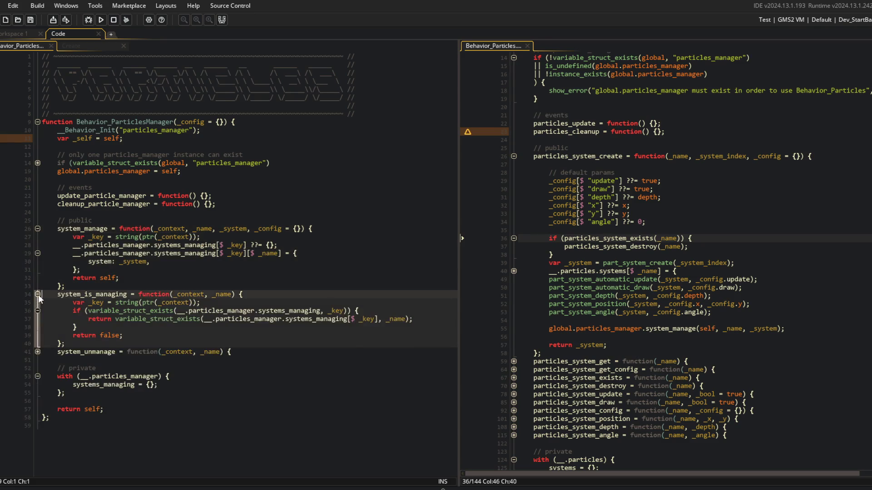
pyautogui.click(37, 351)
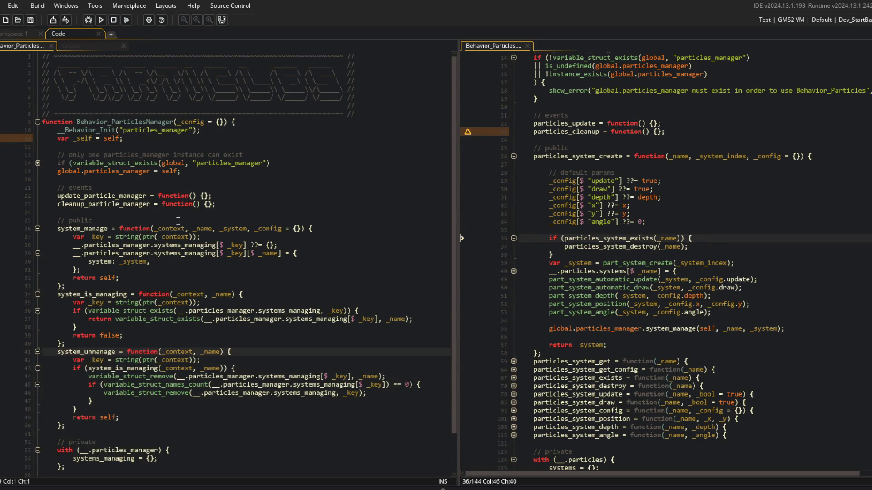
pyautogui.click(207, 204)
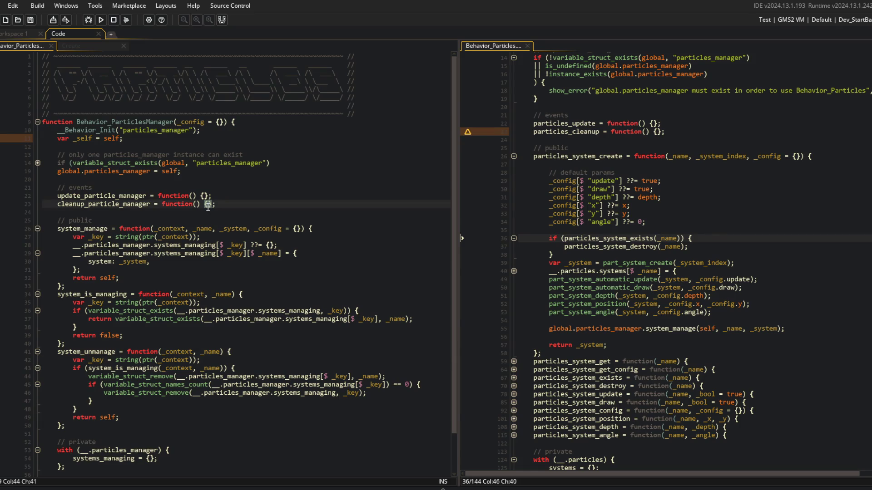
pyautogui.click(674, 225)
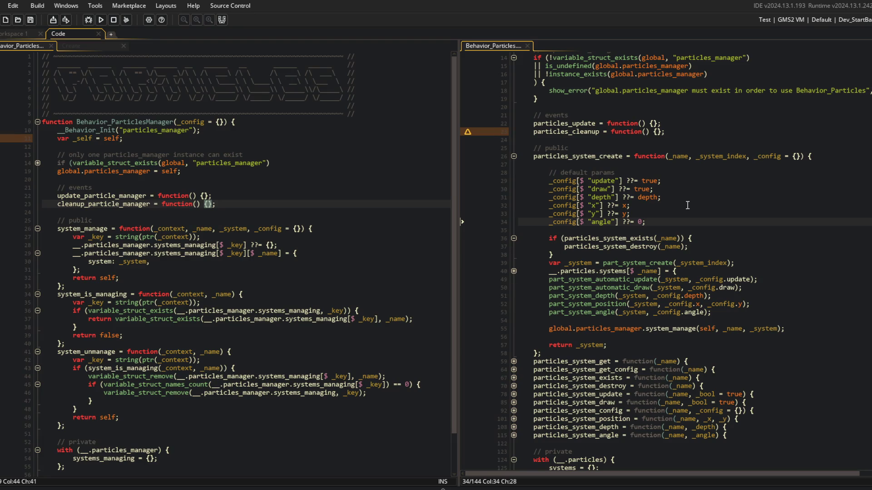
# - Add the default _config[$ "manage"] ??= true; below the angle default
pyautogui.press('Return')
pyautogui.write('_config[$ "manage"] ??= true;')
pyautogui.press('Down')
pyautogui.press('Down')
pyautogui.press('Down')
# - Wrap the system_manage call in an if (_config.manage) { } block and save
pyautogui.press('Return')
pyautogui.write('if (_config.manag')
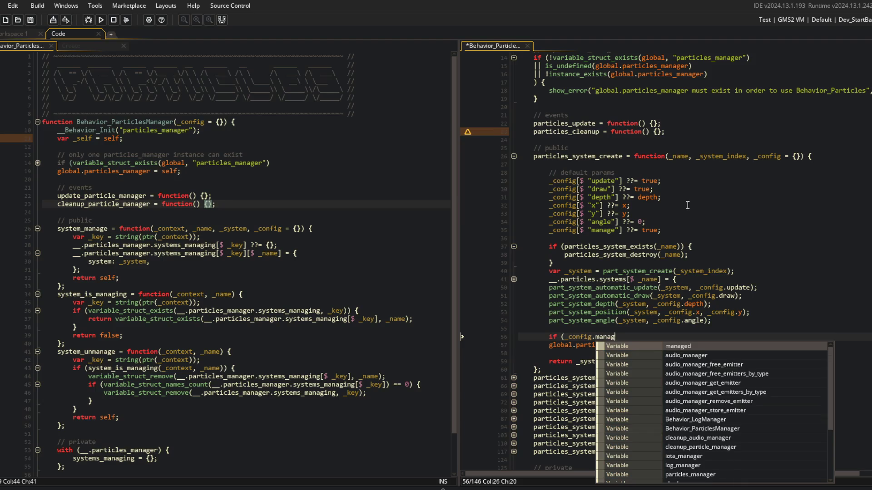
pyautogui.write('e) {')
pyautogui.press('Down')
pyautogui.press('Home')
pyautogui.press('Tab')
pyautogui.press('End')
pyautogui.press('Return')
pyautogui.write('}')
pyautogui.hotkey('ctrl', 's')
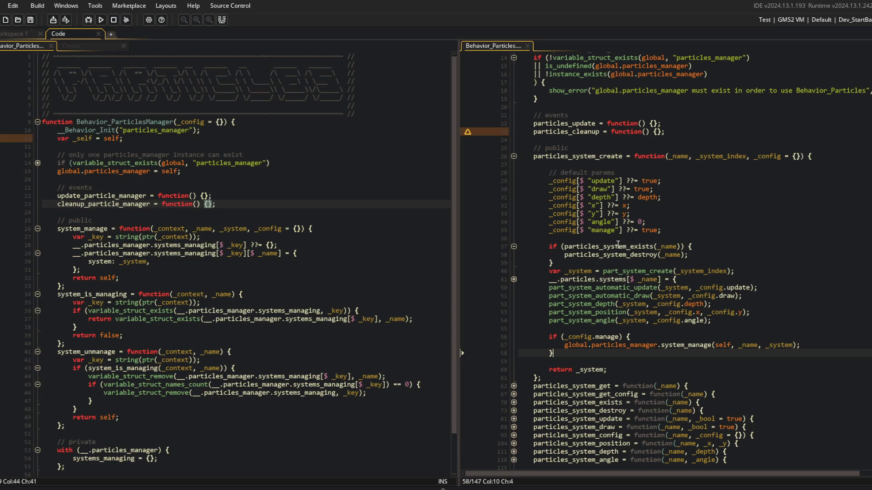
pyautogui.click(650, 222)
pyautogui.scroll(3, 687, 226)
pyautogui.scroll(-3, 687, 226)
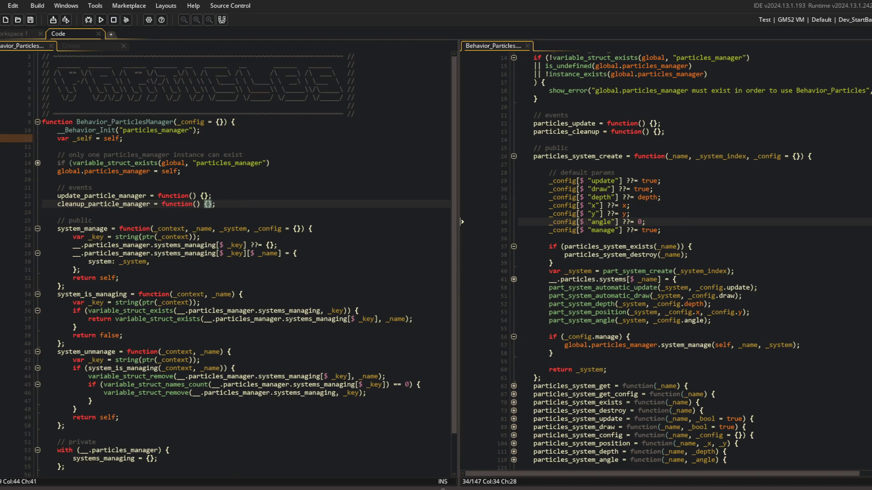
# - Fold particles_system_create in Behavior_Particles and widen the right editor pane
pyautogui.click(395, 126)
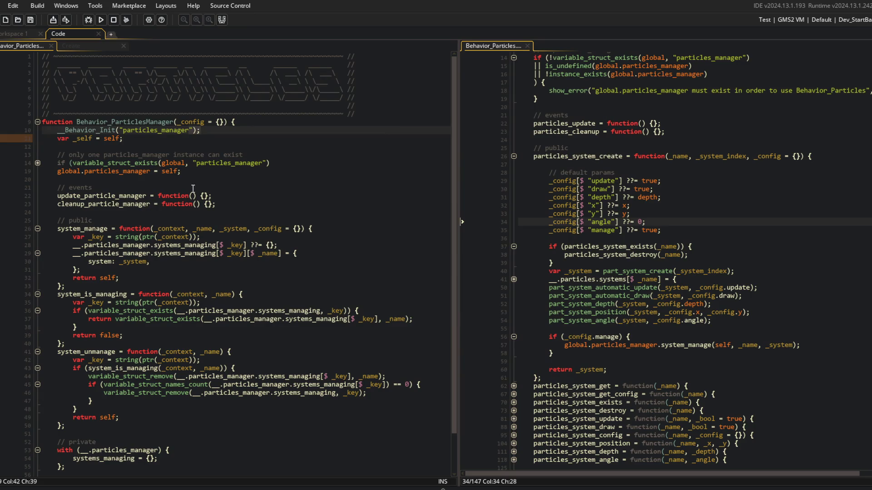
pyautogui.scroll(-1, 193, 188)
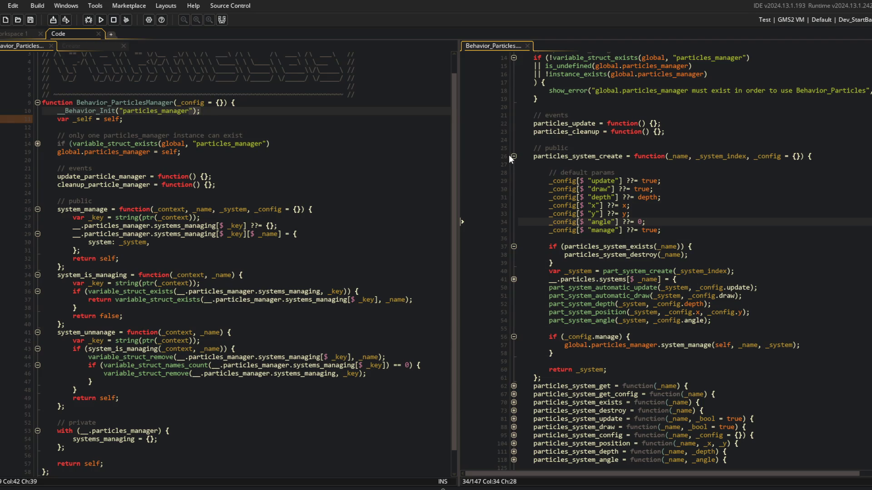
pyautogui.moveTo(522, 165)
pyautogui.mouseDown()
pyautogui.moveTo(636, 232)
pyautogui.moveTo(711, 364)
pyautogui.mouseUp()
pyautogui.click(711, 364)
pyautogui.click(541, 338)
pyautogui.click(629, 353)
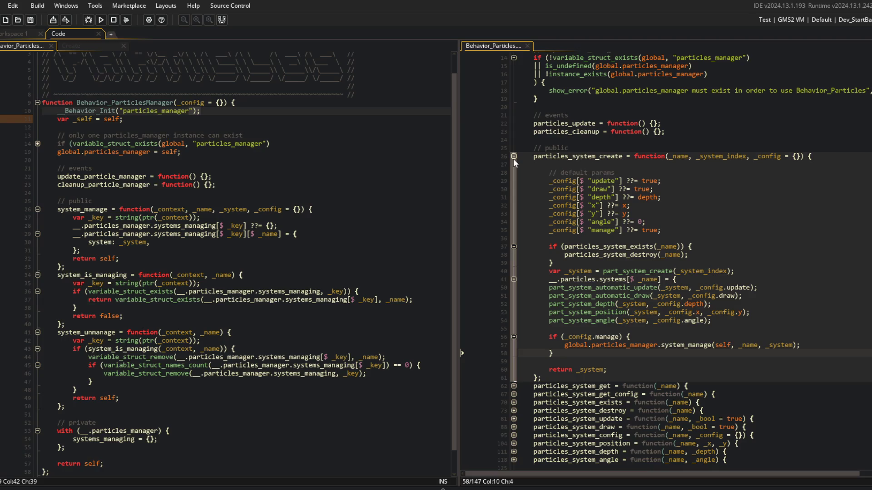
pyautogui.click(514, 158)
pyautogui.moveTo(459, 123)
pyautogui.mouseDown()
pyautogui.moveTo(424, 152)
pyautogui.moveTo(437, 129)
pyautogui.mouseUp()
pyautogui.click(332, 153)
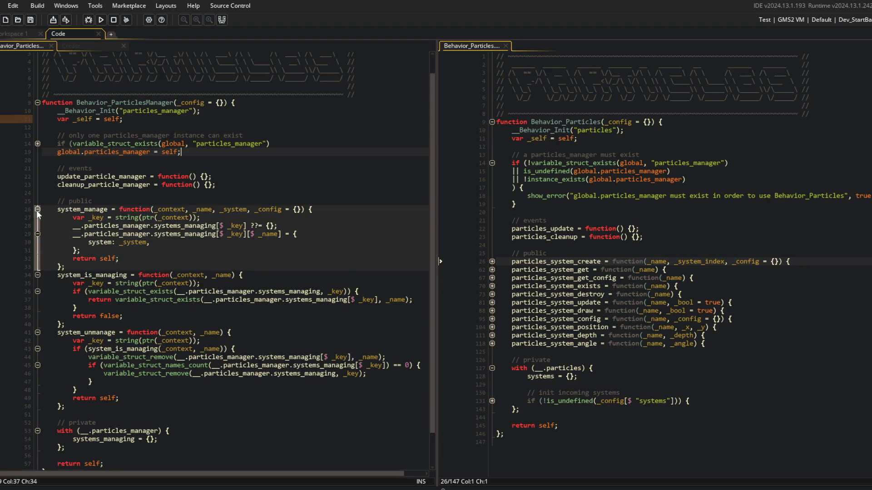
# - Fold system_manage, system_is_managing and system_unmanage in the manager script
pyautogui.click(38, 209)
pyautogui.click(38, 236)
pyautogui.click(38, 245)
pyautogui.click(73, 254)
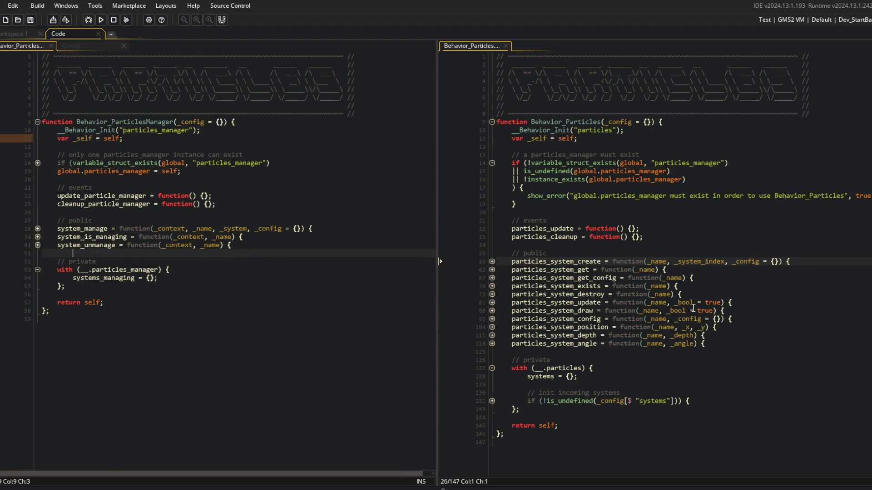
# - Declare particles_system_defer_destroy = function() below particles_system_create
pyautogui.click(831, 252)
pyautogui.press('Down')
pyautogui.press('End')
pyautogui.press('Return')
pyautogui.write('par')
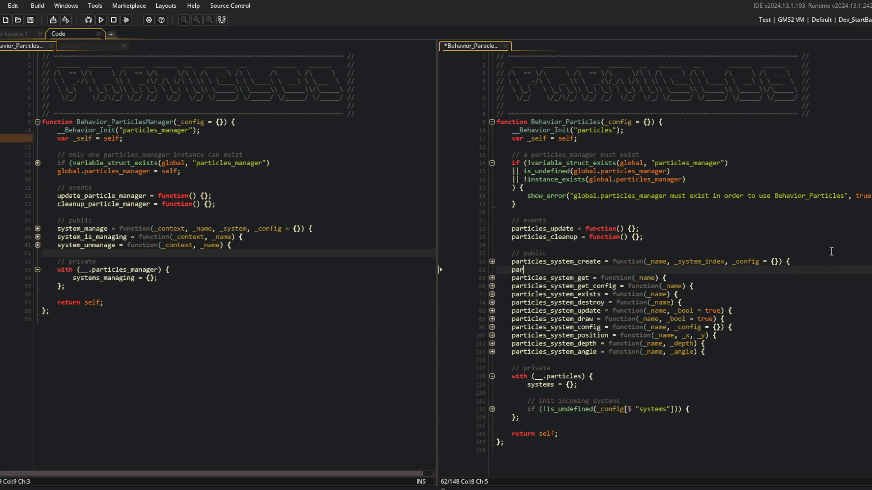
pyautogui.write('ticles_system_defer_d')
pyautogui.write('estroy =')
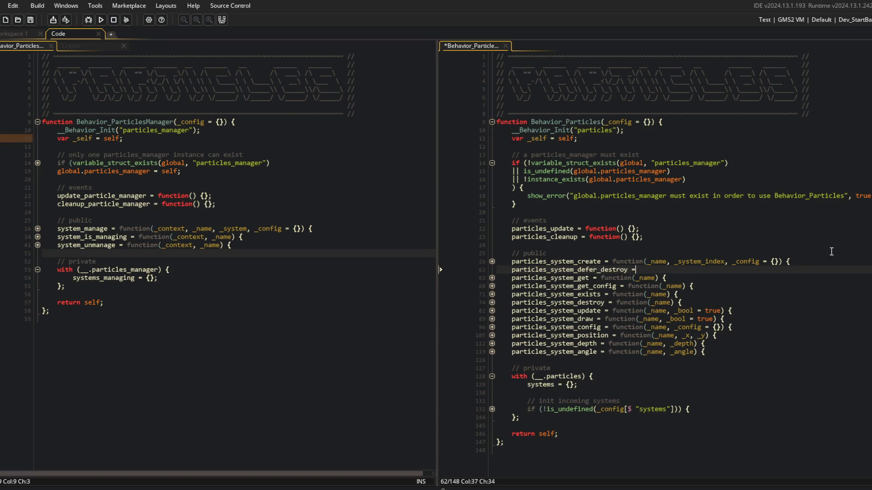
pyautogui.write(' function(')
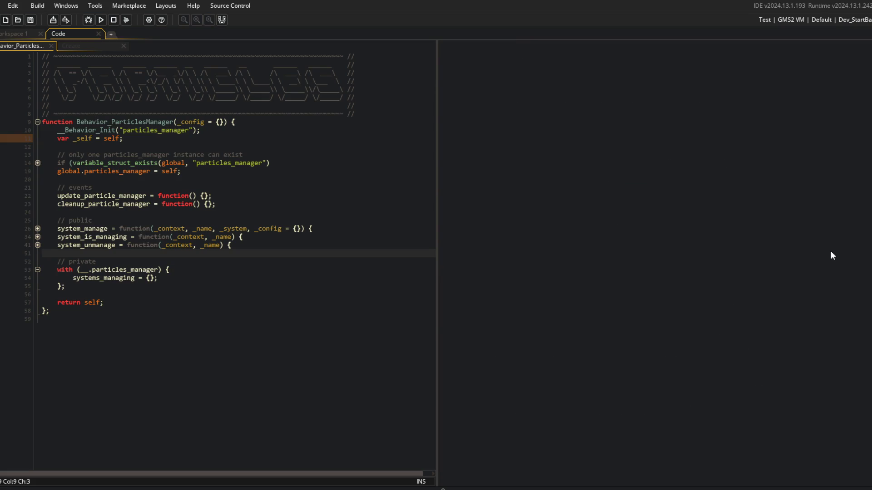
# - Reopen the Behavior_Particles script through the asset search for 'Behavior_part'
pyautogui.hotkey('ctrl', 't')
pyautogui.write('Behavior_part')
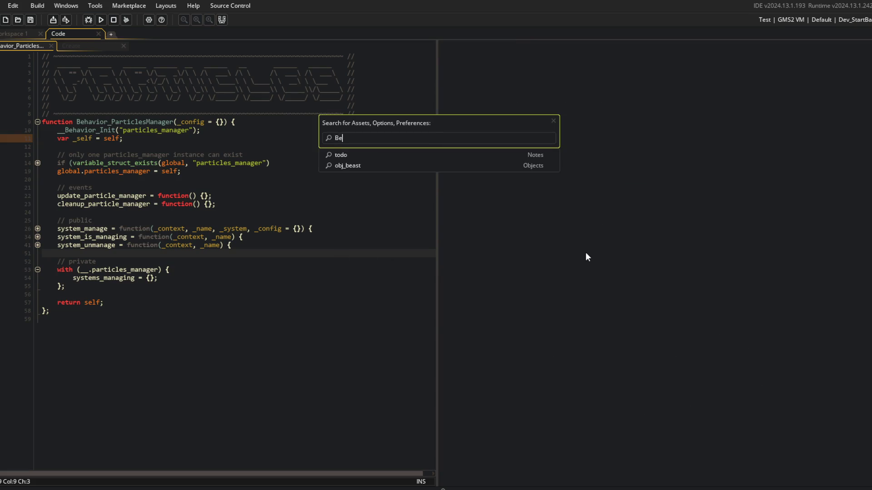
pyautogui.press('Return')
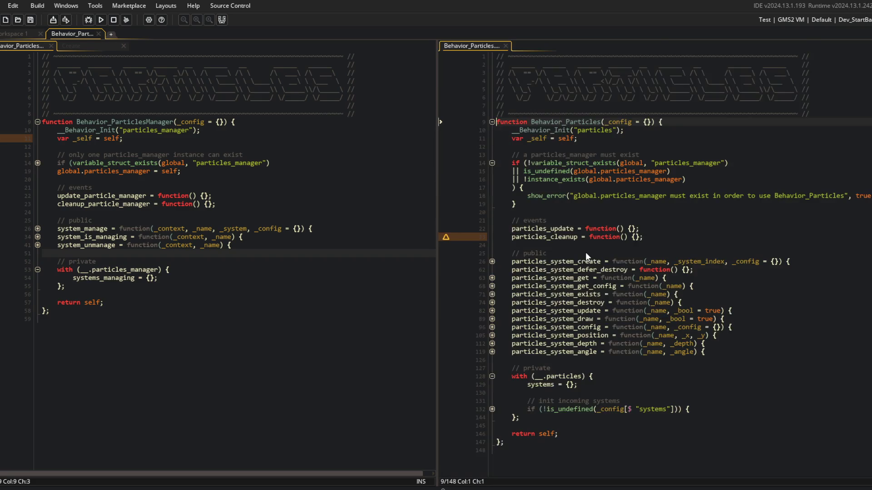
# - Run a web search for 'defer' in the browser, then return to GameMaker
pyautogui.hotkey('alt', 'Tab')
pyautogui.hotkey('ctrl', 't')
pyautogui.write('defer')
pyautogui.press('Return')
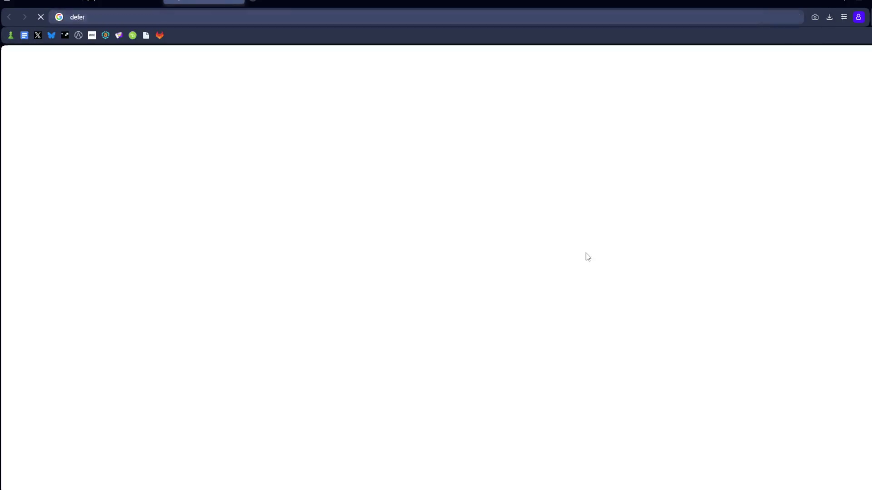
pyautogui.hotkey('alt', 'Tab')
pyautogui.click(740, 270)
# - Give particles_system_defer_destroy a _name parameter, open its body, and save
pyautogui.press('Left')
pyautogui.press('Left')
pyautogui.press('Left')
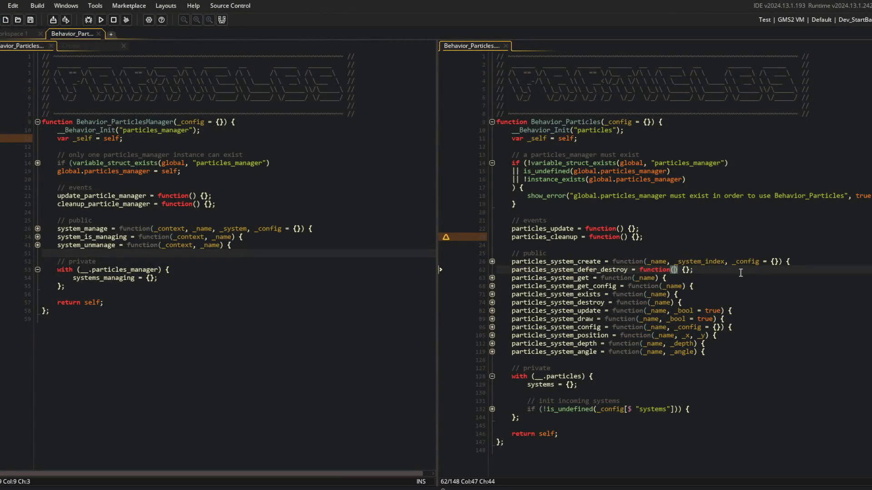
pyautogui.write('_name')
pyautogui.press('Right')
pyautogui.press('Right')
pyautogui.press('Right')
pyautogui.press('Return')
pyautogui.press('Return')
pyautogui.press('Up')
pyautogui.hotkey('ctrl', 's')
# - Add system_defer_destroy = function(_context, _name) { below system_unmanage in the manager
pyautogui.click(294, 239)
pyautogui.click(287, 241)
pyautogui.press('Return')
pyautogui.write('ystem')
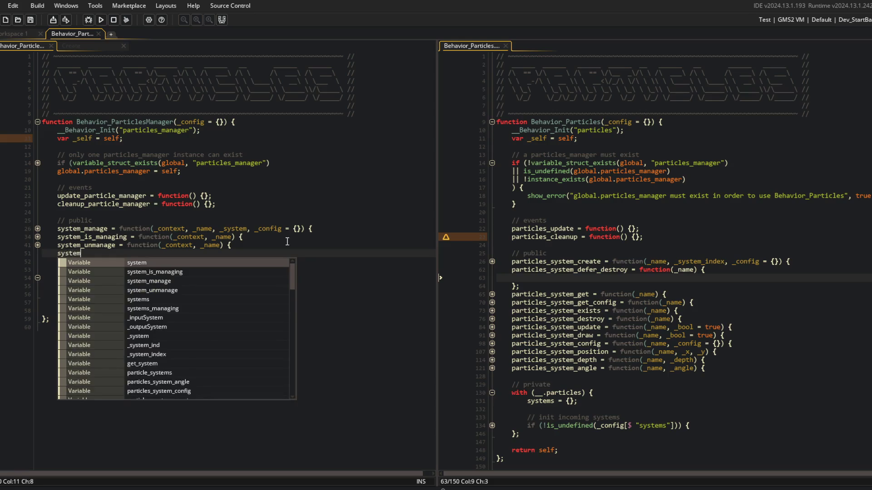
pyautogui.write('_defer_detroy = f')
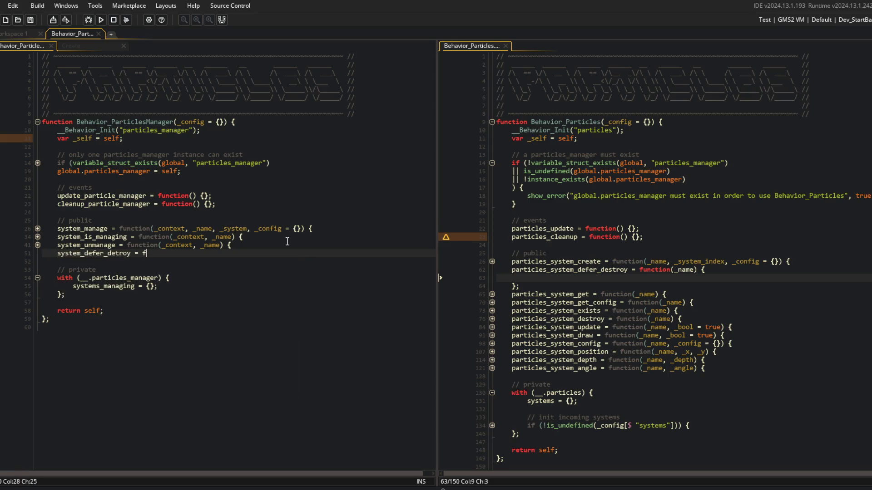
pyautogui.press('BackSpace')
pyautogui.press('BackSpace')
pyautogui.press('BackSpace')
pyautogui.press('BackSpace')
pyautogui.press('BackSpace')
pyautogui.press('BackSpace')
pyautogui.press('BackSpace')
pyautogui.press('BackSpace')
pyautogui.write('stroy')
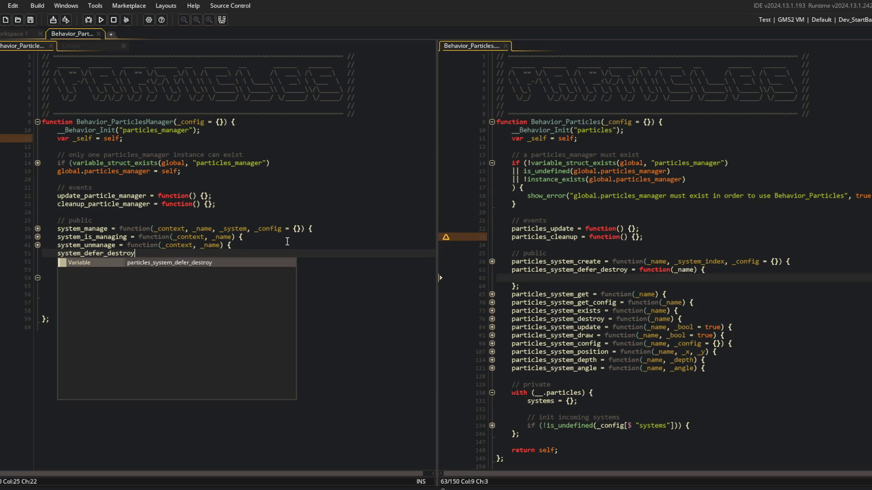
pyautogui.write(' = function(_conte')
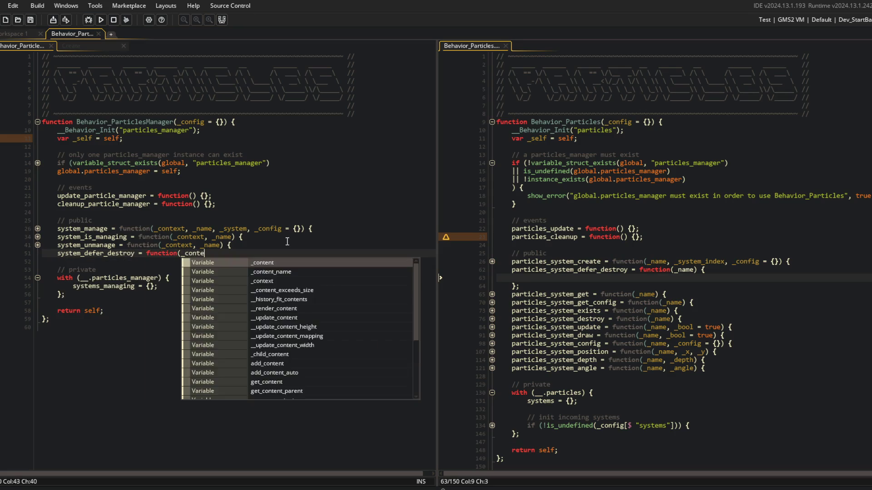
pyautogui.write('xt, a-name) {')
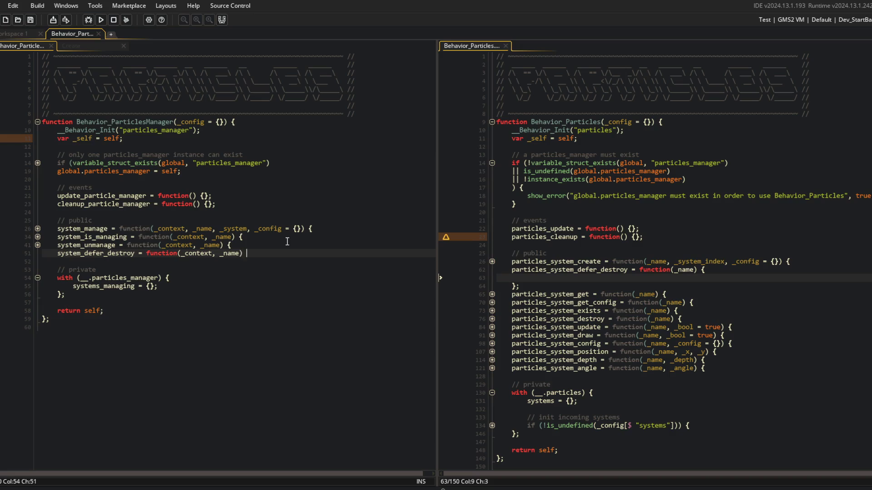
pyautogui.press('Return')
# - Fill system_defer_destroy with var _key = string(ptr(_context)), a system_is_managing check, and return self
pyautogui.write('var _key =')
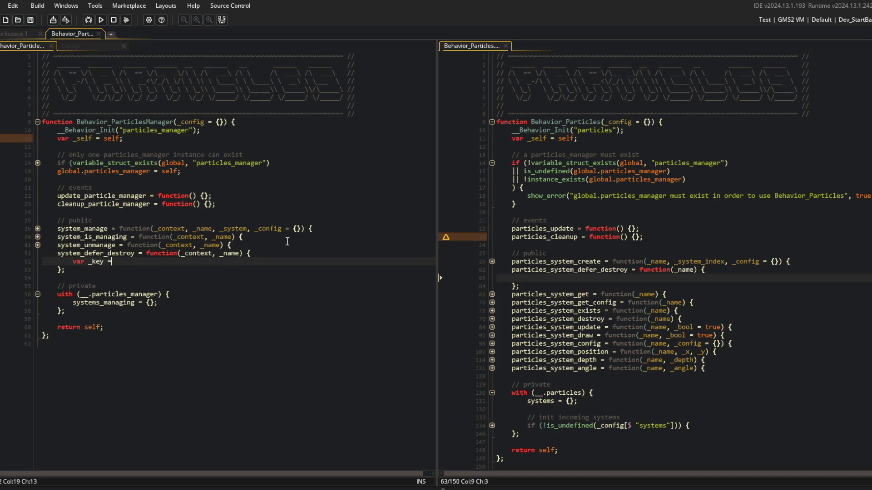
pyautogui.write(' string(ptr(_context));')
pyautogui.press('Return')
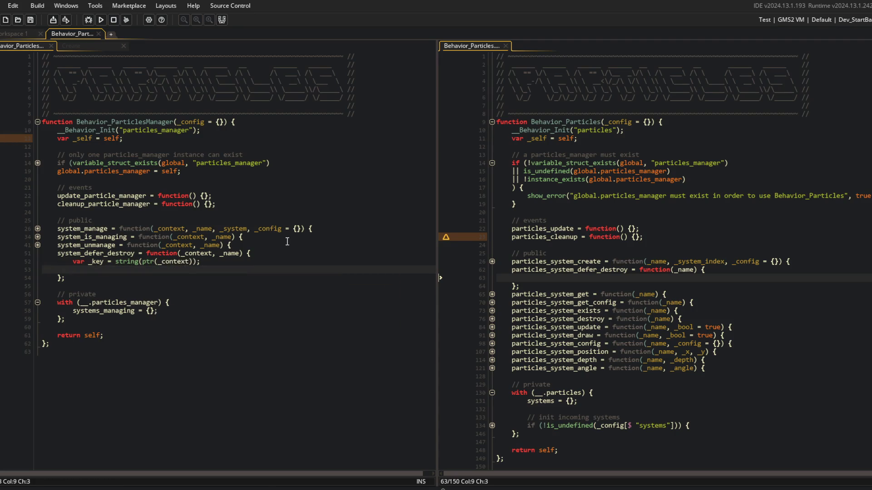
pyautogui.write('if (sys')
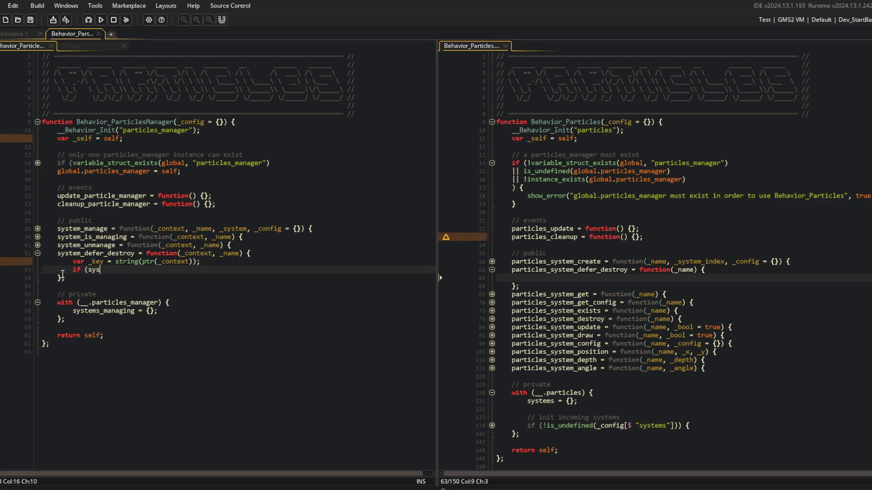
pyautogui.write('tem_is_man')
pyautogui.press('Return')
pyautogui.write('(_')
pyautogui.write('context, _name)')
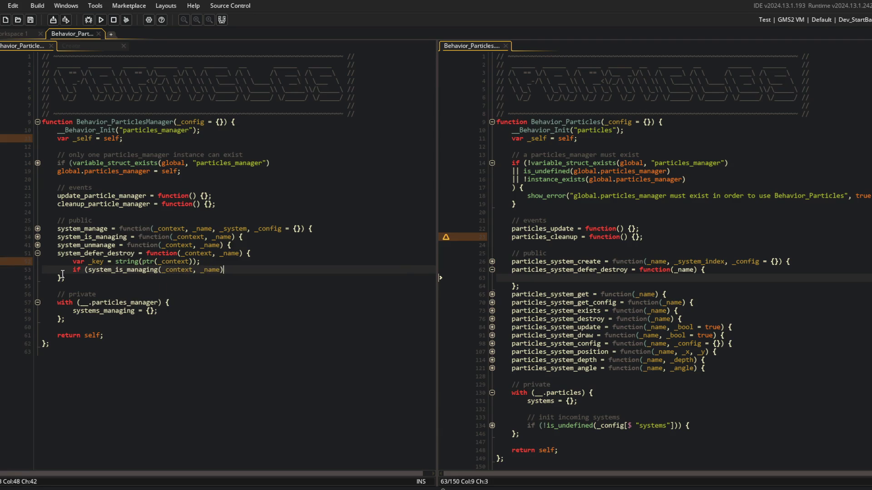
pyautogui.press('Return')
pyautogui.write('}')
pyautogui.press('Return')
pyautogui.write('return self;')
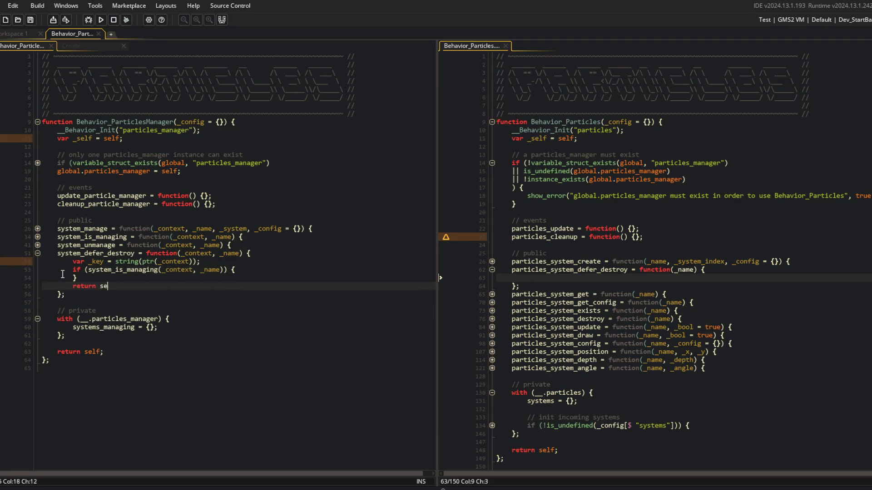
pyautogui.press('Up')
pyautogui.press('Up')
pyautogui.press('End')
pyautogui.press('Return')
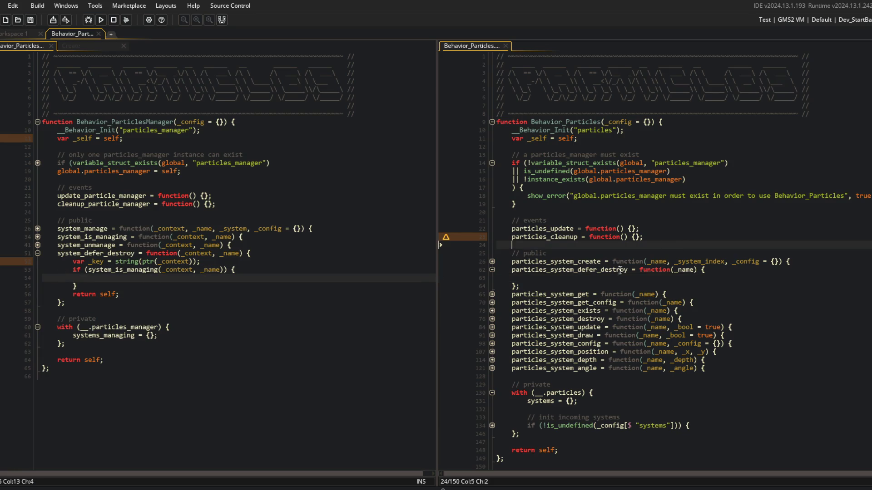
# - Add a _time_till_destroy parameter to particles_system_defer_destroy and save
pyautogui.click(693, 269)
pyautogui.write(', _')
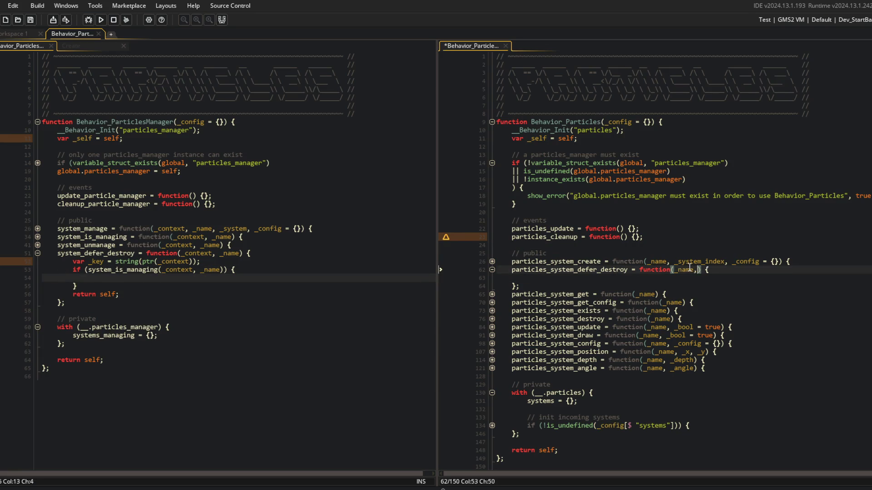
pyautogui.write('time_til')
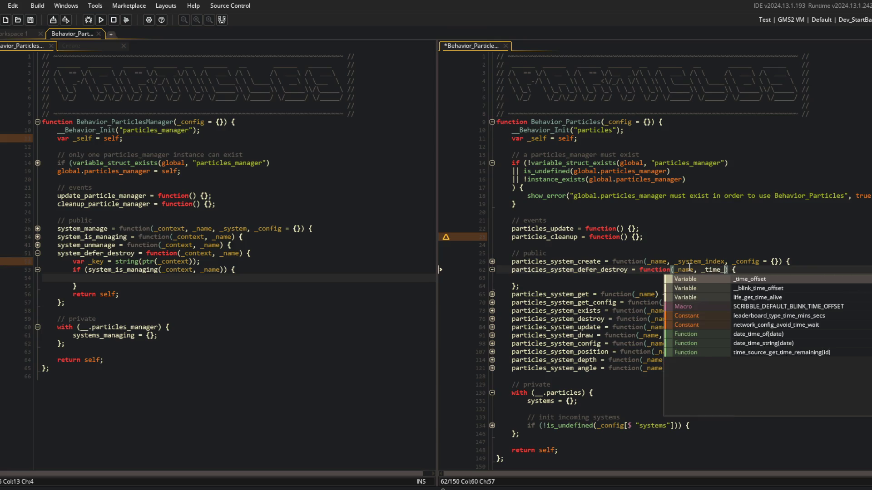
pyautogui.write('l_destroy')
pyautogui.hotkey('ctrl', 's')
pyautogui.press('Down')
pyautogui.click(243, 253)
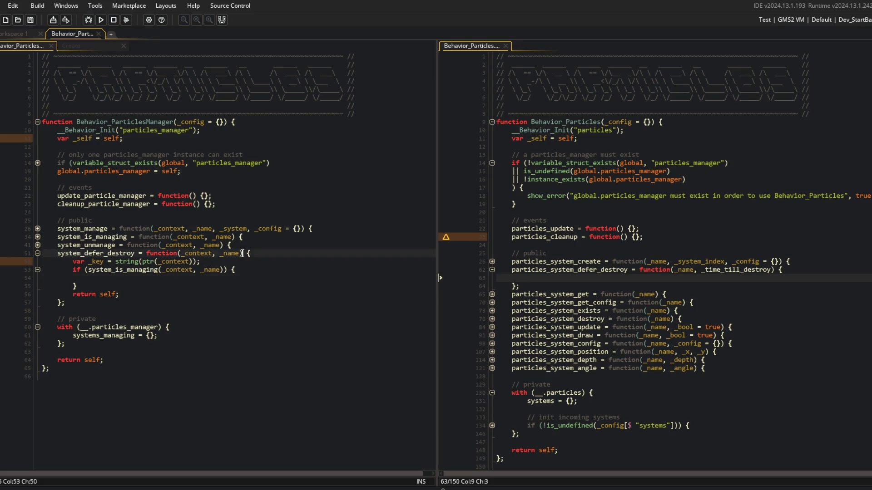
# - Add _time_till_destroy to system_defer_destroy and start an if (particles_system_exists(_name)) check
pyautogui.write(', _time_till_destroy')
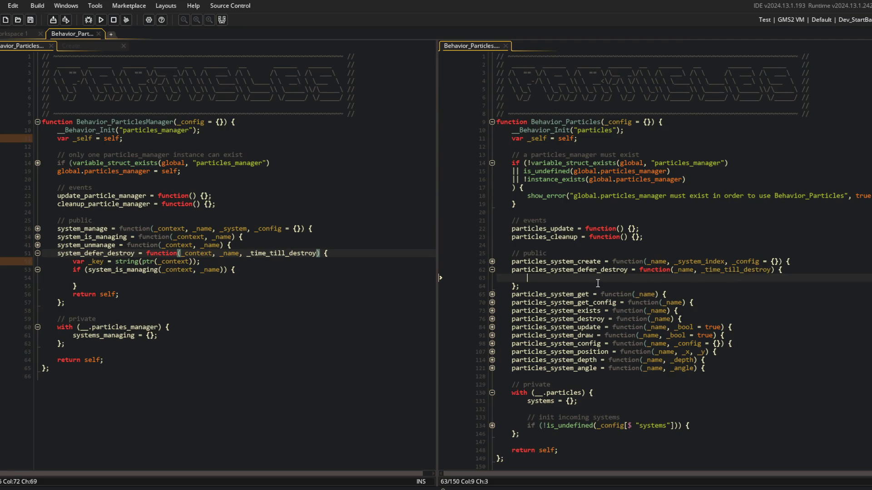
pyautogui.write('if ')
pyautogui.write('ar _config')
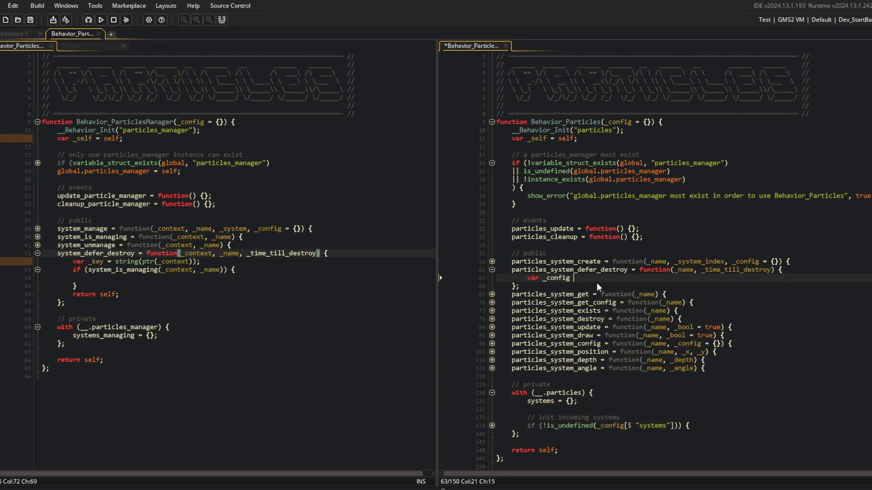
pyautogui.press('BackSpace')
pyautogui.press('BackSpace')
pyautogui.press('BackSpace')
pyautogui.write('if (particles_system')
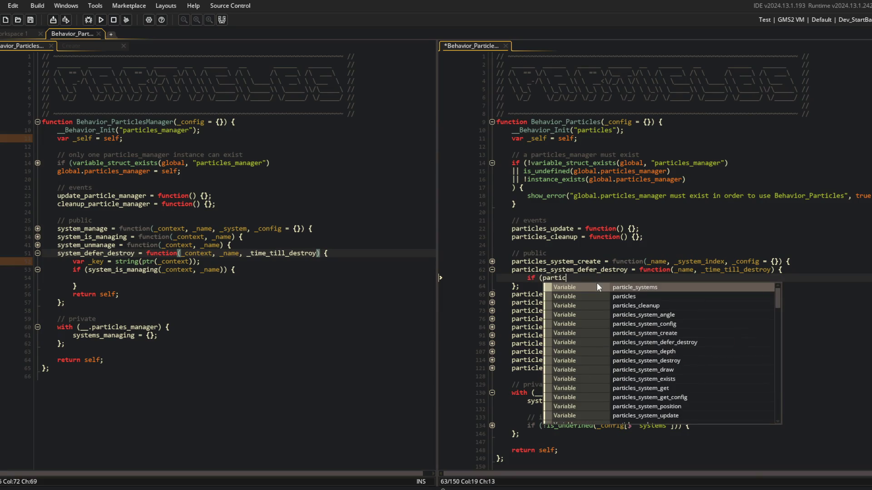
pyautogui.press('Down')
pyautogui.press('Down')
pyautogui.press('Down')
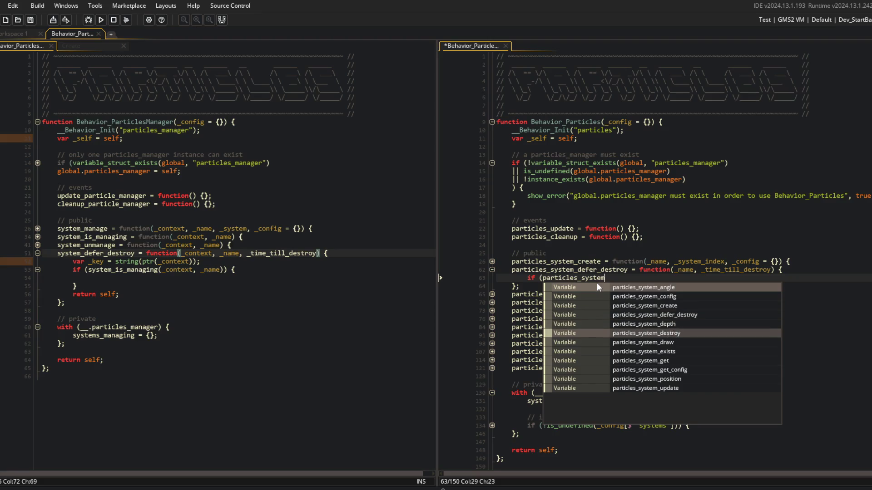
pyautogui.write(')(')
pyautogui.press('BackSpace')
pyautogui.press('BackSpace')
pyautogui.write('(_name)) {')
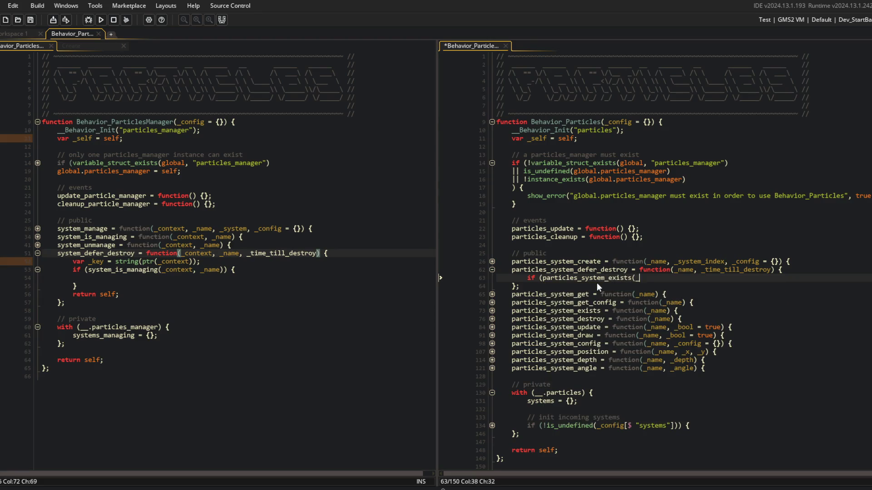
# - Fetch var _config = particles_system_config(_name) and add an if (_config.manage) block
pyautogui.press('Return')
pyautogui.write('var _confi')
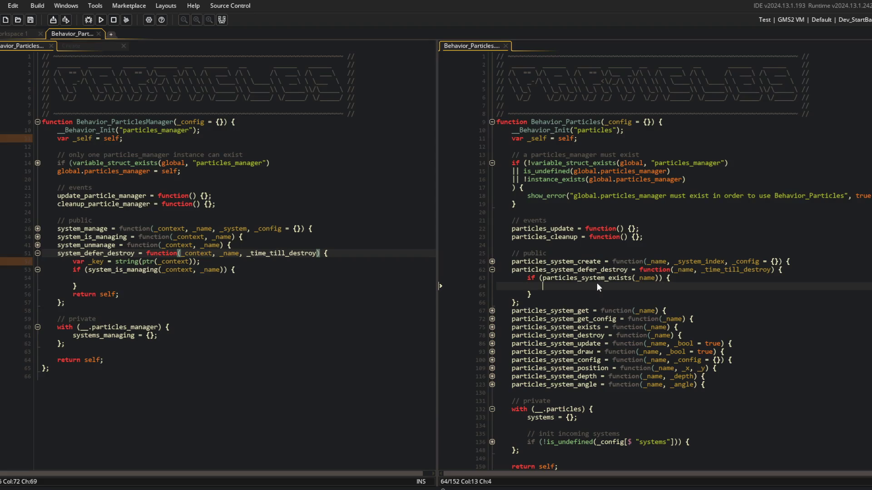
pyautogui.write('g = p')
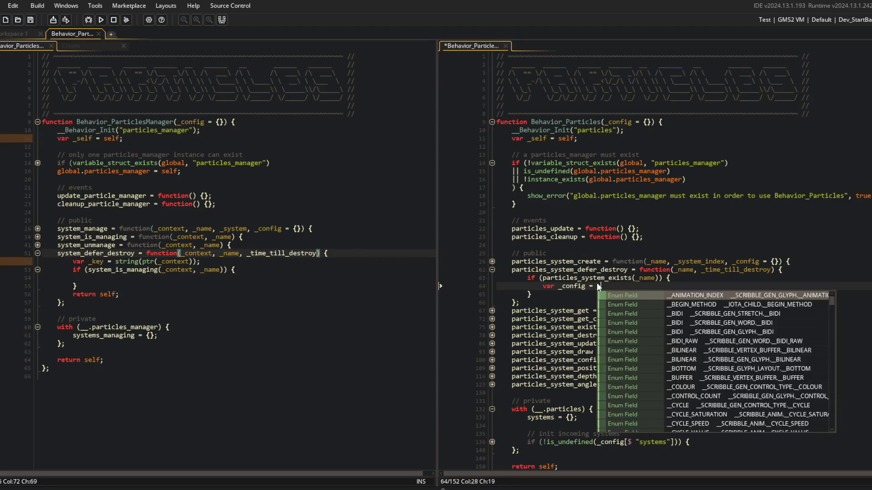
pyautogui.write('articles_system_')
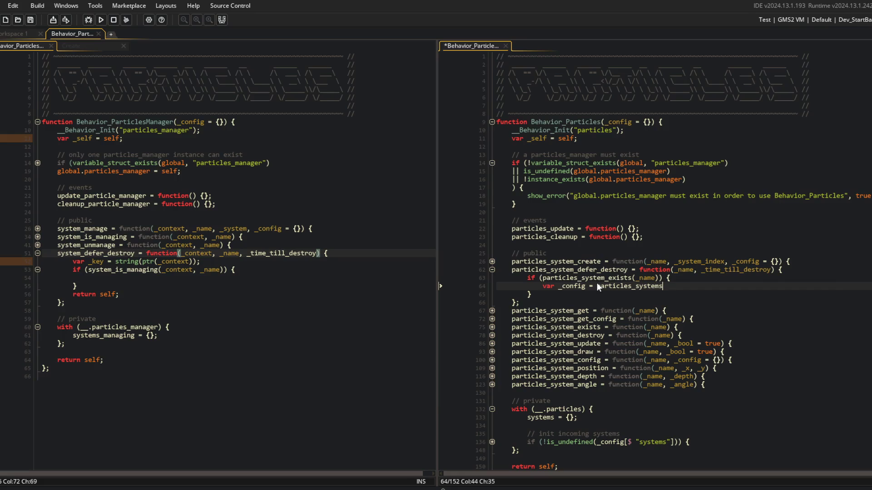
pyautogui.write('con')
pyautogui.press('Tab')
pyautogui.write('(_name);')
pyautogui.press('Return')
pyautogui.write('if (')
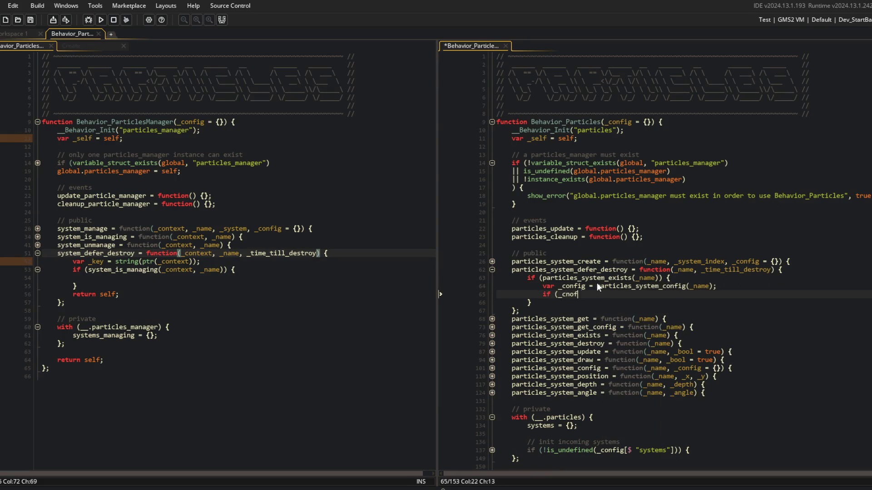
pyautogui.write('_config.managing')
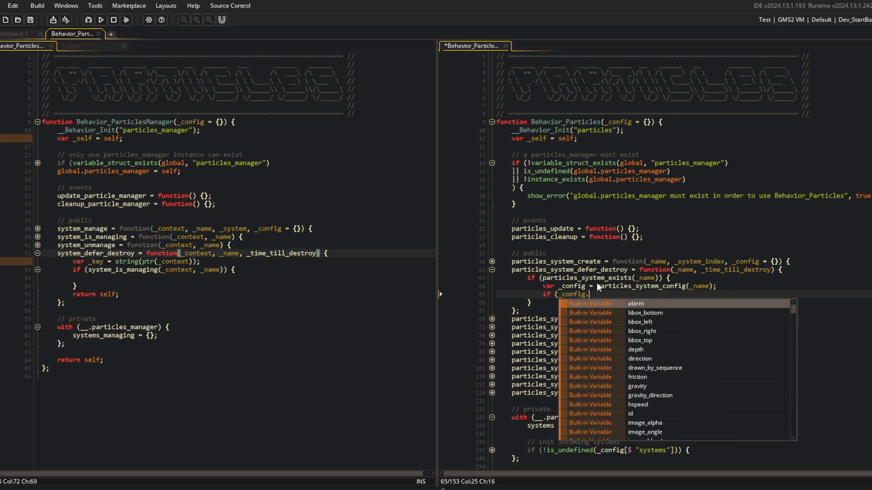
pyautogui.press('BackSpace')
pyautogui.press('BackSpace')
pyautogui.press('BackSpace')
pyautogui.write('e) {')
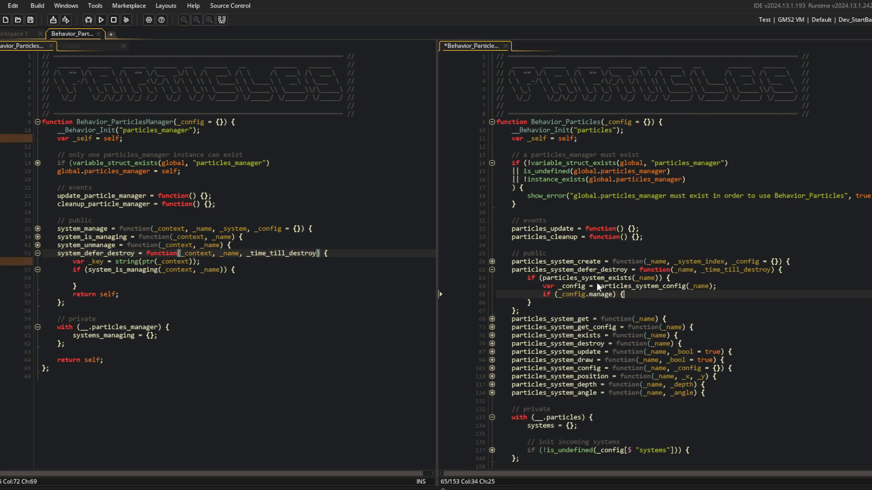
pyautogui.press('Return')
pyautogui.press('Return')
# - Add an else branch and a closing return self; then save
pyautogui.press('Return')
pyautogui.write('else {')
pyautogui.press('Return')
pyautogui.press('Down')
pyautogui.press('Down')
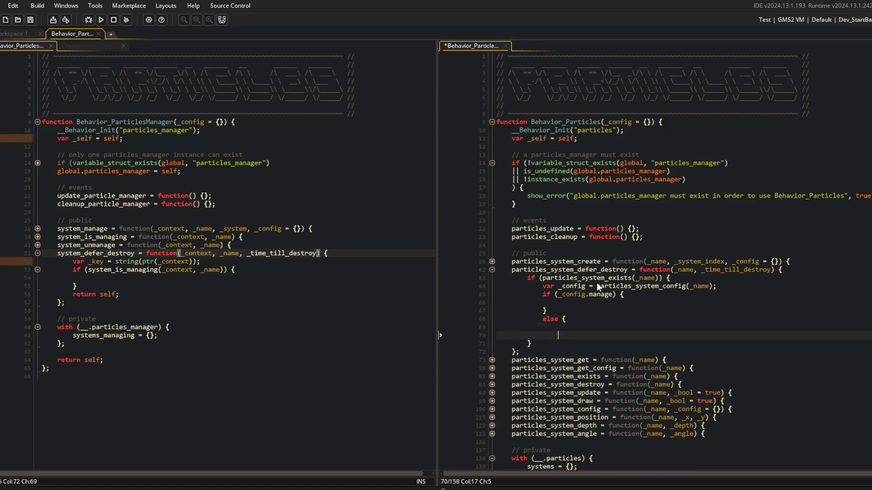
# - Hand managed systems to global.particles_manager.system_defer_destroy and set up the call_later callback, then save
pyautogui.press('Return')
pyautogui.write('return self;')
pyautogui.hotkey('ctrl', 's')
pyautogui.press('Up')
pyautogui.press('Up')
pyautogui.press('Up')
pyautogui.press('Up')
pyautogui.press('Up')
pyautogui.write('global.particle')
pyautogui.press('Down')
pyautogui.press('Return')
pyautogui.write('.system_def')
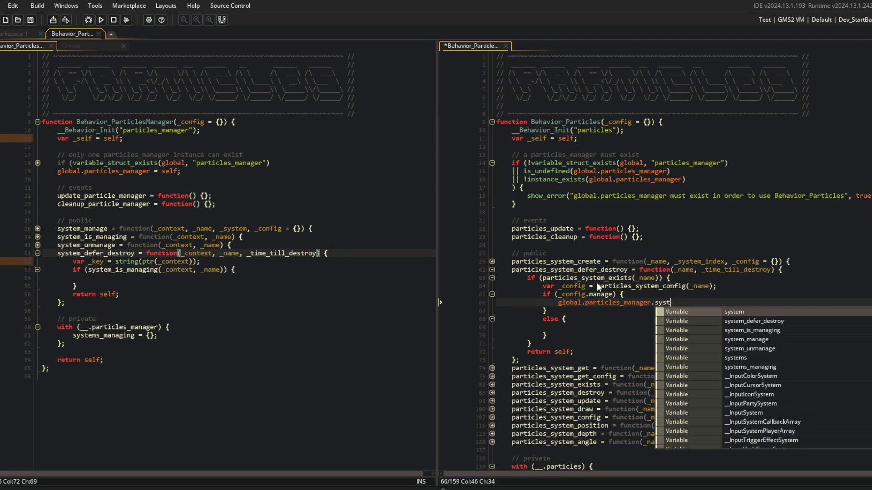
pyautogui.press('Return')
pyautogui.write('(_name, _time_till_destroy')
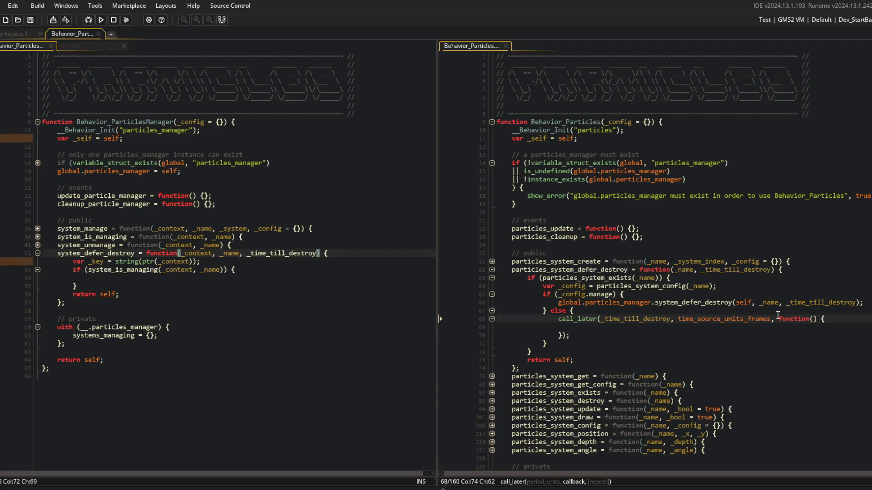
pyautogui.write('_name,')
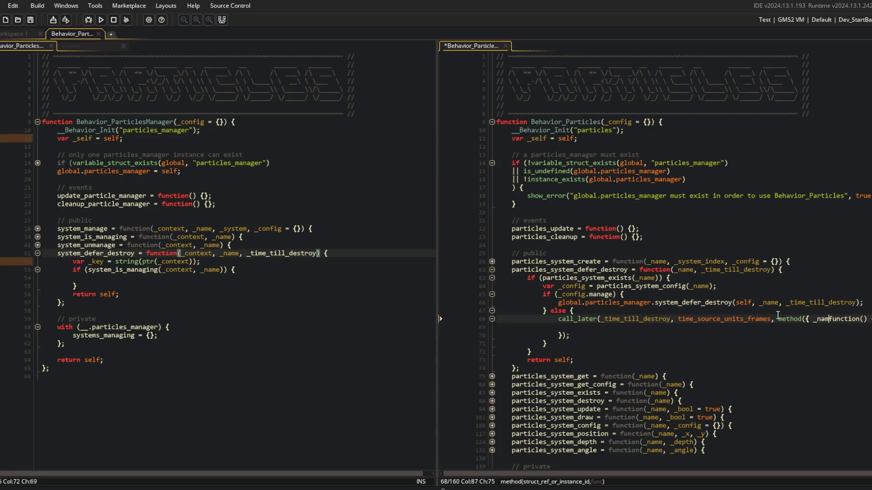
pyautogui.press('BackSpace')
pyautogui.press('BackSpace')
pyautogui.write('},')
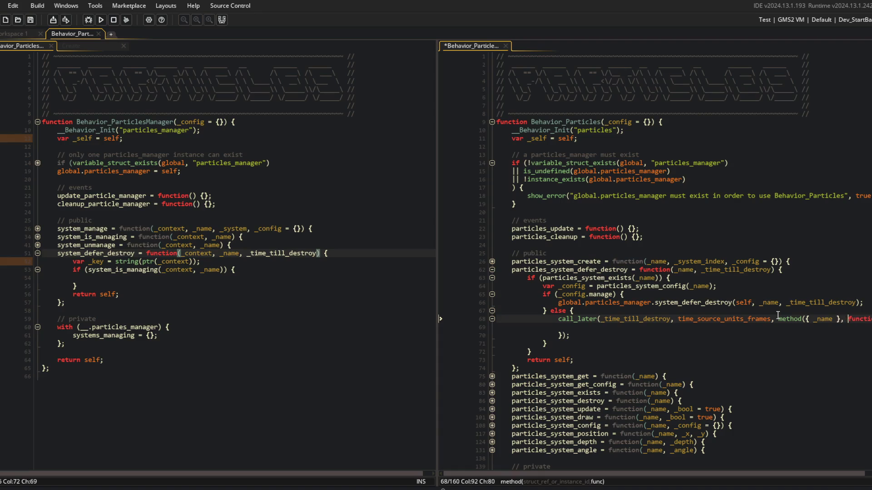
pyautogui.press('Down')
pyautogui.press('Down')
pyautogui.press('End')
pyautogui.press('BackSpace')
pyautogui.write(');')
pyautogui.hotkey('ctrl', 's')
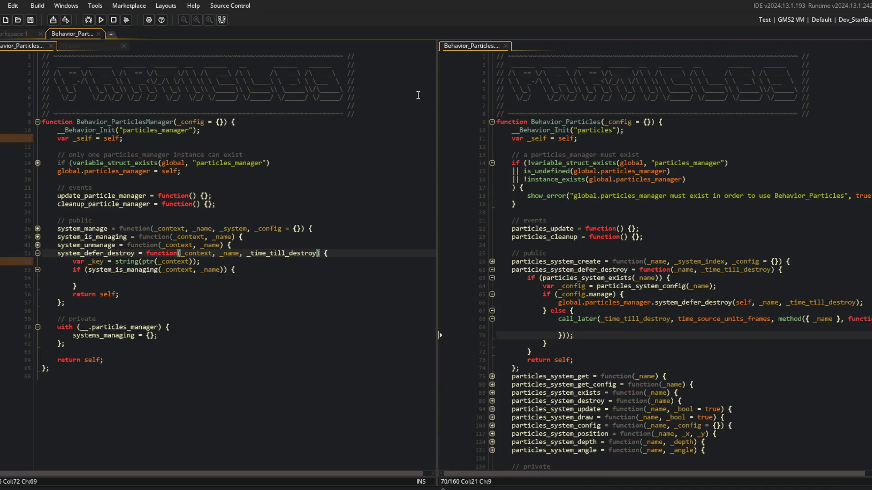
# - Bind the call_later callback with method({system: _config.system}, ...) and save
pyautogui.moveTo(437, 88); pyautogui.dragTo(373, 89)
pyautogui.click(586, 318)
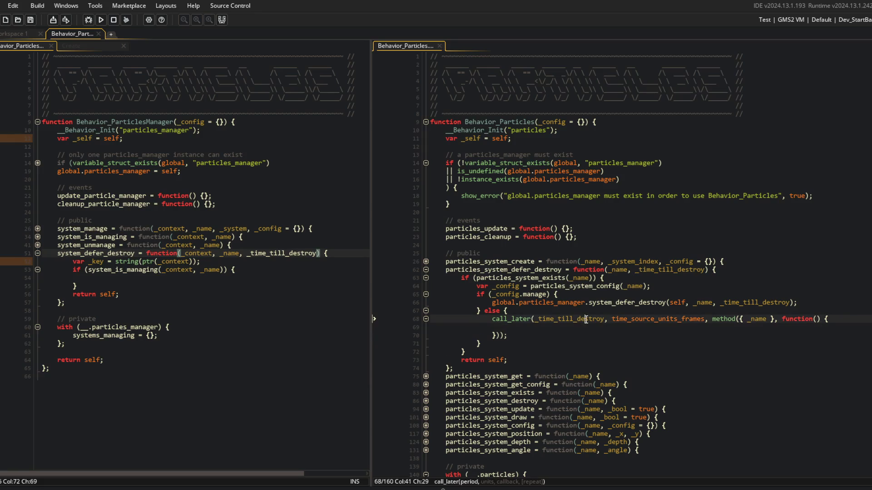
pyautogui.click(515, 327)
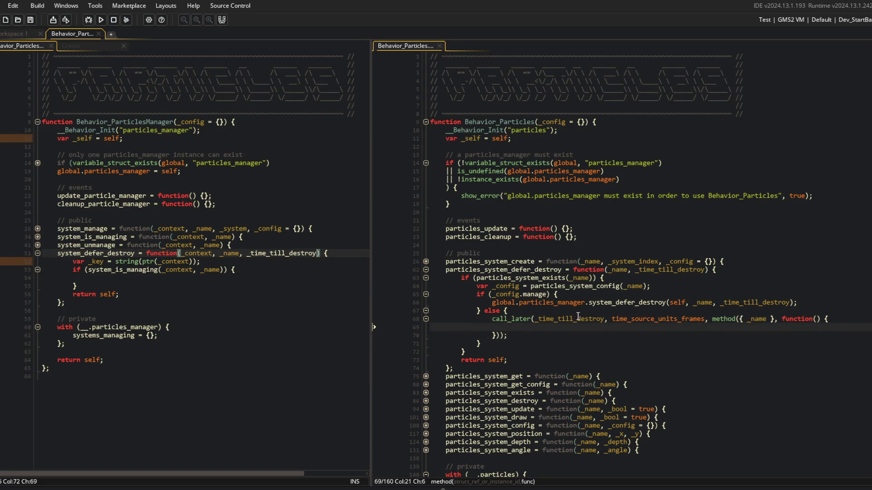
pyautogui.click(765, 319)
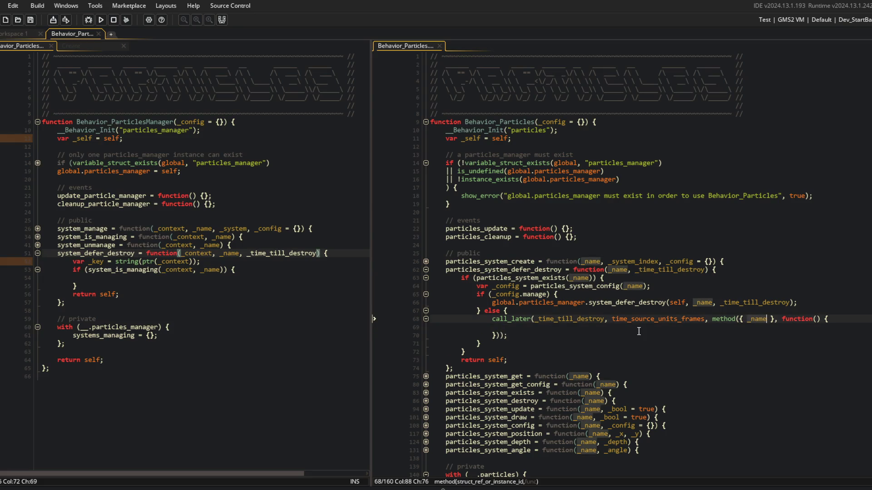
pyautogui.press('BackSpace')
pyautogui.press('BackSpace')
pyautogui.press('BackSpace')
pyautogui.write('_config.system')
pyautogui.press('BackSpace')
pyautogui.press('BackSpace')
pyautogui.press('BackSpace')
pyautogui.write('system: _config.system')
pyautogui.hotkey('ctrl', 's')
pyautogui.press('Down')
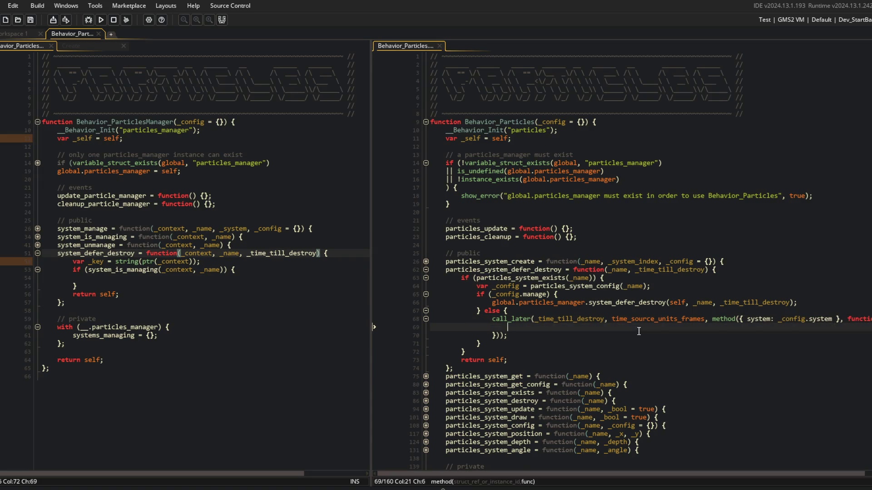
# - Make the callback call part_system_destroy(system)
pyautogui.write('part_')
pyautogui.write('system_des')
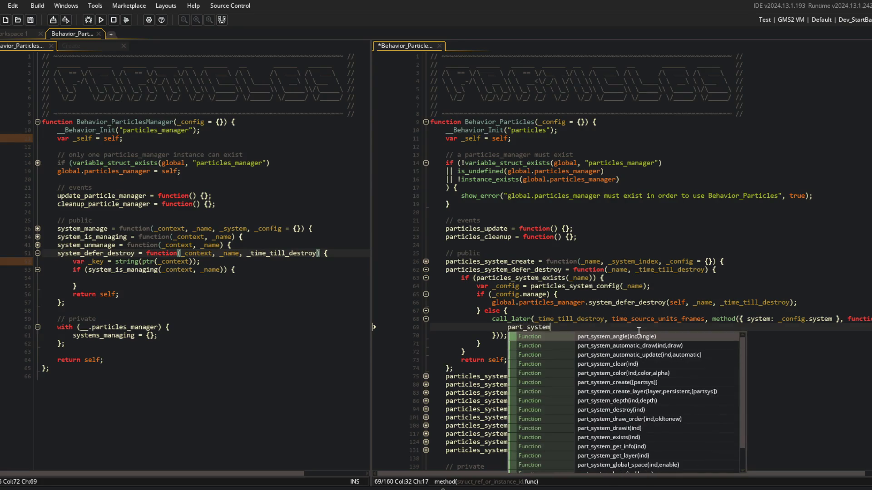
pyautogui.press('Return')
pyautogui.write('system)')
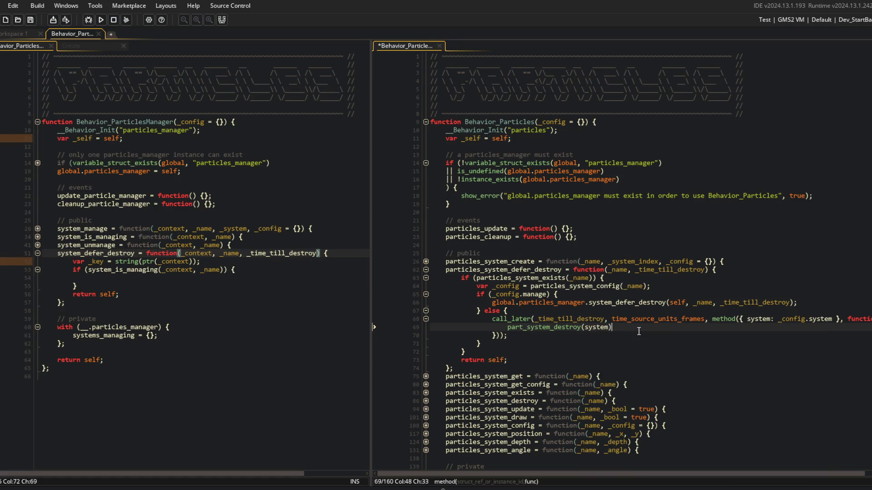
pyautogui.press('Return')
pyautogui.click(639, 302)
# - Paste the delayed part_system_destroy call_later block into system_defer_destroy's managing check and fix its indentation
pyautogui.moveTo(371, 187)
pyautogui.mouseDown()
pyautogui.moveTo(350, 187)
pyautogui.moveTo(370, 157)
pyautogui.moveTo(363, 158)
pyautogui.mouseUp()
pyautogui.click(313, 187)
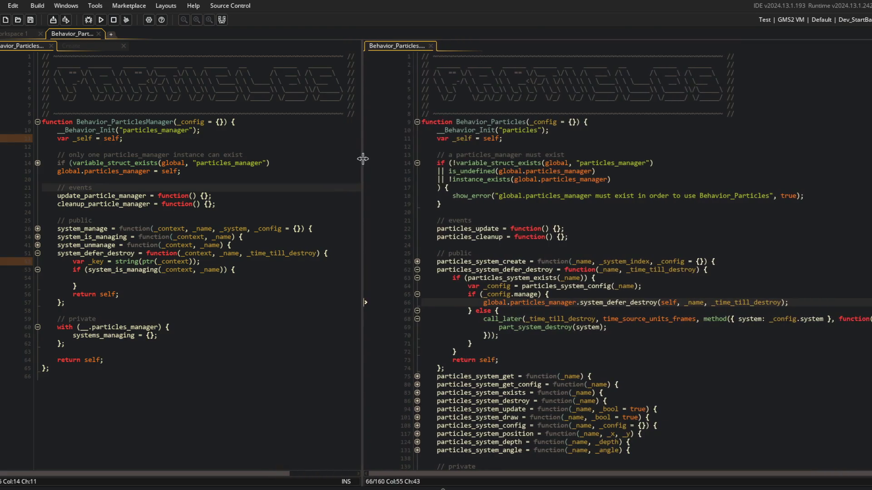
pyautogui.click(564, 376)
pyautogui.click(591, 343)
pyautogui.moveTo(483, 319); pyautogui.dragTo(519, 340)
pyautogui.click(163, 283)
pyautogui.hotkey('ctrl', 'v')
pyautogui.click(166, 278)
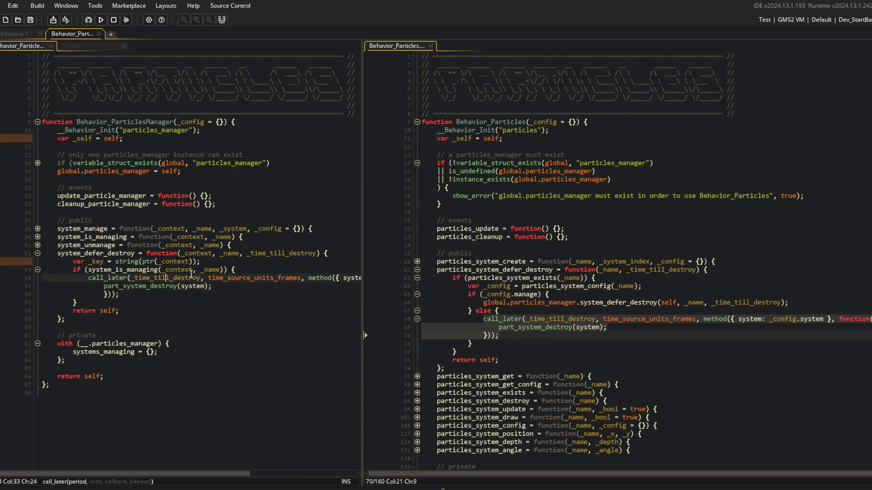
pyautogui.click(154, 300)
pyautogui.press('Up')
pyautogui.press('BackSpace')
pyautogui.press('Up')
pyautogui.press('Up')
pyautogui.press('Up')
pyautogui.press('Up')
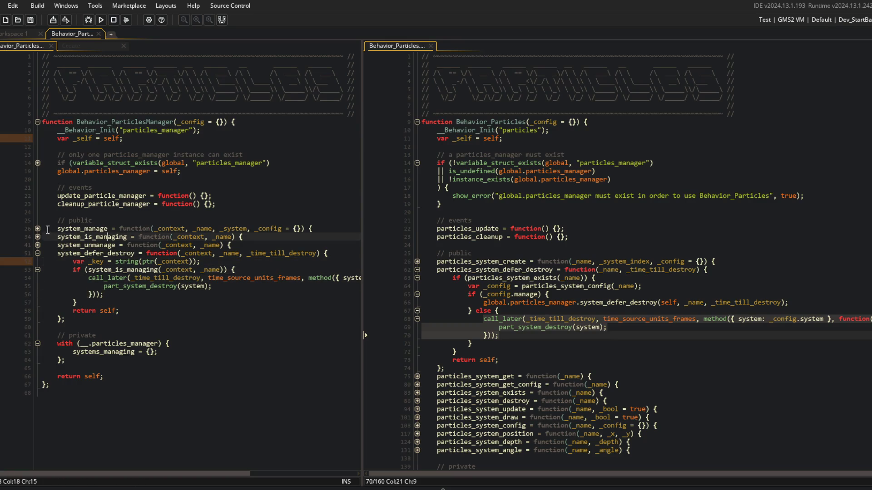
# - Glance inside system_manage, then open a new line below system_unmanage for another function
pyautogui.click(38, 228)
pyautogui.click(37, 229)
pyautogui.press('Down')
pyautogui.press('Down')
pyautogui.press('Return')
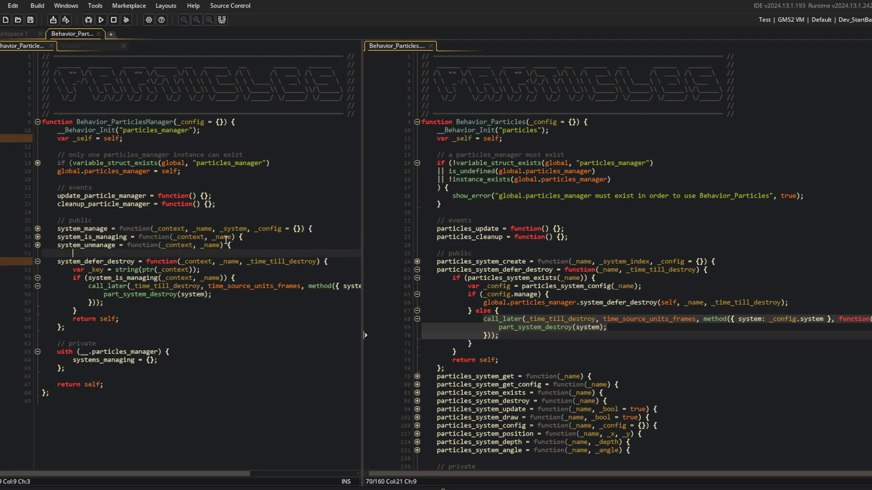
# - Start system_get(_context, _name) with a system_is_managing check and a fallback 'return undefined;'
pyautogui.write('sysstem')
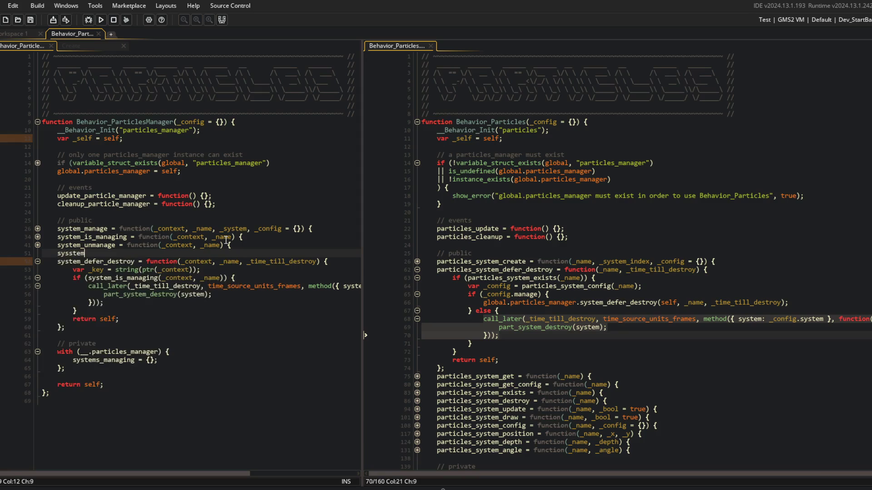
pyautogui.press('BackSpace')
pyautogui.press('BackSpace')
pyautogui.press('BackSpace')
pyautogui.press('BackSpace')
pyautogui.write('tem_')
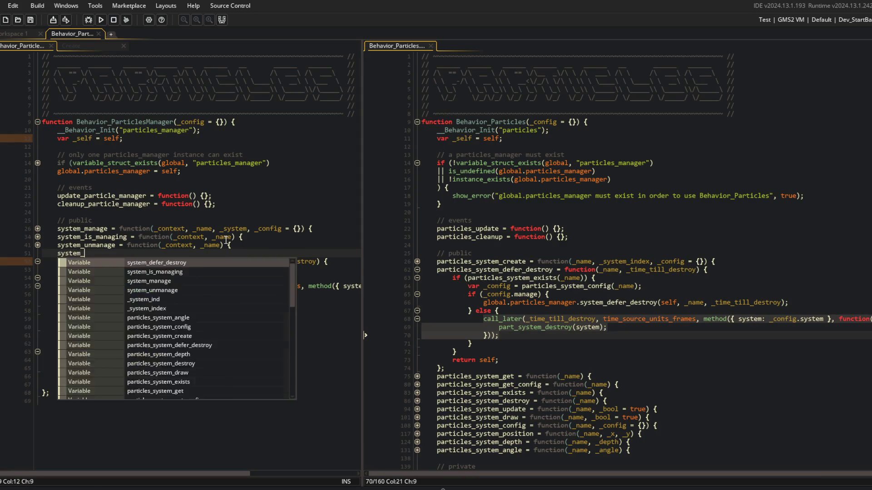
pyautogui.write('get = function(_conte')
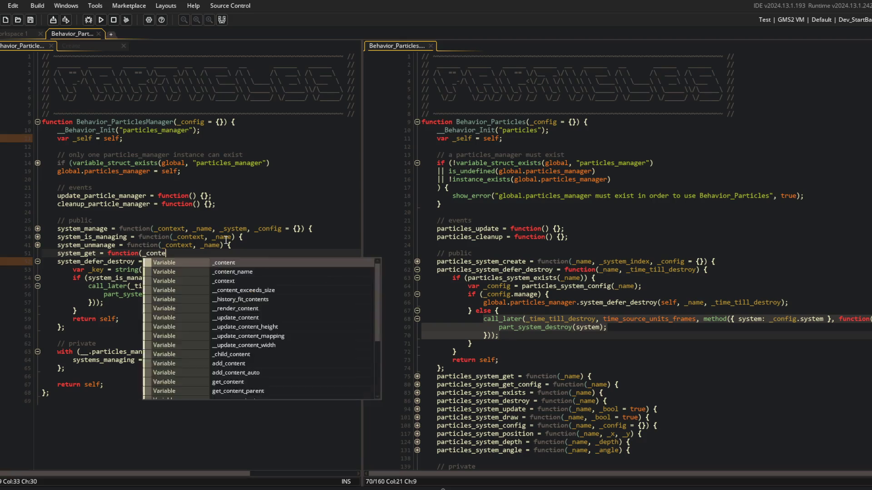
pyautogui.write('xt, _name) {')
pyautogui.press('Return')
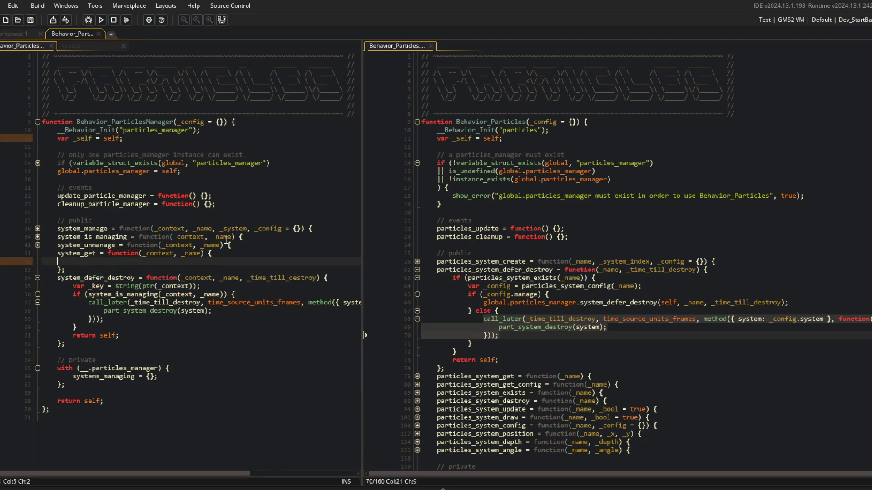
pyautogui.write('urn')
pyautogui.press('BackSpace')
pyautogui.press('BackSpace')
pyautogui.press('BackSpace')
pyautogui.write('va')
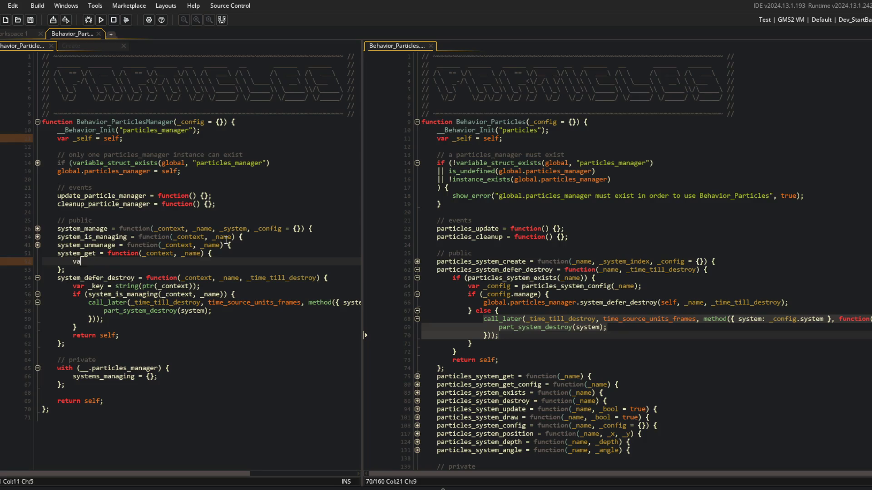
pyautogui.press('BackSpace')
pyautogui.press('BackSpace')
pyautogui.press('BackSpace')
pyautogui.press('BackSpace')
pyautogui.write('_is_managing(_context, _name)')
pyautogui.press('Return')
pyautogui.press('Down')
pyautogui.press('Return')
pyautogui.write('return undefined;')
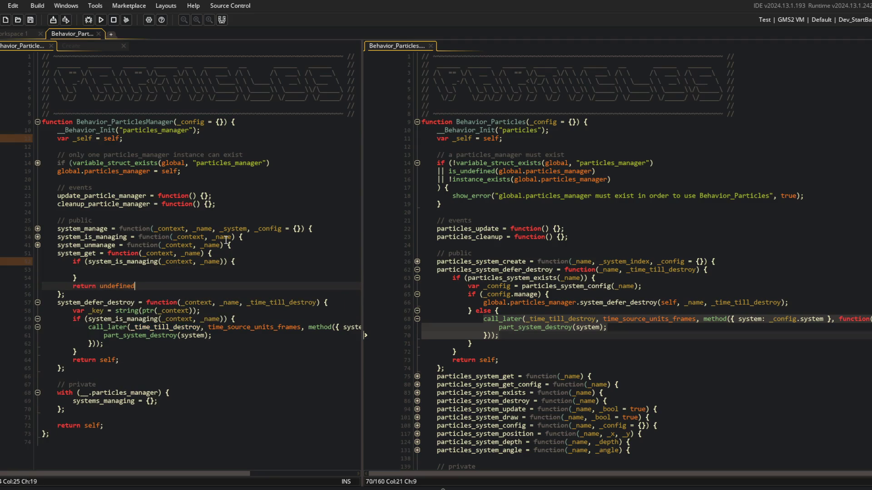
pyautogui.press('Up')
pyautogui.press('Up')
# - Inside the check, set _key and return __.particles_manager[$ _key][$ _name].system
pyautogui.write('var _ke')
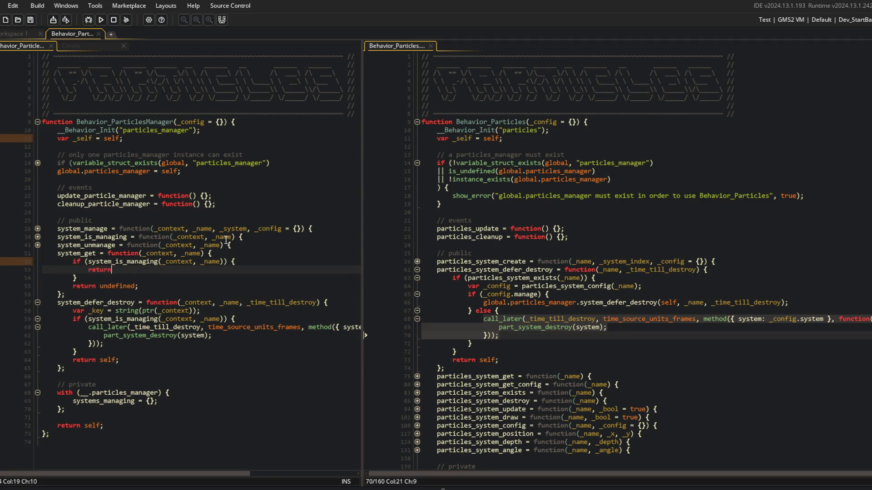
pyautogui.write('y = string(')
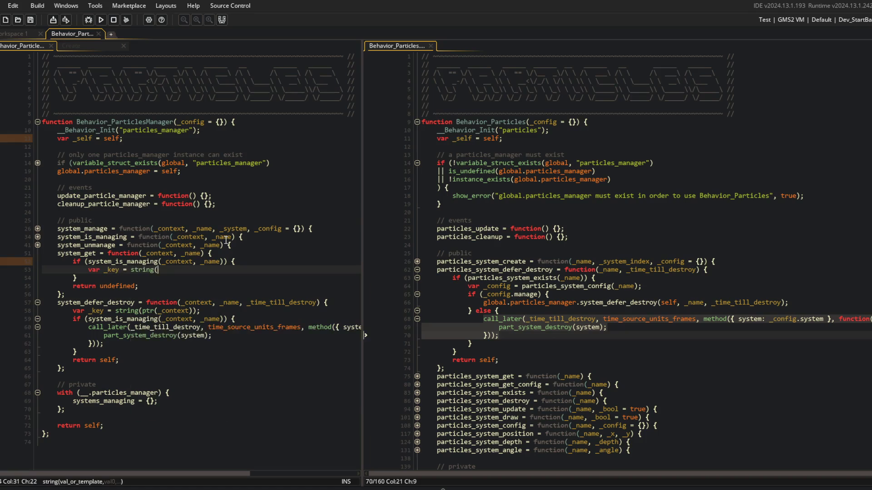
pyautogui.write('ptr(_context));')
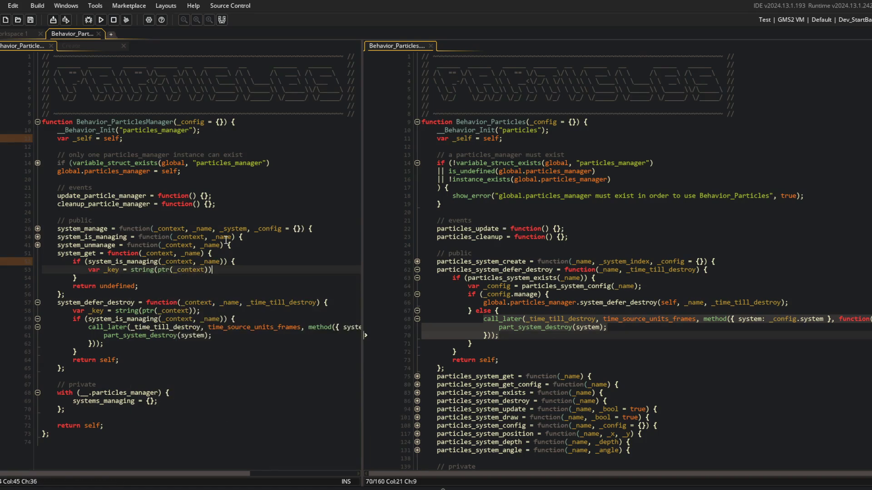
pyautogui.press('Return')
pyautogui.write('return __')
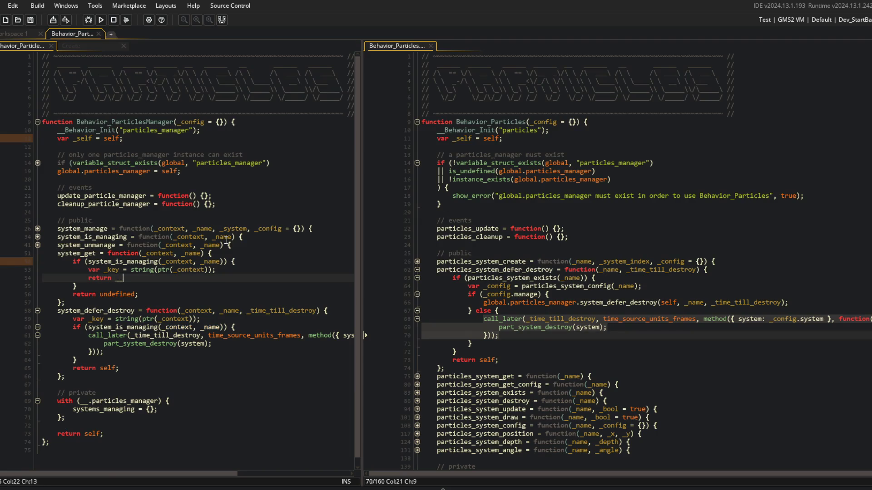
pyautogui.write('.particles')
pyautogui.press('Down')
pyautogui.press('Down')
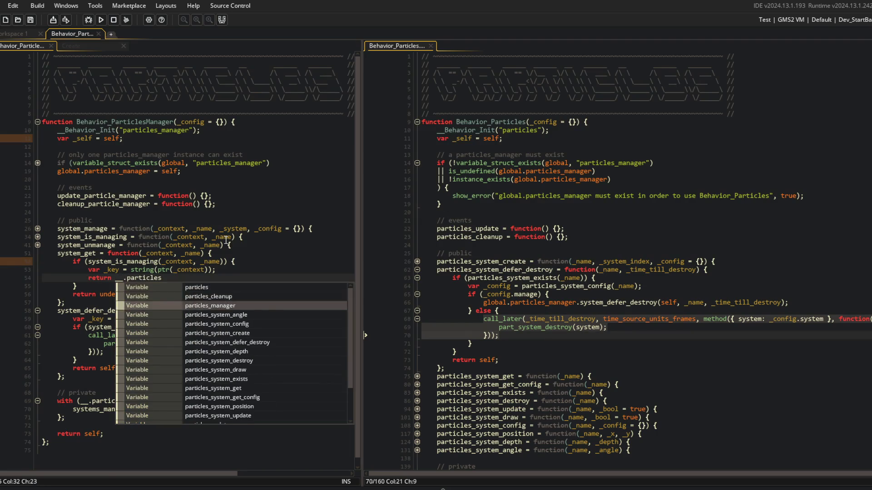
pyautogui.press('Return')
pyautogui.write('key][$ _name].')
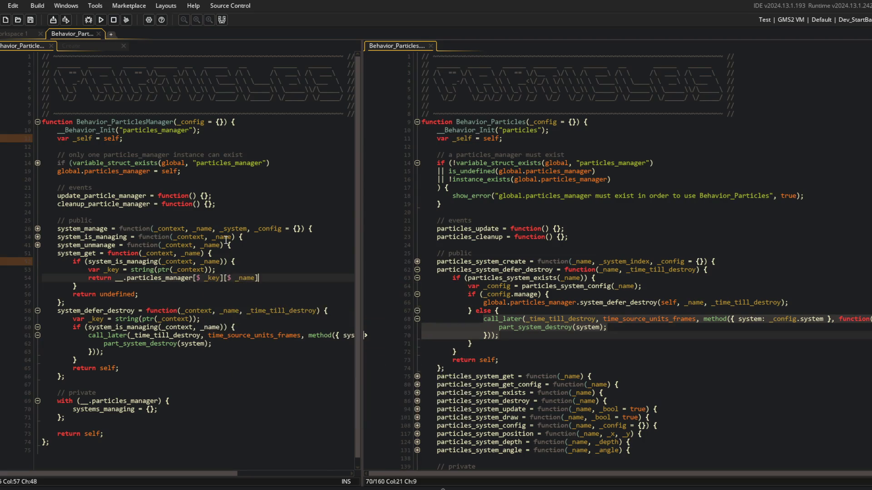
pyautogui.write('system')
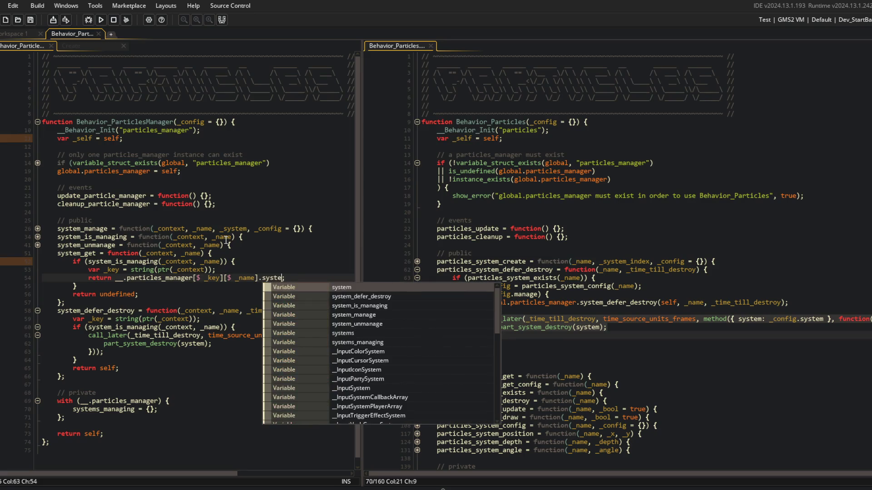
pyautogui.press('Up')
pyautogui.press('Up')
pyautogui.press('Up')
pyautogui.hotkey('ctrl', 's')
# - Duplicate system_get as system_get_config, returning the managed entry without .system
pyautogui.press('Home')
pyautogui.hotkey('shift', 'Down')
pyautogui.hotkey('shift', 'Down')
pyautogui.hotkey('shift', 'Down')
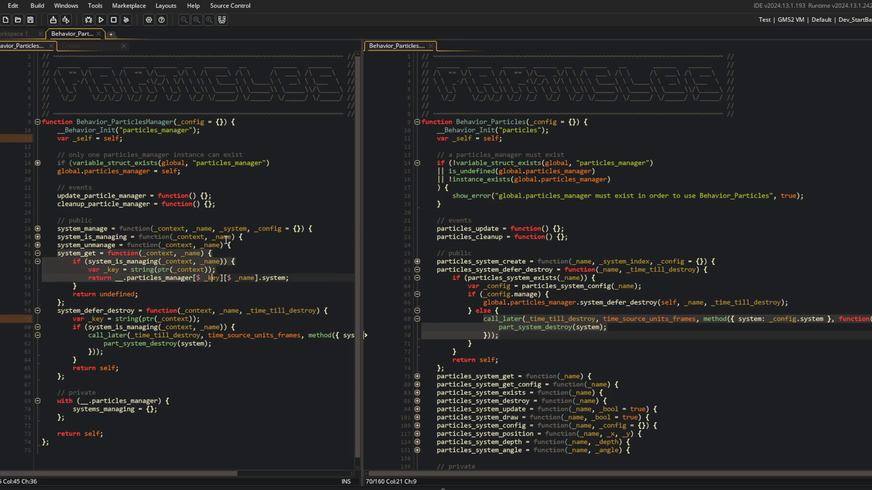
pyautogui.hotkey('ctrl', 'c')
pyautogui.hotkey('ctrl', 'v')
pyautogui.hotkey('ctrl', 'v')
pyautogui.press('Up')
pyautogui.press('Up')
pyautogui.press('Up')
pyautogui.press('End')
pyautogui.press('Up')
pyautogui.press('Up')
pyautogui.press('Home')
pyautogui.hotkey('ctrl', 'Right')
pyautogui.press('BackSpace')
pyautogui.write('_config')
pyautogui.press('Down')
pyautogui.press('Down')
pyautogui.press('Down')
pyautogui.press('End')
pyautogui.press('Left')
pyautogui.hotkey('ctrl', 'BackSpace')
pyautogui.press('BackSpace')
# - Fold both system_get and system_get_config
pyautogui.press('Up')
pyautogui.press('Up')
pyautogui.press('Up')
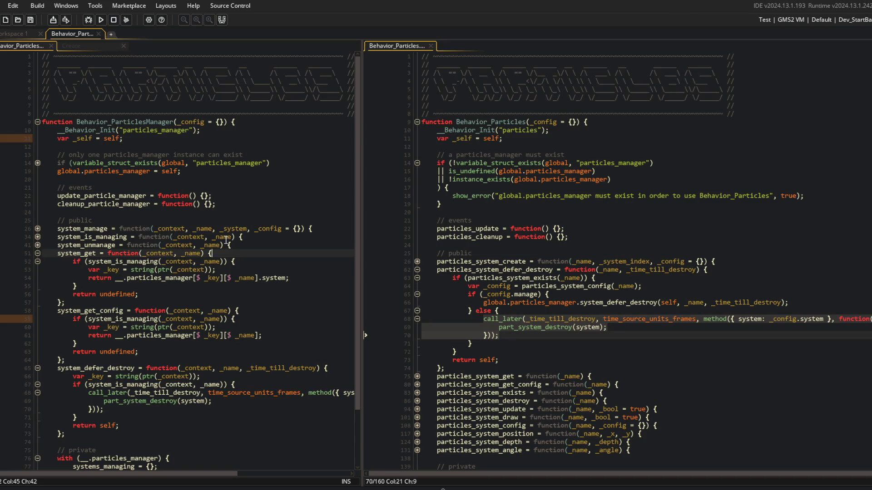
pyautogui.hotkey('ctrl', 'shift', '[')
pyautogui.press('Down')
pyautogui.press('Down')
pyautogui.hotkey('ctrl', 'shift', '[')
pyautogui.press('Down')
pyautogui.press('Down')
pyautogui.press('Down')
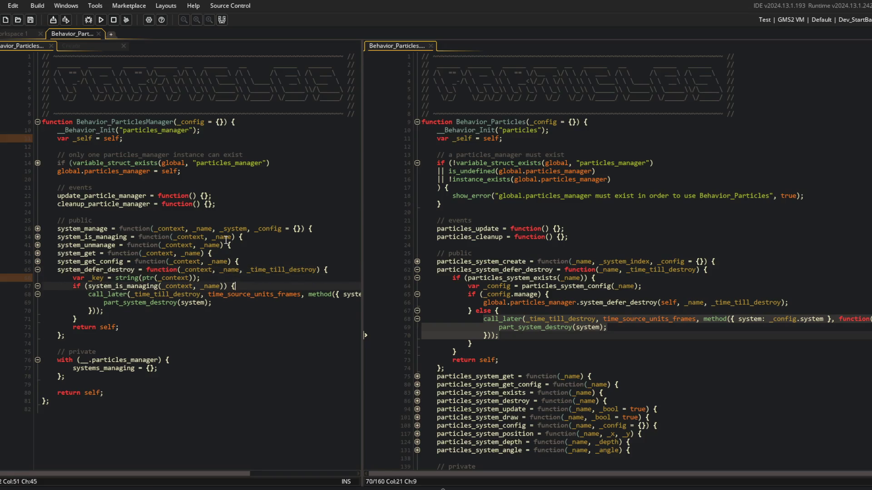
pyautogui.press('Up')
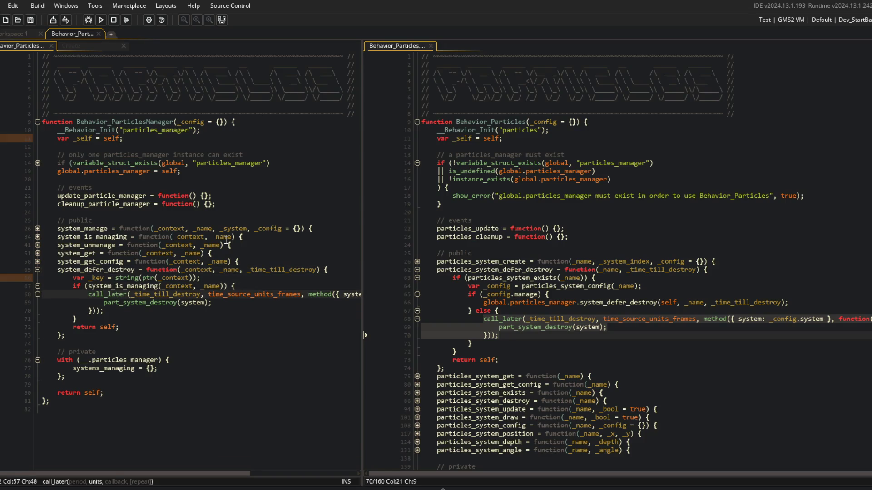
# - Try editing the call_later method struct's fields, then remove the abandoned _system line
pyautogui.moveTo(363, 209)
pyautogui.mouseDown()
pyautogui.moveTo(451, 216)
pyautogui.moveTo(492, 251)
pyautogui.mouseUp()
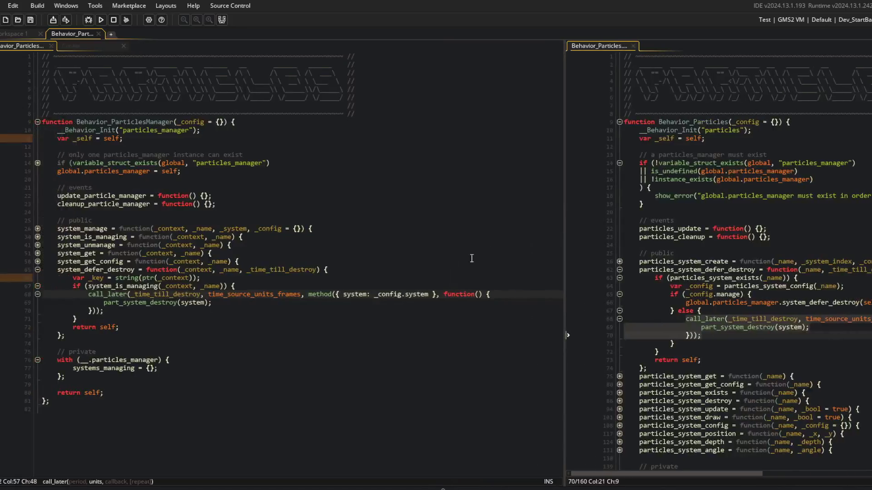
pyautogui.click(280, 286)
pyautogui.click(200, 270)
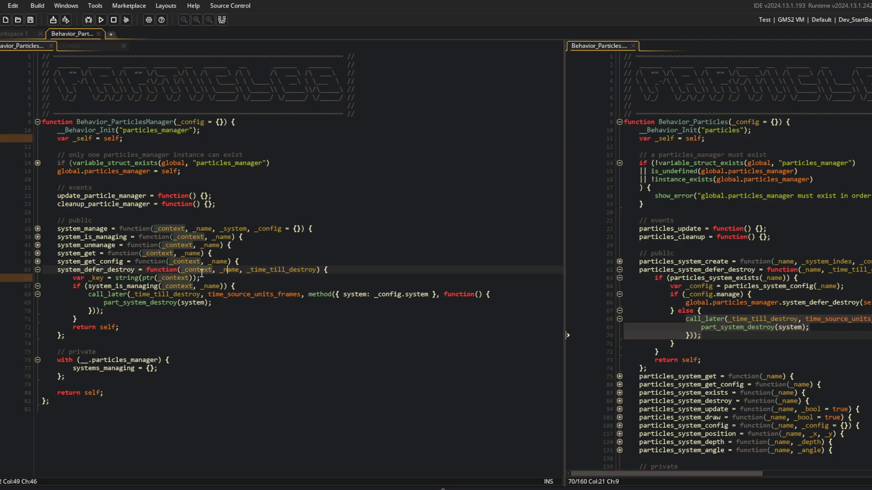
pyautogui.doubleClick(359, 295)
pyautogui.hotkey('ctrl', 'Delete')
pyautogui.hotkey('ctrl', 'Delete')
pyautogui.hotkey('ctrl', 'Delete')
pyautogui.write('_get')
pyautogui.hotkey('ctrl', 'BackSpace')
pyautogui.hotkey('ctrl', 'BackSpace')
pyautogui.write('_context, _name')
pyautogui.press('End')
pyautogui.press('Return')
pyautogui.write('_system =')
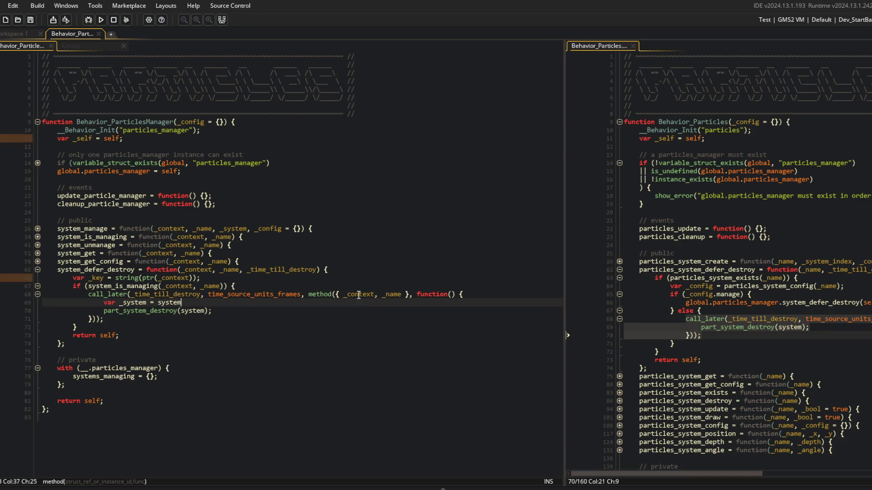
pyautogui.press('BackSpace')
pyautogui.press('BackSpace')
pyautogui.hotkey('ctrl', 'BackSpace')
pyautogui.write('this')
pyautogui.press('BackSpace')
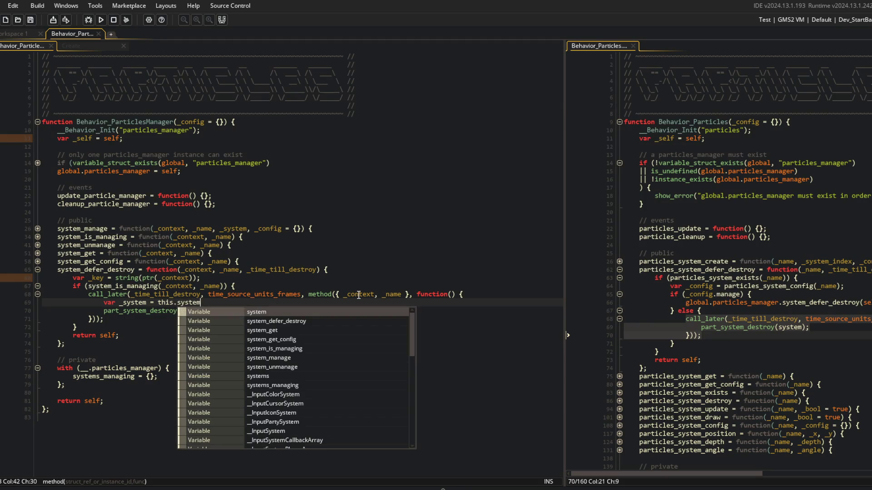
pyautogui.hotkey('ctrl', 'BackSpace')
pyautogui.hotkey('ctrl', 'BackSpace')
pyautogui.hotkey('ctrl', 'BackSpace')
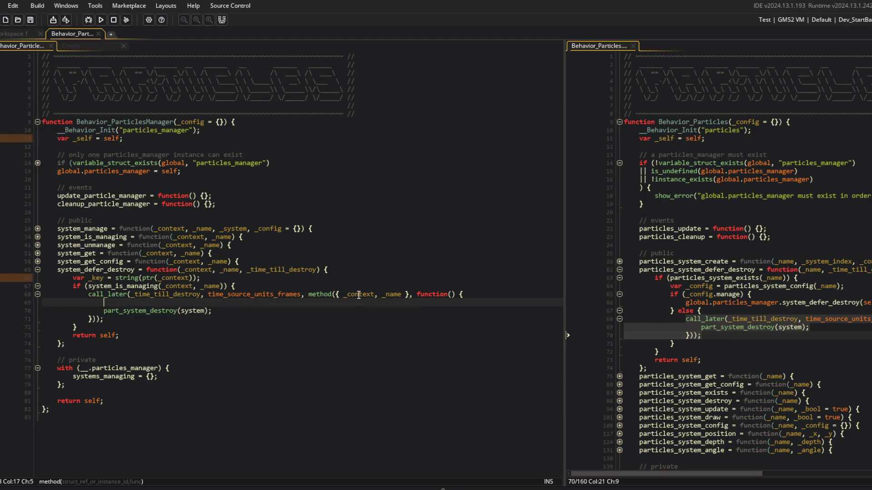
pyautogui.hotkey('ctrl', 'BackSpace')
# - Add 'var _system = system_get(_context, _name);' above the call_later call
pyautogui.press('Home')
pyautogui.press('Return')
pyautogui.press('Up')
pyautogui.write('var _')
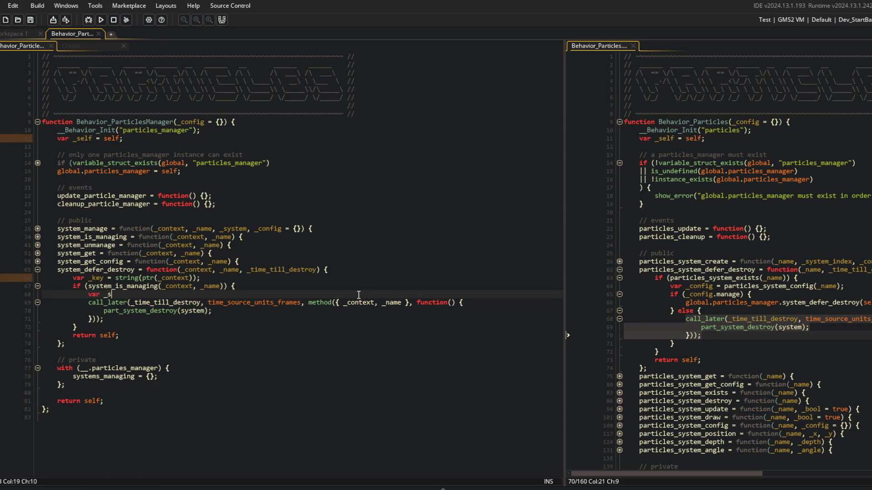
pyautogui.write('system = system_get(_context, ')
pyautogui.write('_name);')
# - Bind only _system in the method struct, replacing _context and _name
pyautogui.press('Down')
pyautogui.hotkey('ctrl', 'Right')
pyautogui.hotkey('ctrl', 'Right')
pyautogui.hotkey('ctrl', 'Right')
pyautogui.hotkey('ctrl', 'shift', 'Right')
pyautogui.hotkey('ctrl', 'shift', 'Right')
pyautogui.hotkey('ctrl', 'shift', 'Right')
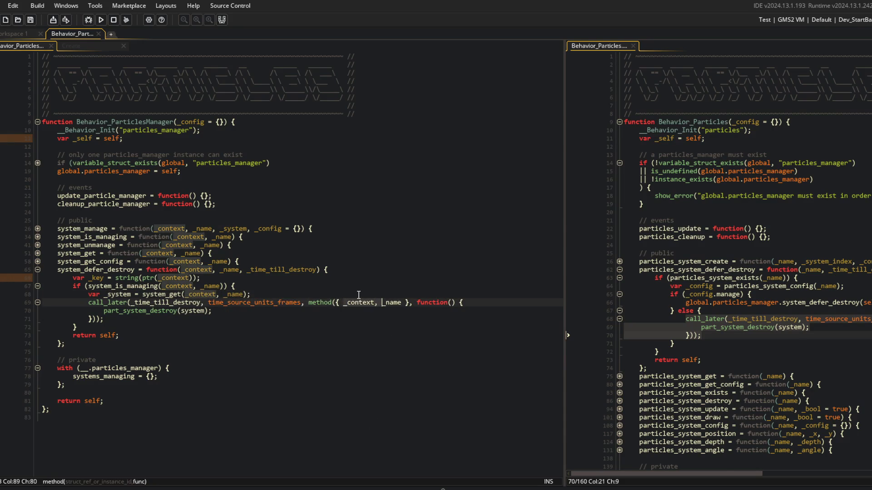
pyautogui.write('_syst')
pyautogui.press('Return')
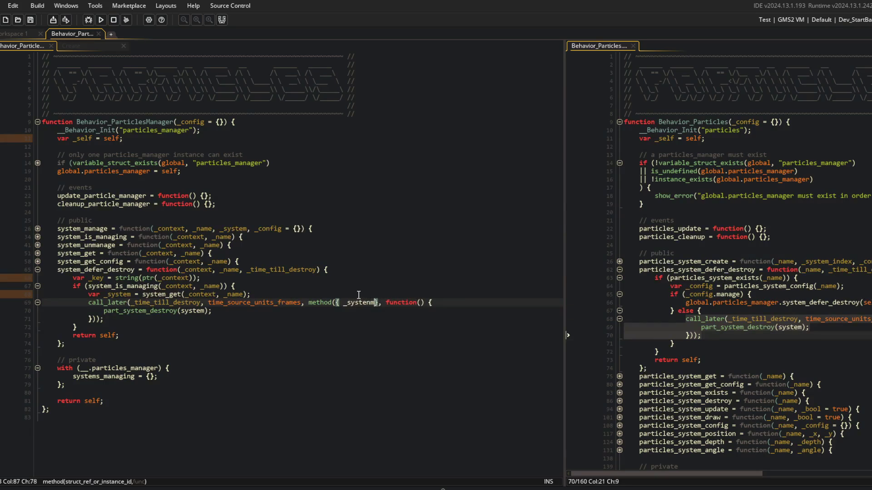
pyautogui.press('Escape')
# - Change the delayed destroy call to part_system_destroy(_system)
pyautogui.moveTo(96, 105)
pyautogui.mouseDown()
pyautogui.moveTo(213, 318)
pyautogui.moveTo(49, 409)
pyautogui.mouseUp()
pyautogui.click(666, 106)
pyautogui.moveTo(662, 113); pyautogui.dragTo(826, 417)
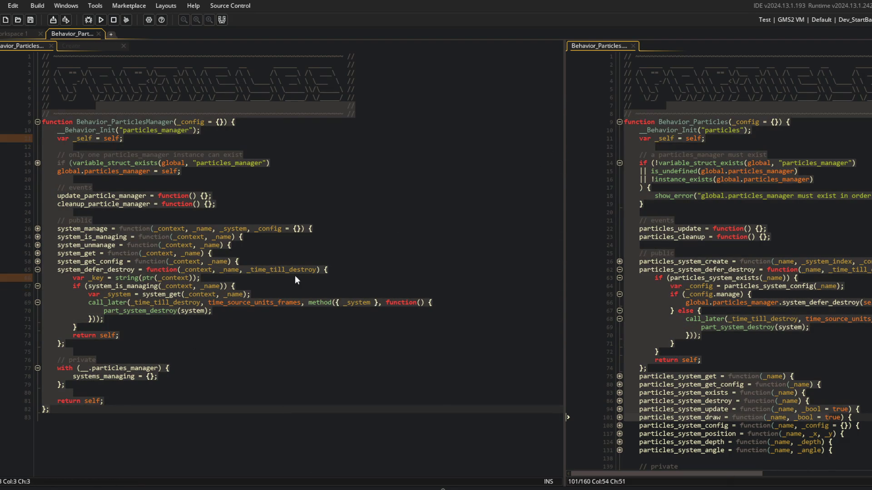
pyautogui.click(139, 311)
pyautogui.hotkey('ctrl', 'Right')
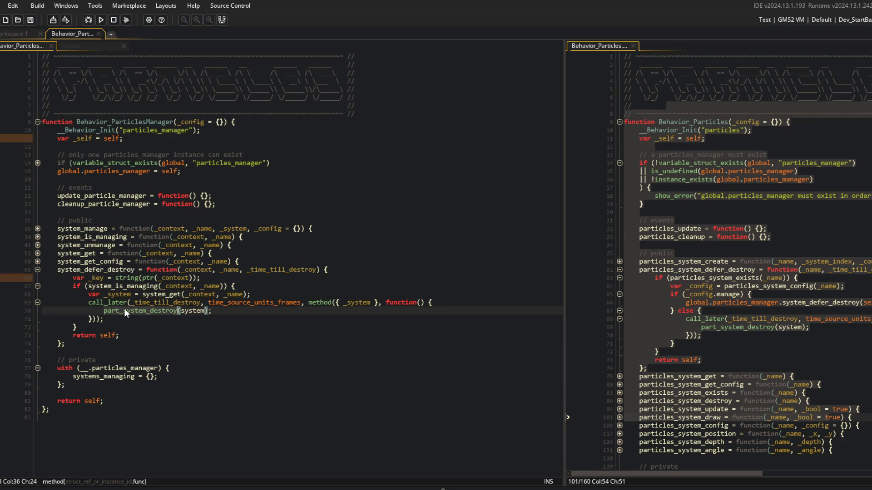
pyautogui.click(113, 312)
pyautogui.click(328, 311)
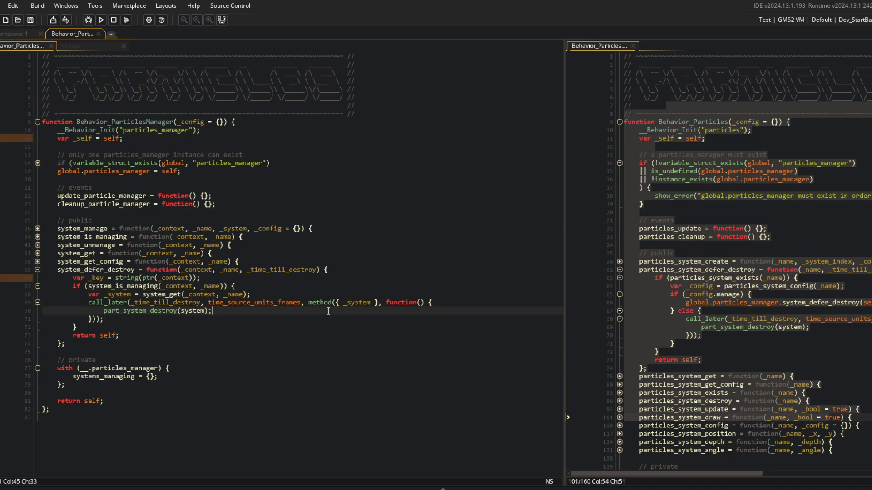
pyautogui.doubleClick(357, 302)
pyautogui.hotkey('ctrl', 'c')
pyautogui.doubleClick(196, 311)
pyautogui.hotkey('ctrl', 'v')
# - Delete the unused _key line from system_defer_destroy
pyautogui.click(213, 303)
pyautogui.click(239, 316)
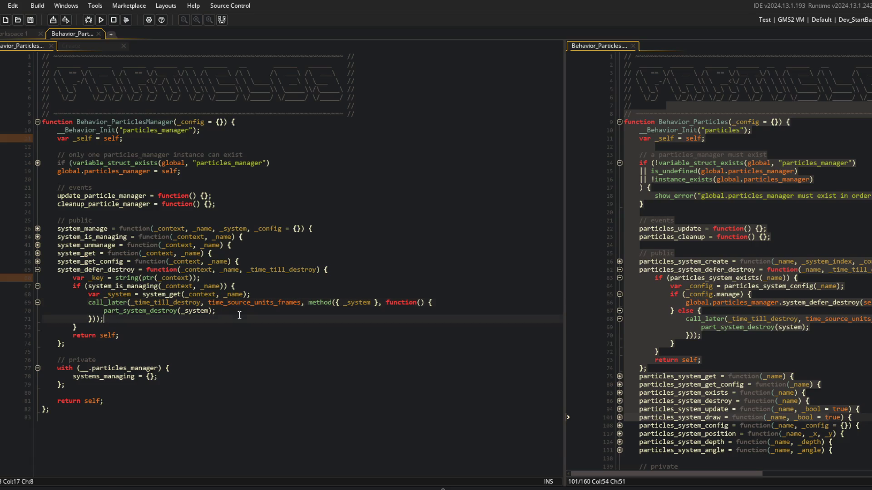
pyautogui.click(178, 330)
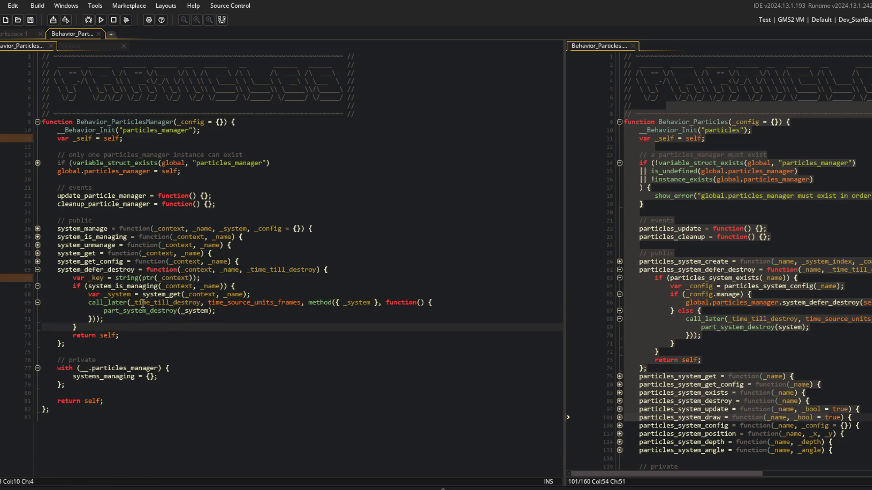
pyautogui.click(99, 278)
pyautogui.hotkey('ctrl', 'd')
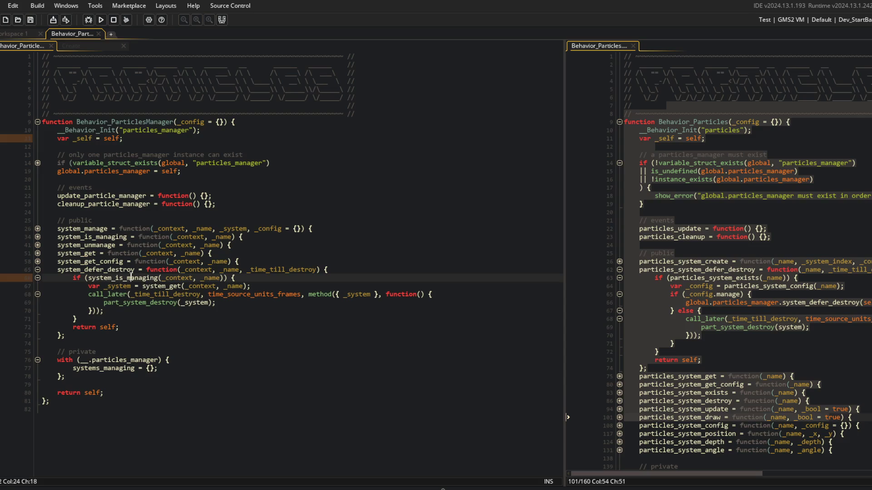
# - Review the call_later block and the if condition's brackets
pyautogui.click(85, 295)
pyautogui.moveTo(84, 296); pyautogui.dragTo(135, 314)
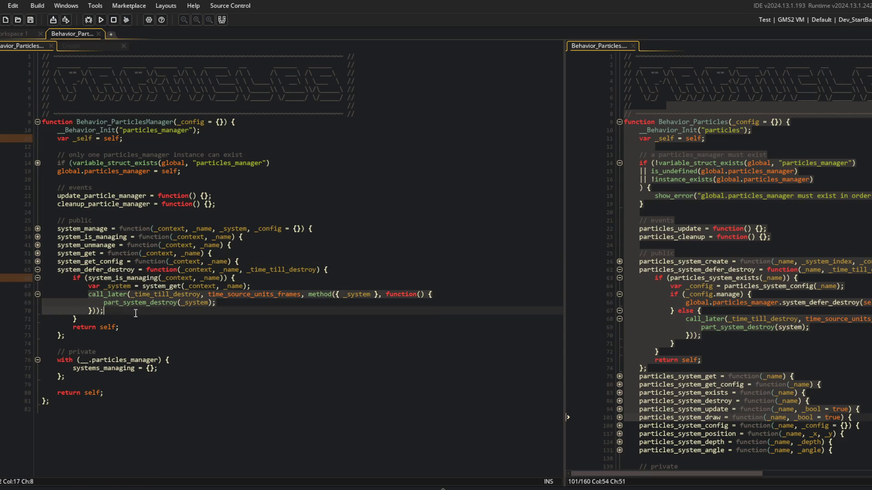
pyautogui.click(135, 313)
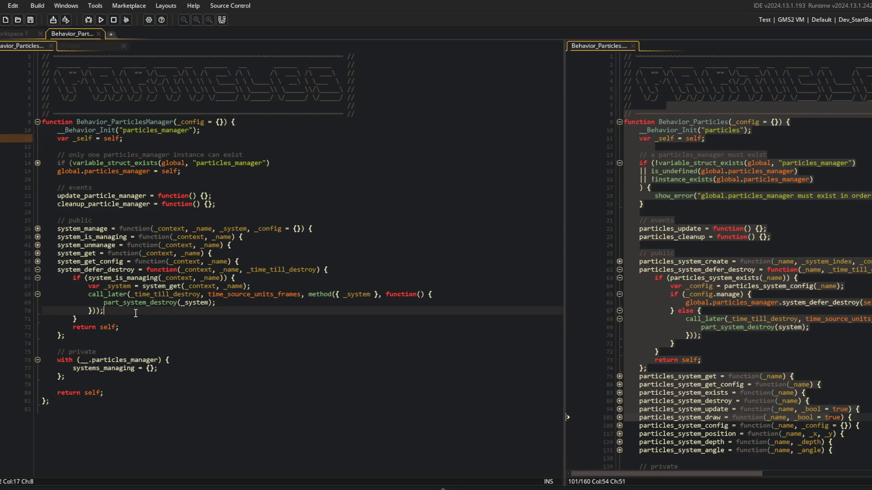
pyautogui.click(159, 278)
pyautogui.click(113, 310)
pyautogui.moveTo(565, 122); pyautogui.dragTo(470, 122)
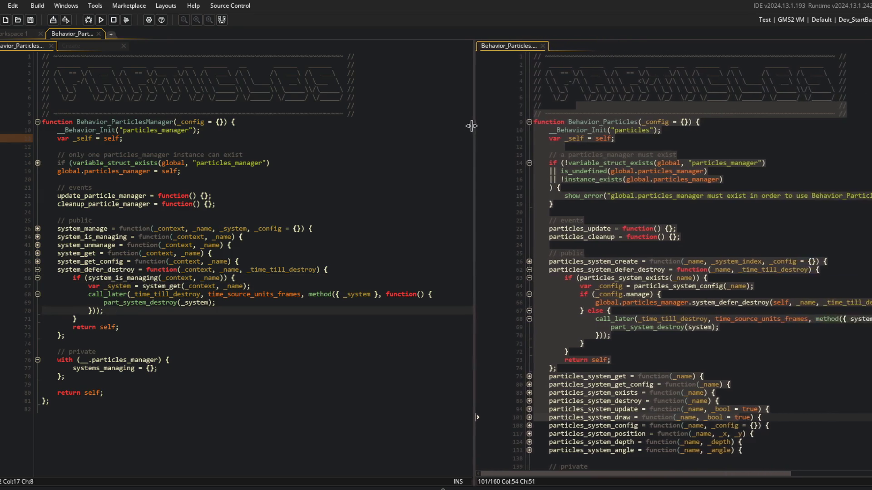
# - Review the manager's system_defer_destroy code, then widen the view to particles_system_defer_destroy
pyautogui.click(365, 286)
pyautogui.click(355, 280)
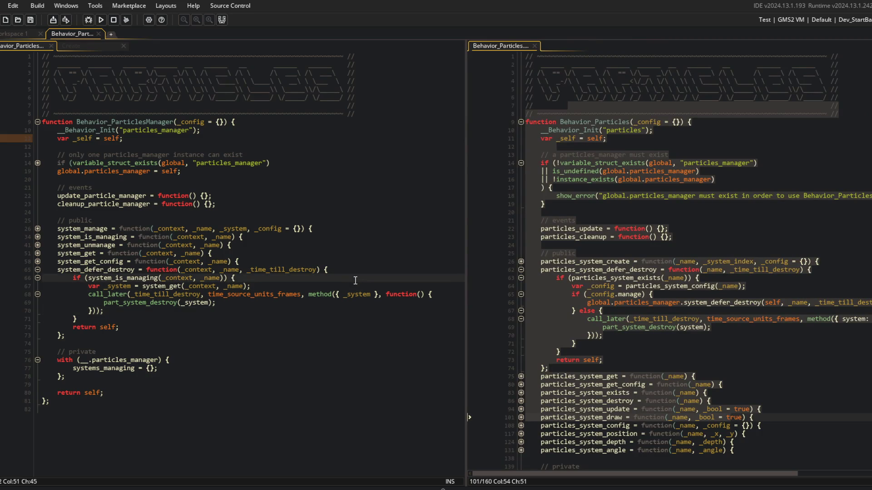
pyautogui.click(338, 332)
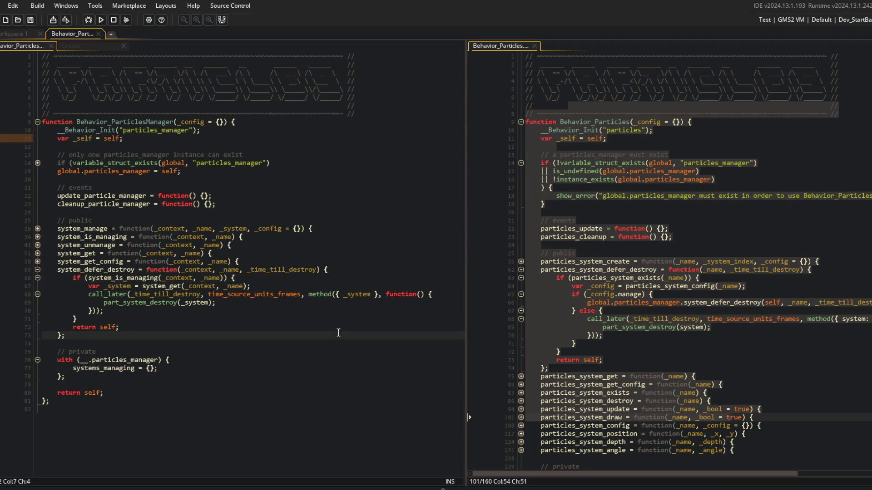
pyautogui.click(182, 294)
pyautogui.click(298, 294)
pyautogui.click(664, 269)
pyautogui.moveTo(468, 127); pyautogui.dragTo(371, 129)
pyautogui.click(551, 229)
pyautogui.click(533, 271)
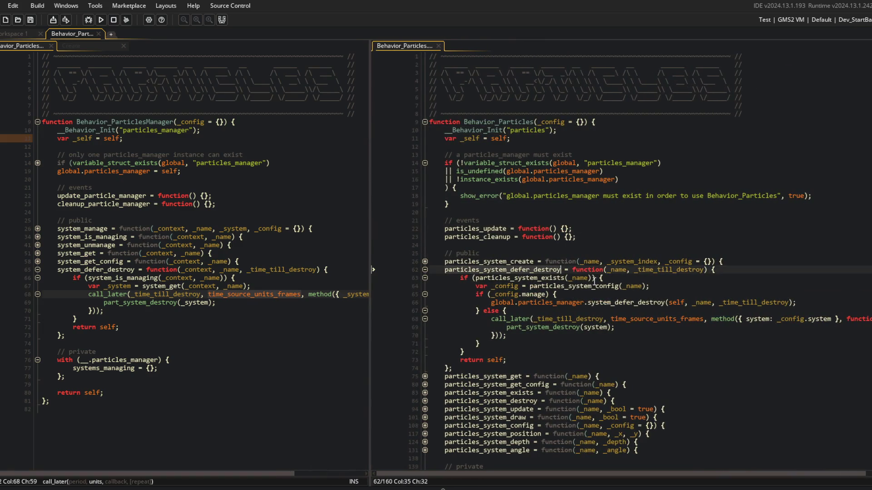
pyautogui.click(706, 277)
pyautogui.click(705, 271)
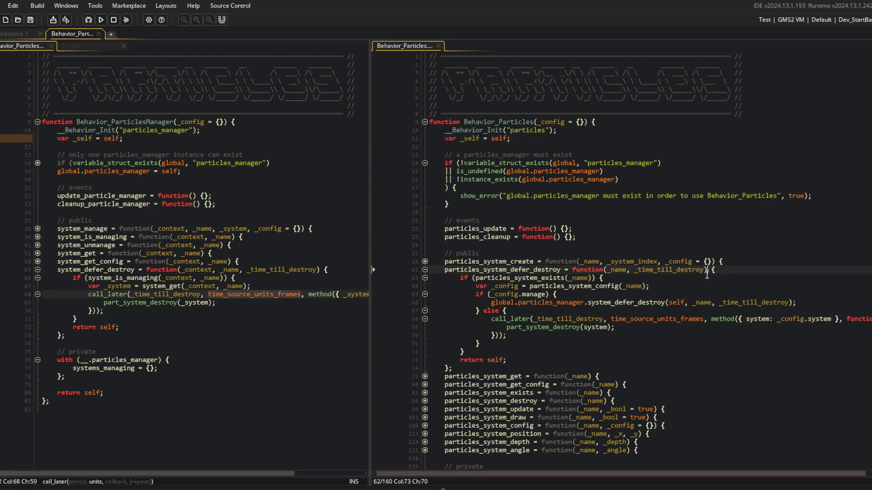
# - Try a default value of 1 for _time_till_destroy, compare it with the manager's version, then remove it
pyautogui.write('= 1')
pyautogui.click(685, 269)
pyautogui.doubleClick(684, 269)
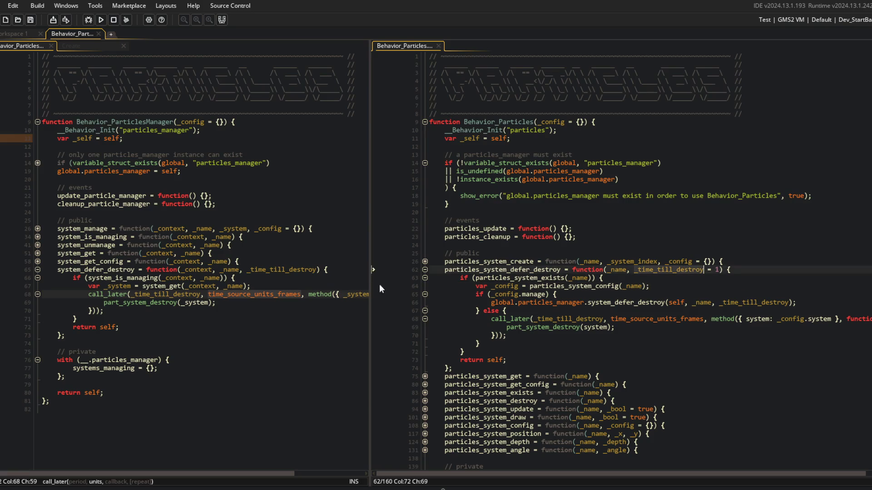
pyautogui.click(318, 270)
pyautogui.press('Right')
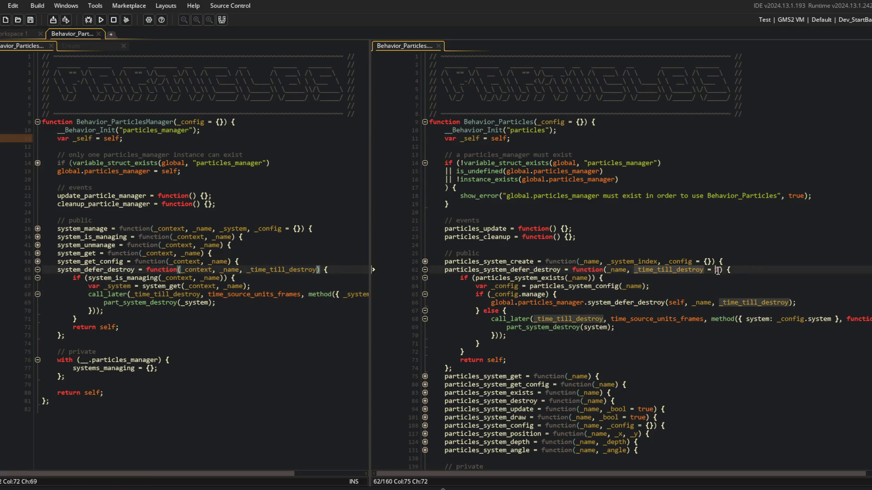
pyautogui.press('Delete')
pyautogui.press('Delete')
pyautogui.press('Delete')
# - Compare the manager's call_later block with the particles function's call_later line and its uses of system
pyautogui.click(737, 238)
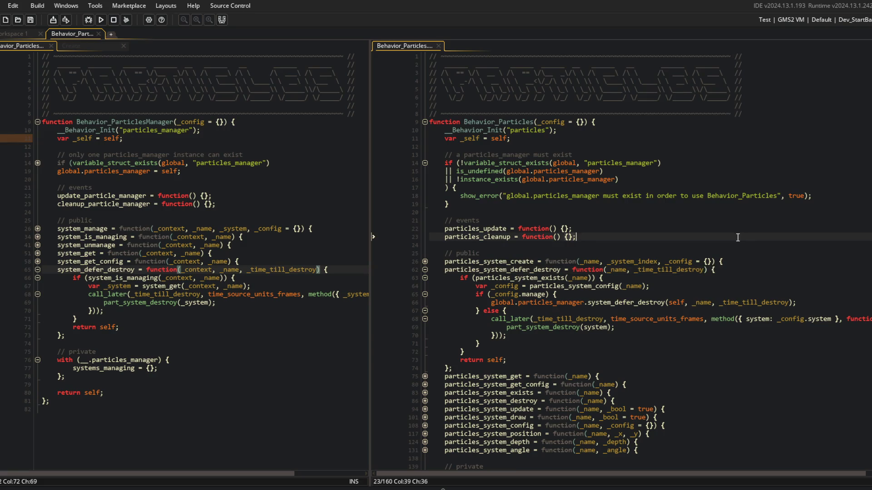
pyautogui.click(618, 262)
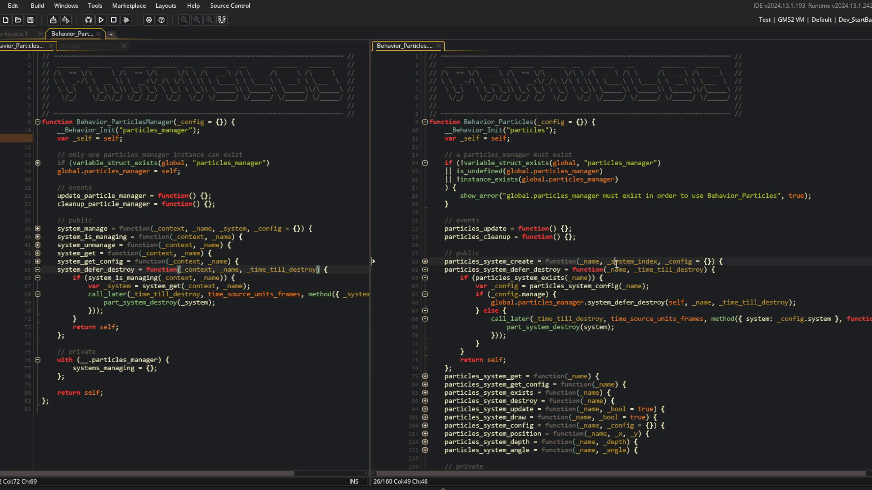
pyautogui.click(573, 278)
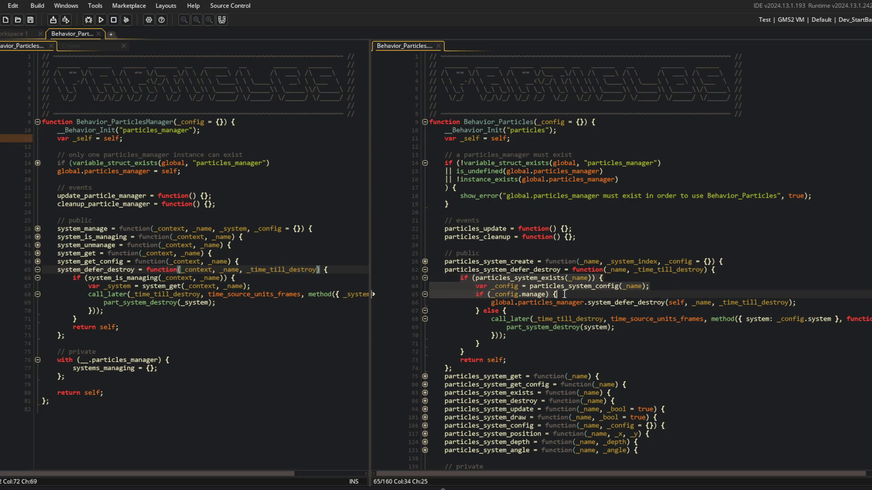
pyautogui.click(822, 303)
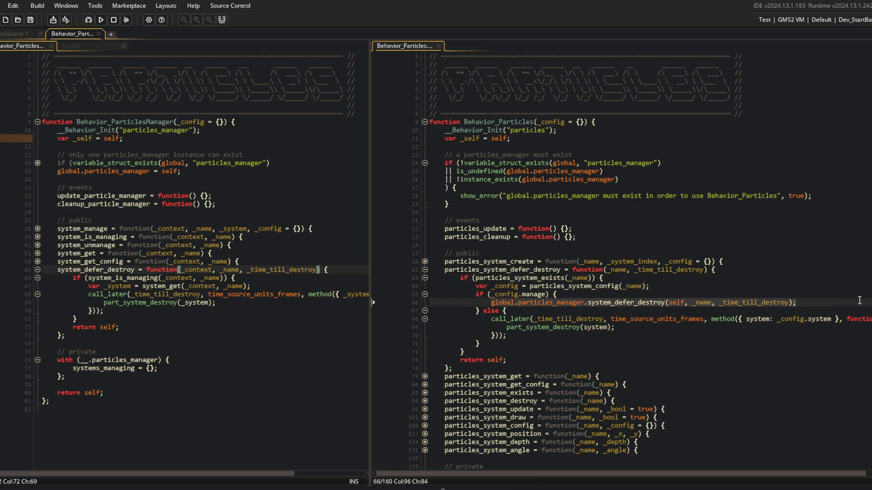
pyautogui.moveTo(42, 269)
pyautogui.mouseDown()
pyautogui.moveTo(218, 303)
pyautogui.moveTo(161, 317)
pyautogui.mouseUp()
pyautogui.click(187, 317)
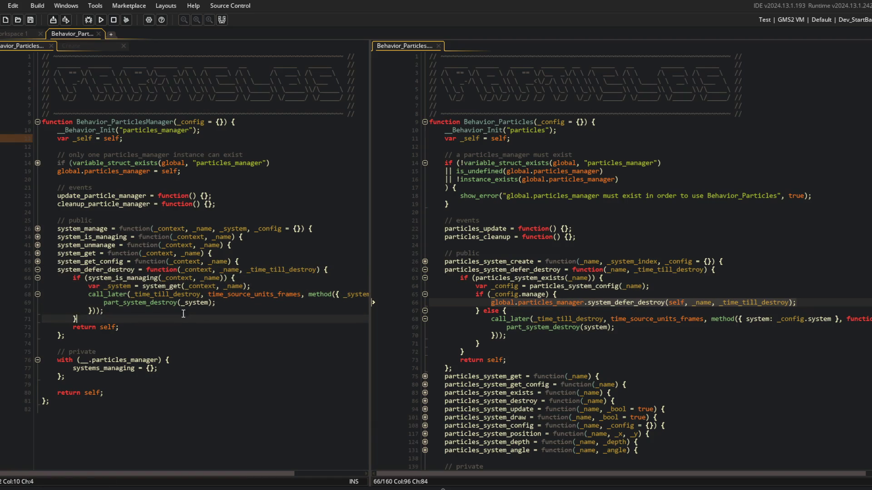
pyautogui.moveTo(88, 295); pyautogui.dragTo(169, 321)
pyautogui.click(549, 328)
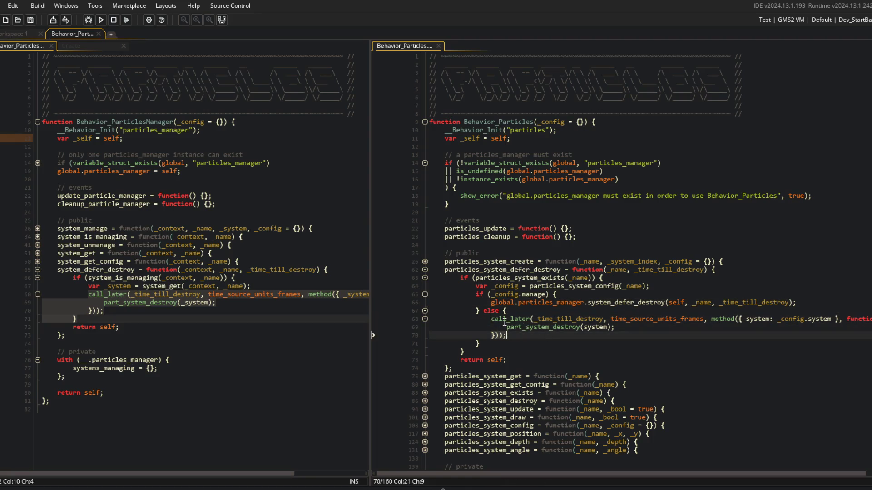
pyautogui.click(595, 327)
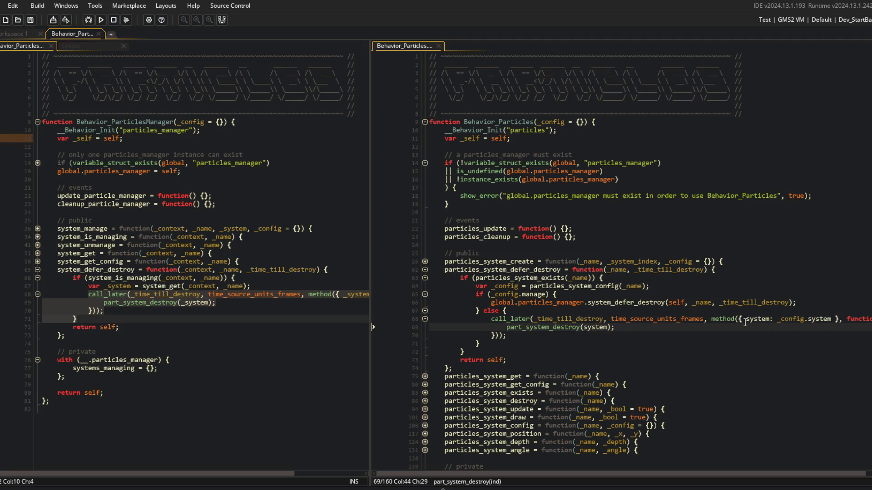
pyautogui.click(768, 319)
pyautogui.click(731, 302)
pyautogui.click(729, 310)
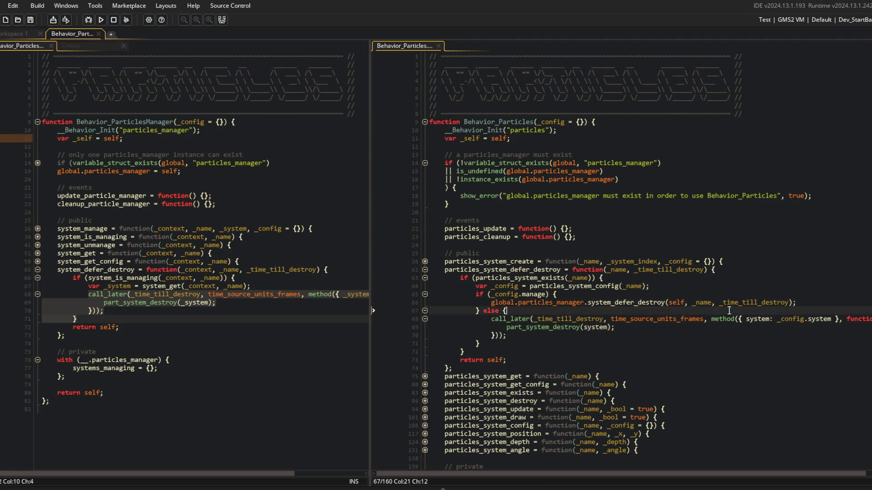
# - In the else branch, store _config.system in _system, bind _system into the delayed destroy, and save
pyautogui.press('Return')
pyautogui.write('var _system = _config.system;')
pyautogui.press('Down')
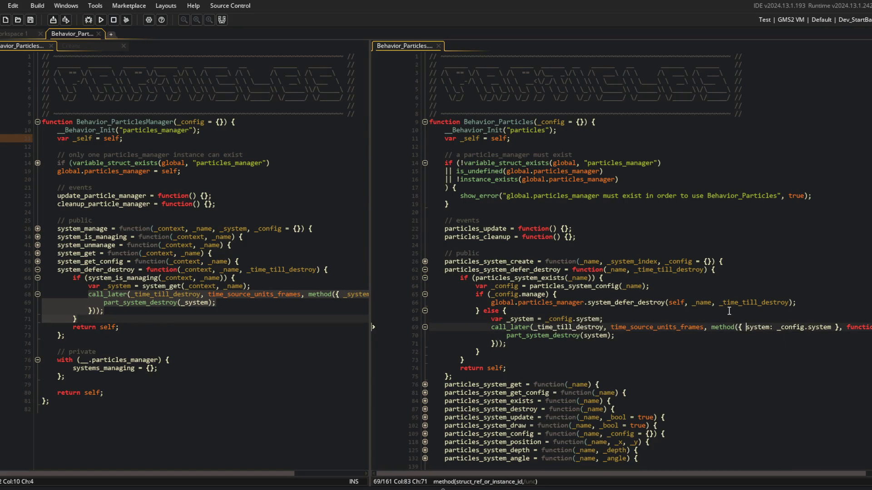
pyautogui.write('_system')
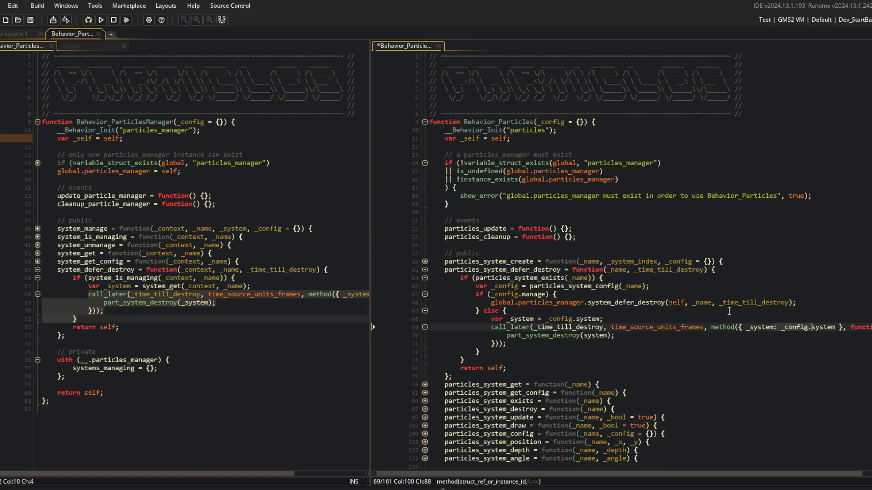
pyautogui.press('Down')
pyautogui.press('Left')
pyautogui.press('Left')
pyautogui.press('Left')
pyautogui.write('_')
pyautogui.hotkey('ctrl', 's')
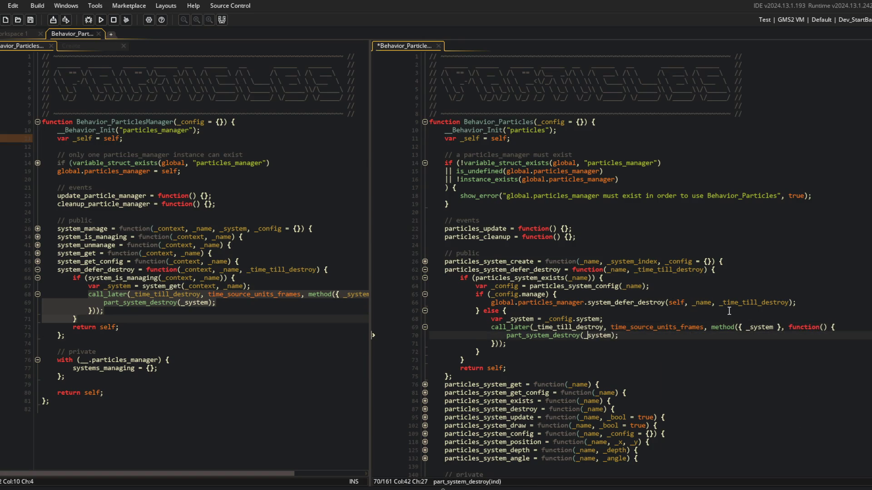
# - Fold the particles_system_defer_destroy function body
pyautogui.click(759, 270)
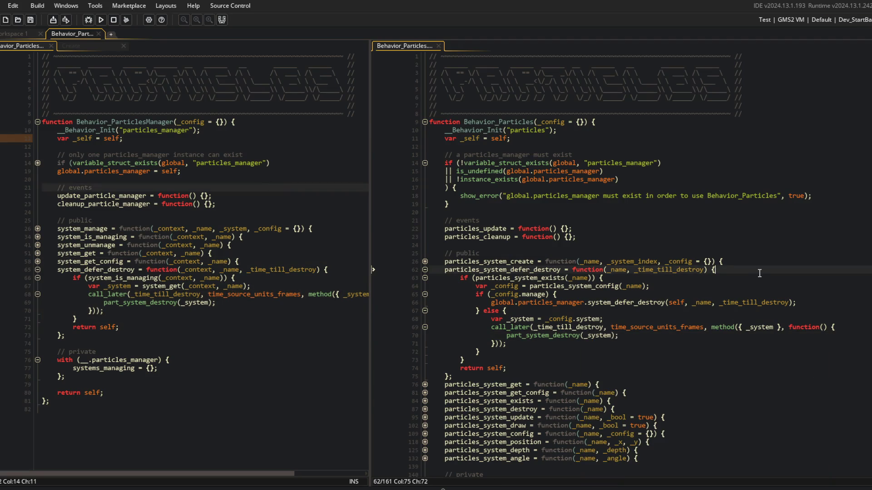
pyautogui.press('Right')
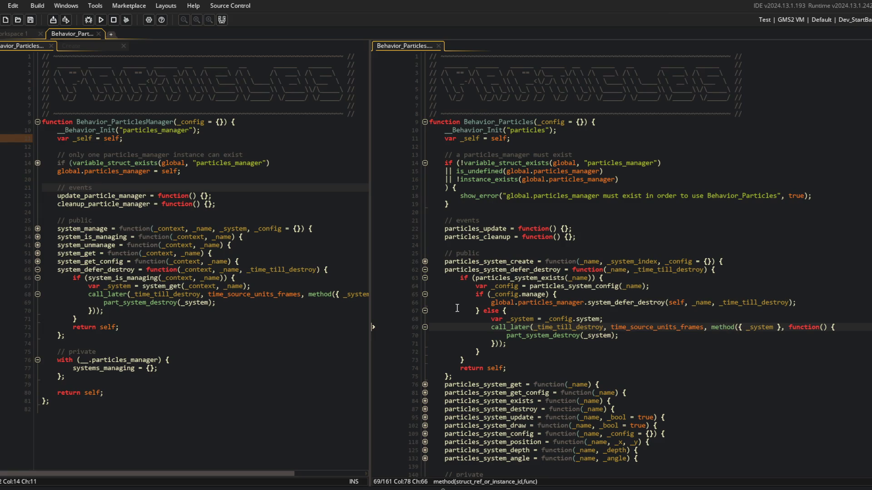
pyautogui.click(425, 270)
pyautogui.click(528, 237)
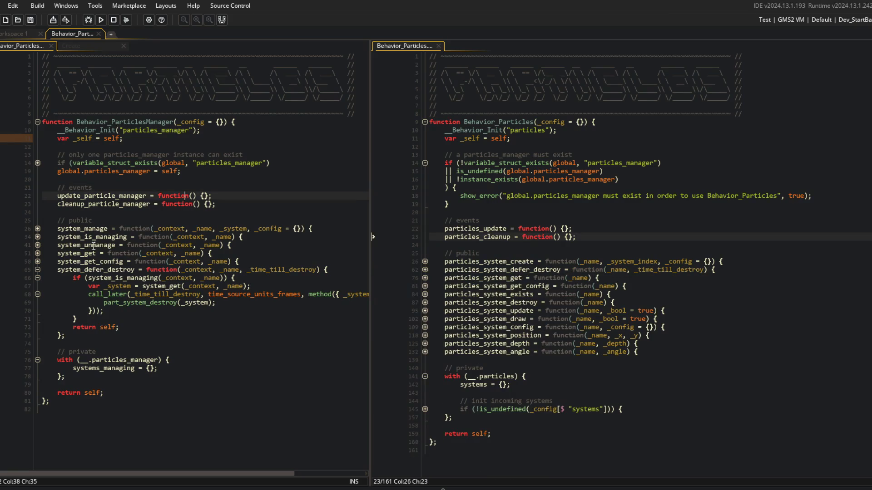
# - Fold the manager's system_defer_destroy body and build and run the Beastblock game
pyautogui.click(38, 269)
pyautogui.click(518, 262)
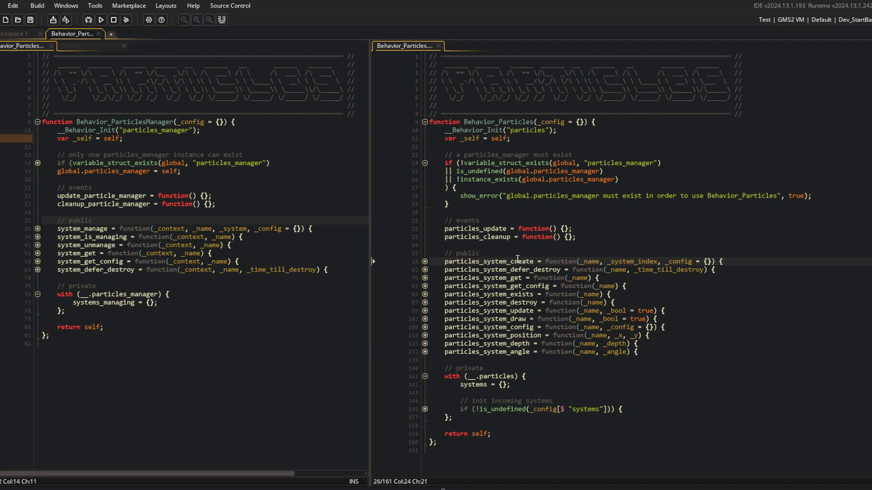
pyautogui.click(556, 172)
pyautogui.click(225, 198)
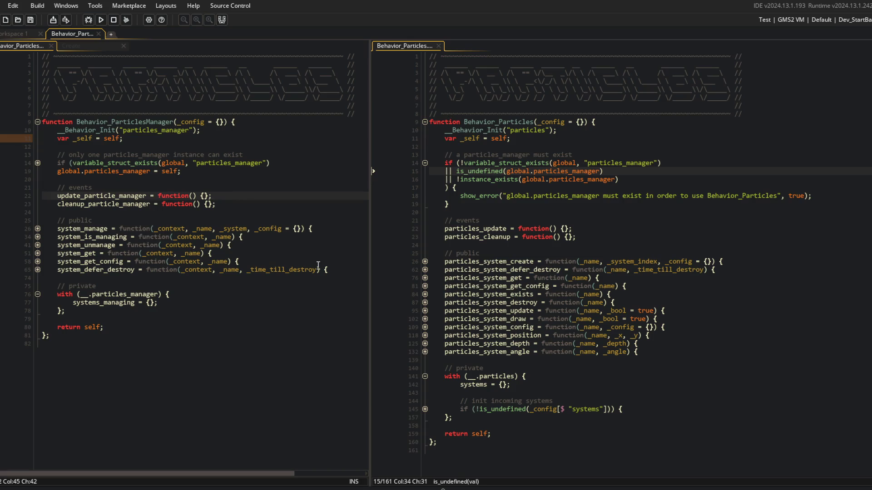
pyautogui.click(231, 229)
pyautogui.click(102, 19)
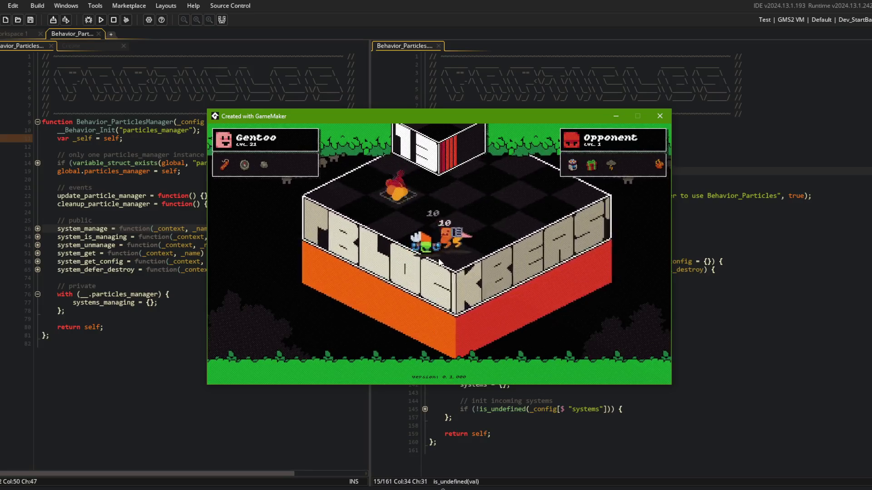
# - Add the playing track to the Block Beast playlist, try moving a character, then close the game
pyautogui.hotkey('alt', 'Tab')
pyautogui.moveTo(367, 408)
pyautogui.mouseDown()
pyautogui.moveTo(384, 310)
pyautogui.moveTo(454, 272)
pyautogui.moveTo(534, 250)
pyautogui.mouseUp()
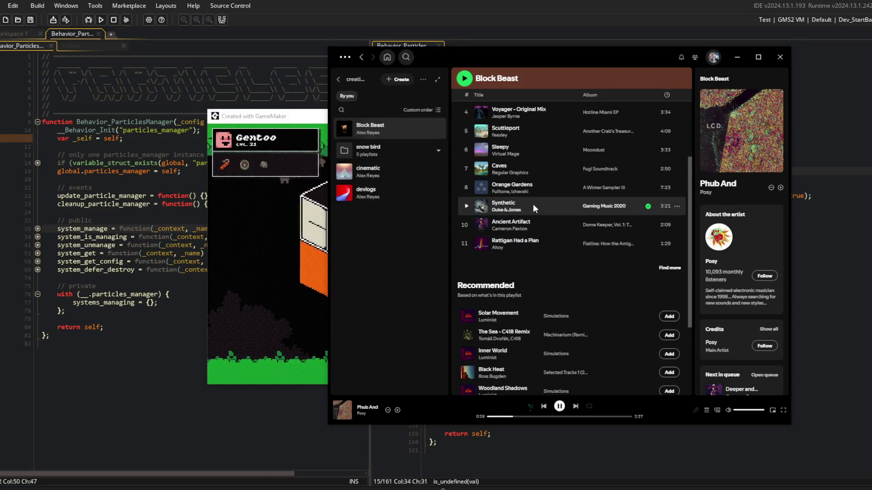
pyautogui.scroll(3, 522, 209)
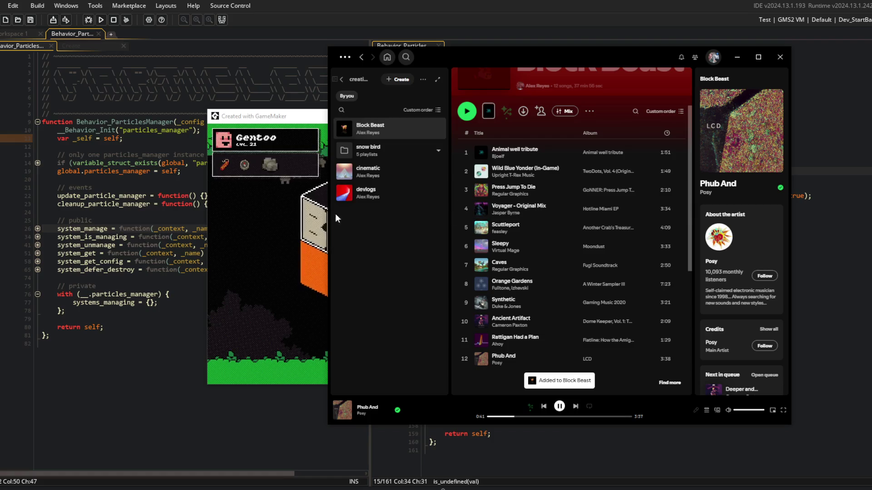
pyautogui.click(294, 229)
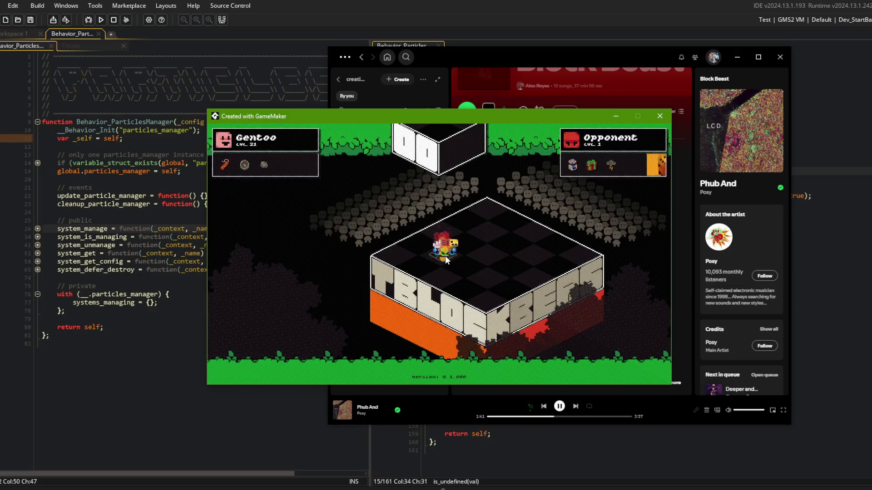
pyautogui.moveTo(445, 254); pyautogui.dragTo(503, 250)
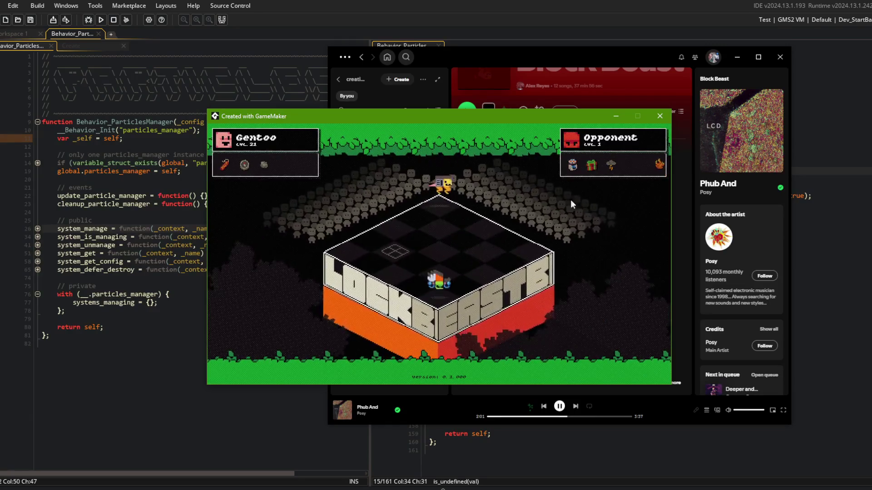
pyautogui.click(659, 116)
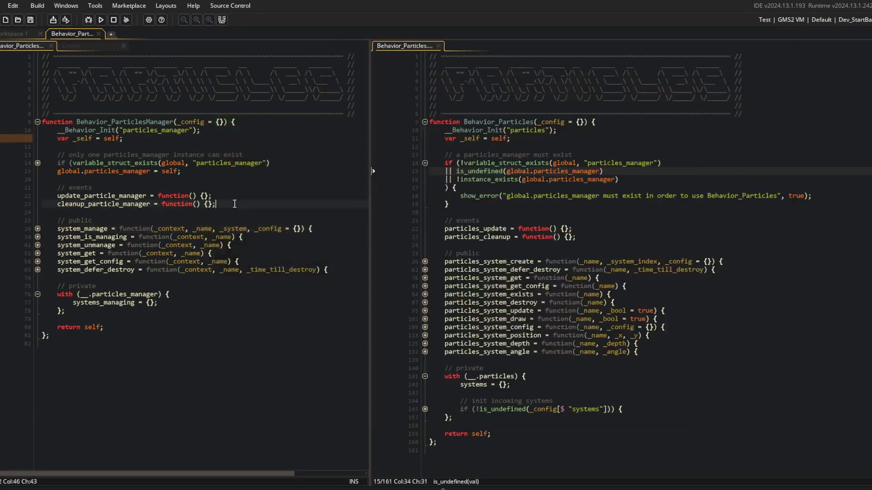
# - Show the object's Create event on the left and collapse the Behavior_Particles and Behavior_Vision config blocks
pyautogui.click(216, 305)
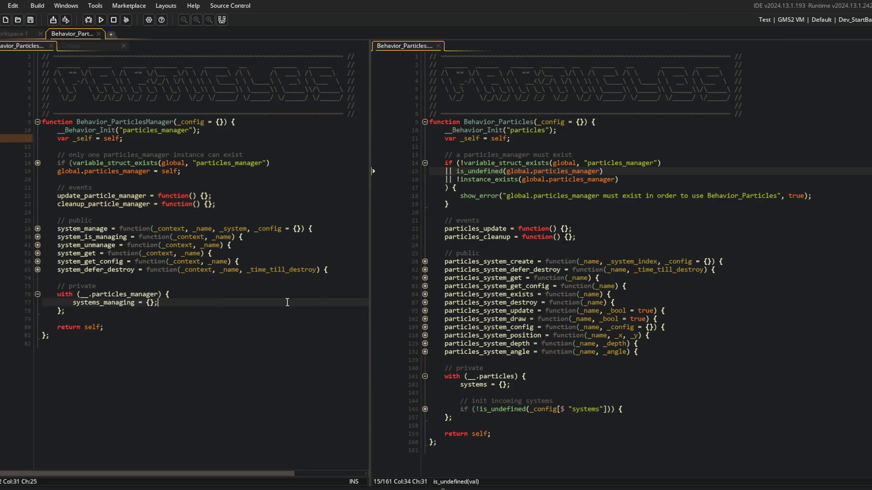
pyautogui.doubleClick(516, 261)
pyautogui.doubleClick(485, 269)
pyautogui.click(72, 179)
pyautogui.click(69, 46)
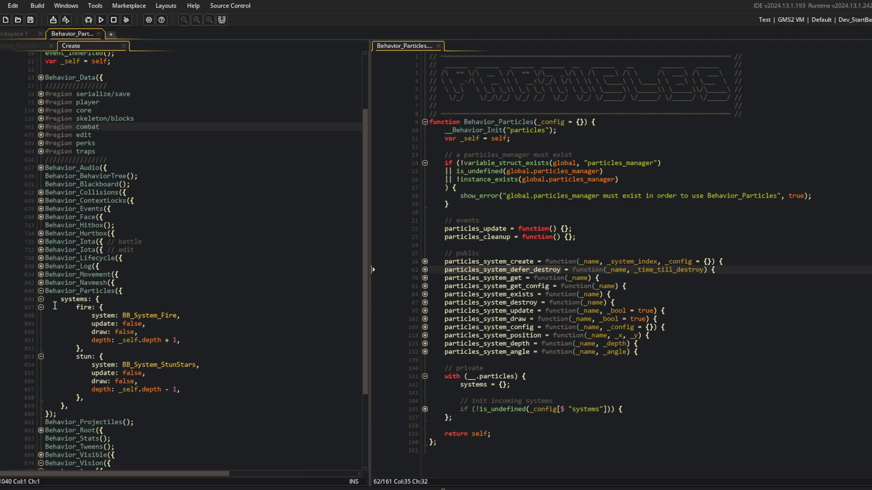
pyautogui.click(41, 291)
pyautogui.click(40, 368)
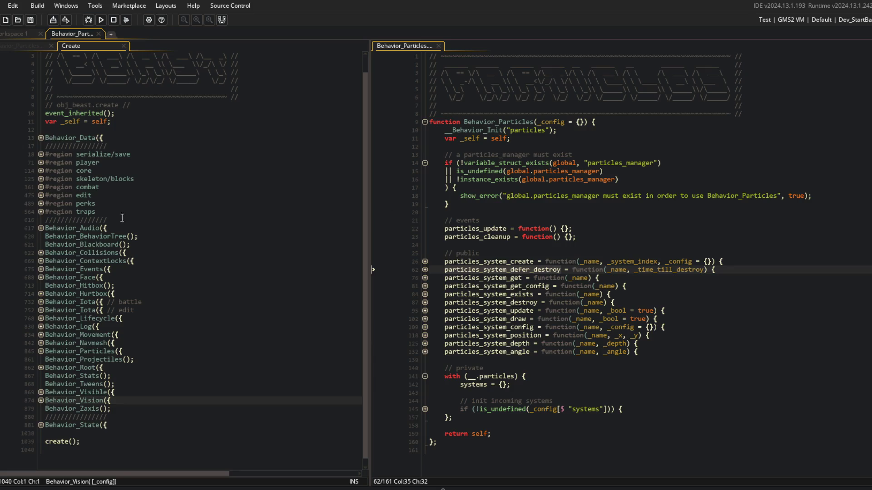
# - Search for particles_update, delete it with its // events comment, then search for particles_cleanup
pyautogui.click(495, 229)
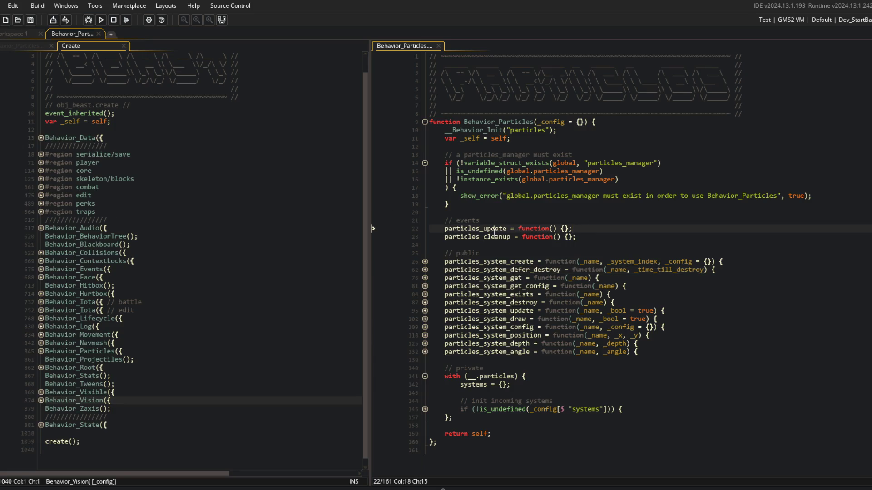
pyautogui.hotkey('ctrl', 'shift', 'f')
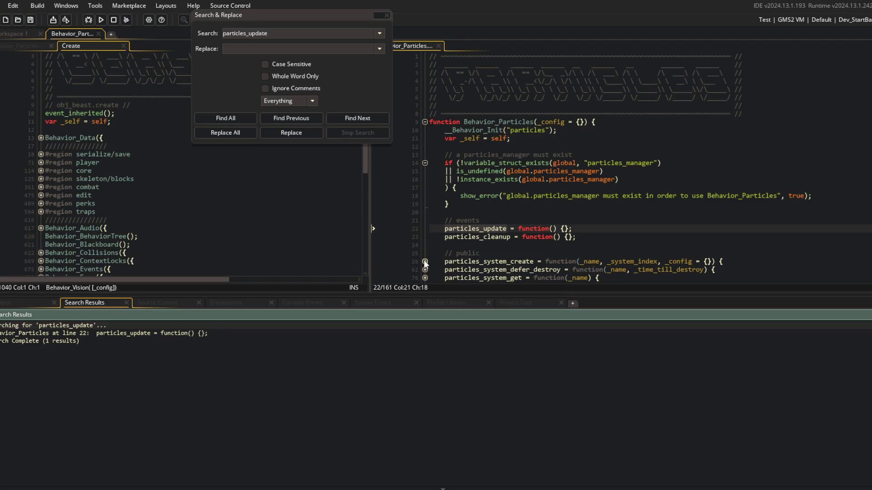
pyautogui.click(385, 15)
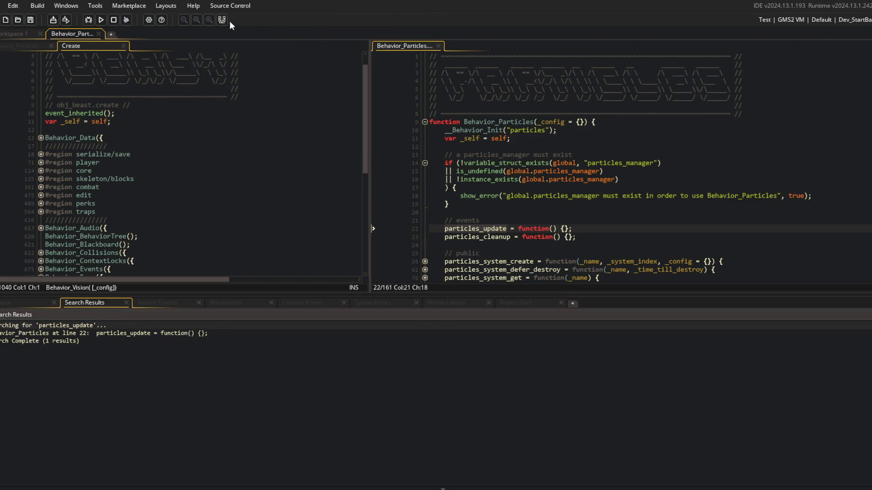
pyautogui.click(232, 21)
pyautogui.click(578, 228)
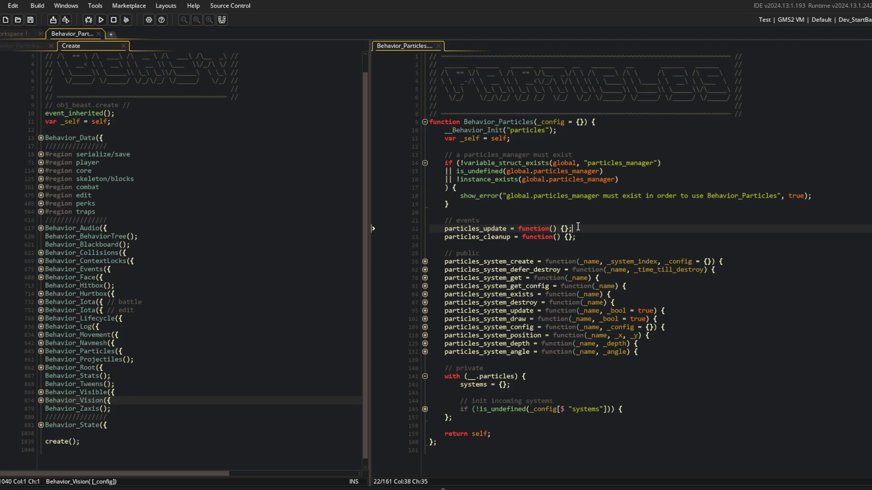
pyautogui.hotkey('ctrl', 'd')
pyautogui.press('Up')
pyautogui.hotkey('ctrl', 'd')
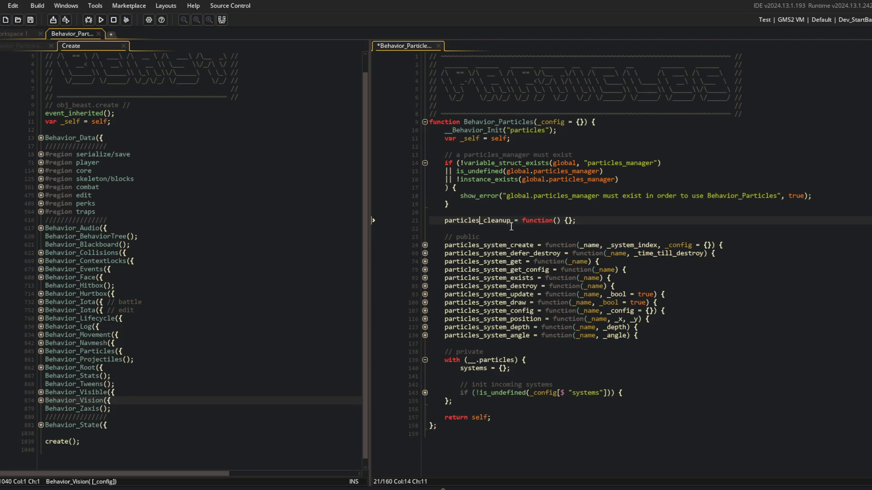
pyautogui.hotkey('ctrl', 'shift', 'f')
pyautogui.press('Return')
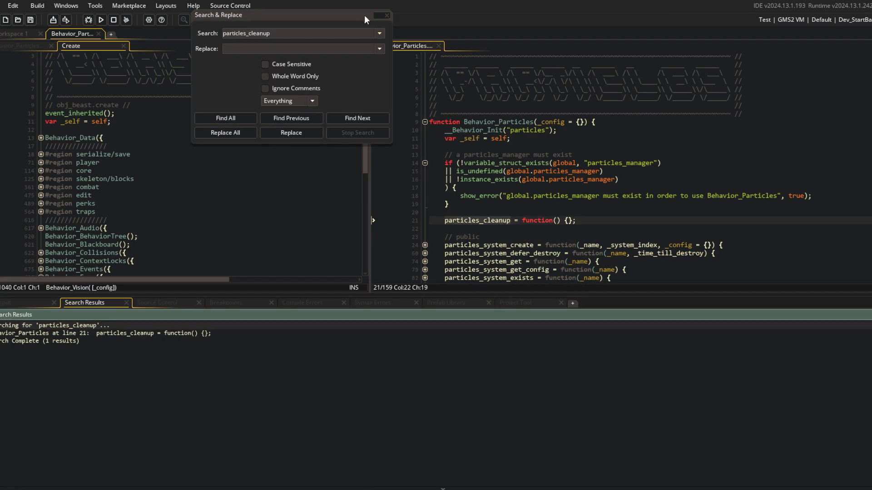
# - Close the search results, remove the unused particles_cleanup line, and show Behavior_ParticlesManager on the left
pyautogui.click(387, 16)
pyautogui.press('F12')
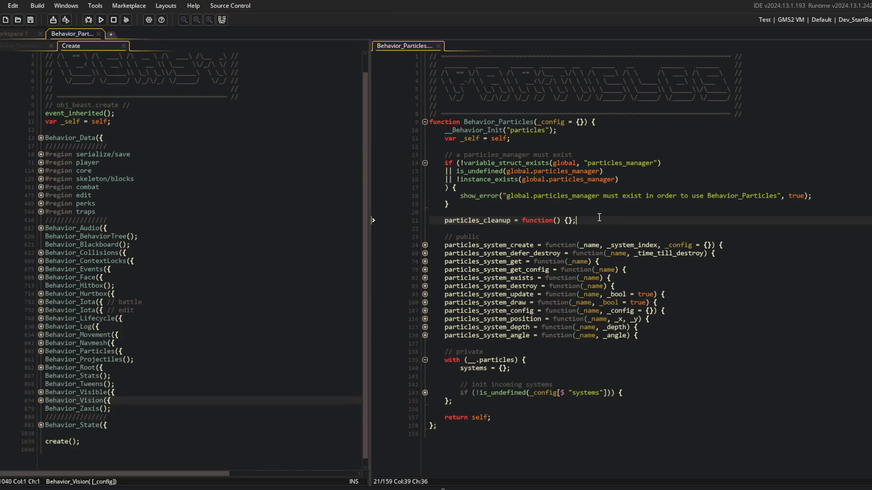
pyautogui.hotkey('ctrl', 'd')
pyautogui.hotkey('ctrl', 'd')
pyautogui.press('Up')
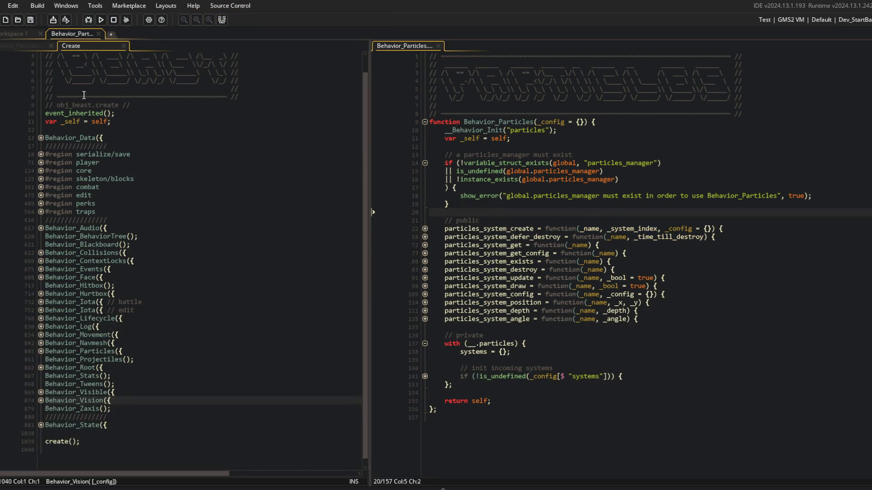
pyautogui.click(23, 47)
# - Find every use of update_particle_manager and delete its call in the Create event
pyautogui.doubleClick(107, 196)
pyautogui.hotkey('ctrl', 'shift', 'f')
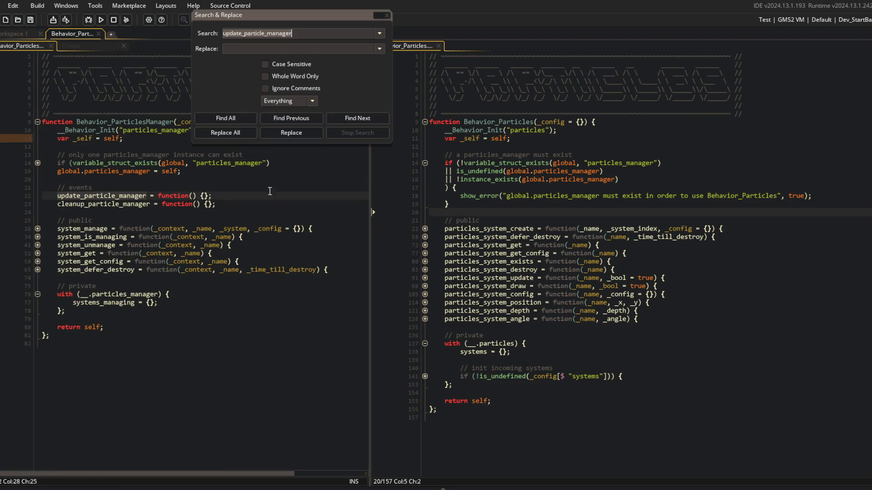
pyautogui.click(227, 117)
pyautogui.doubleClick(182, 341)
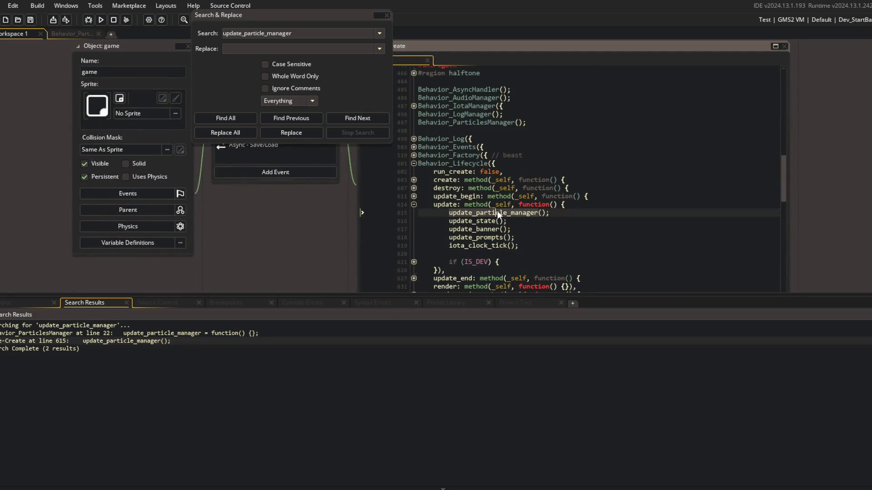
pyautogui.hotkey('ctrl', 'd')
pyautogui.click(386, 17)
pyautogui.click(86, 33)
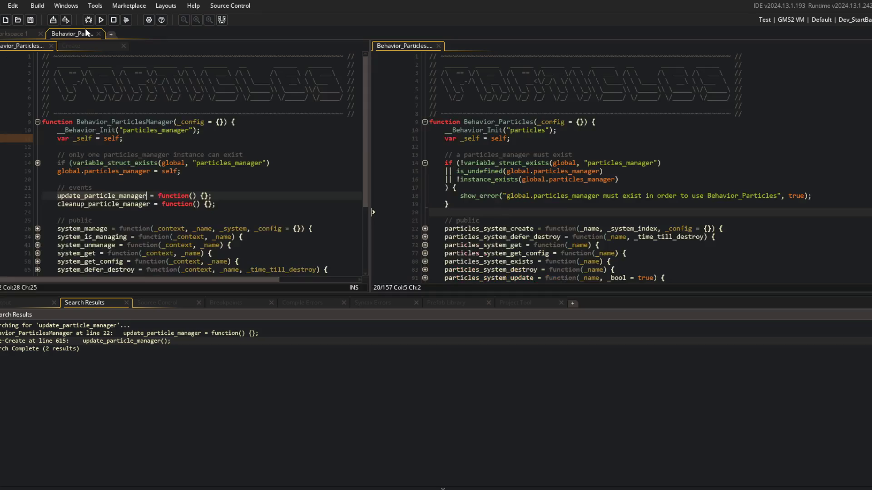
# - Find every use of cleanup_particle_manager and jump to its call in the destroy event
pyautogui.doubleClick(123, 204)
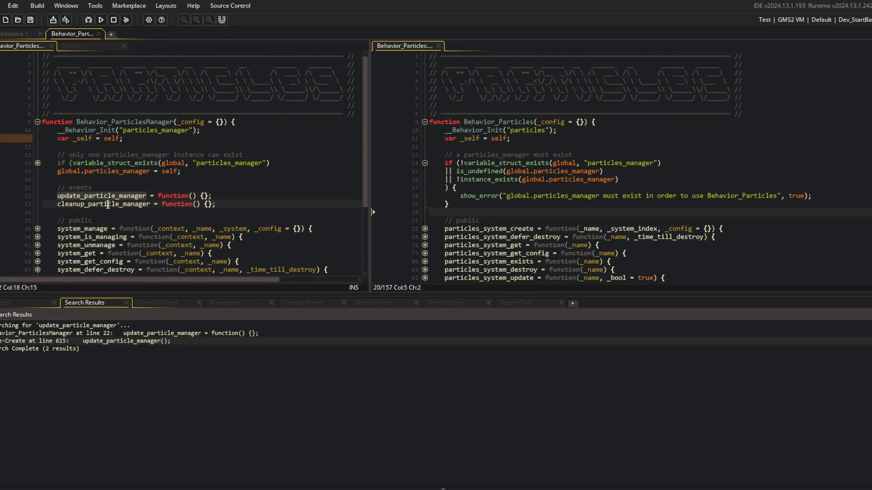
pyautogui.hotkey('ctrl', 'shift', 'f')
pyautogui.click(241, 118)
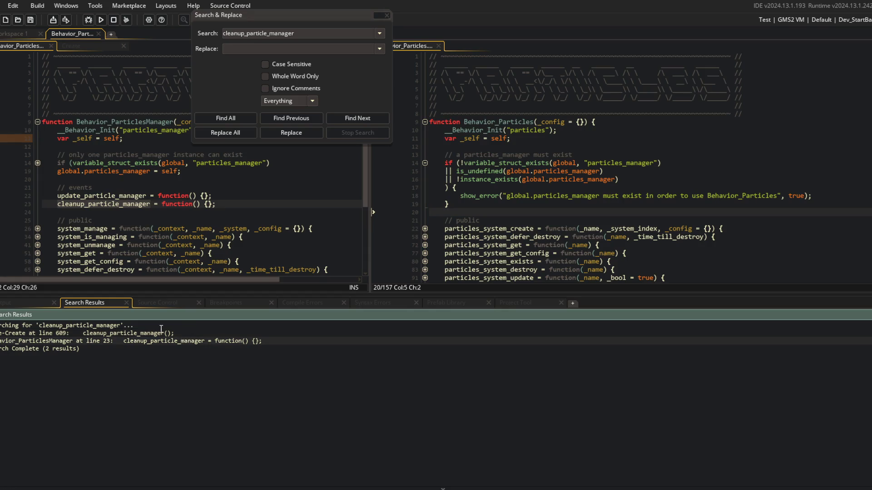
pyautogui.doubleClick(163, 333)
pyautogui.click(386, 15)
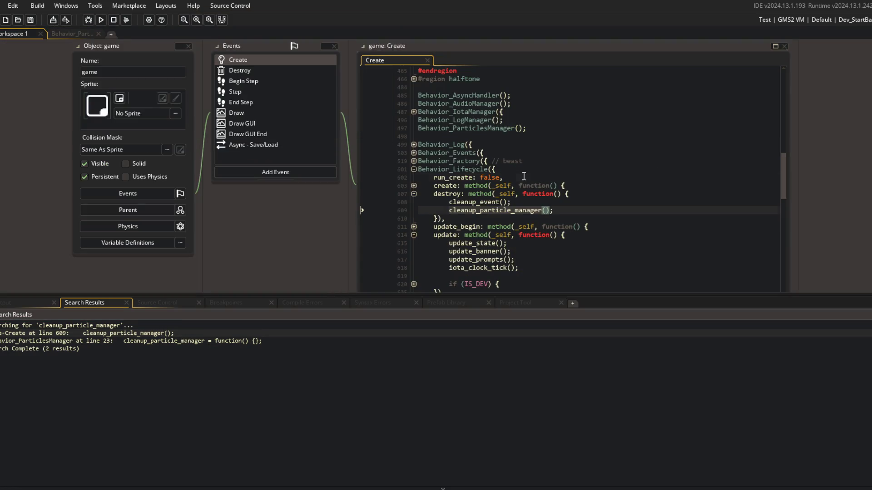
pyautogui.click(81, 34)
# - Leave cleanup_particle_manager as the manager's only event and fold the private with block
pyautogui.click(217, 19)
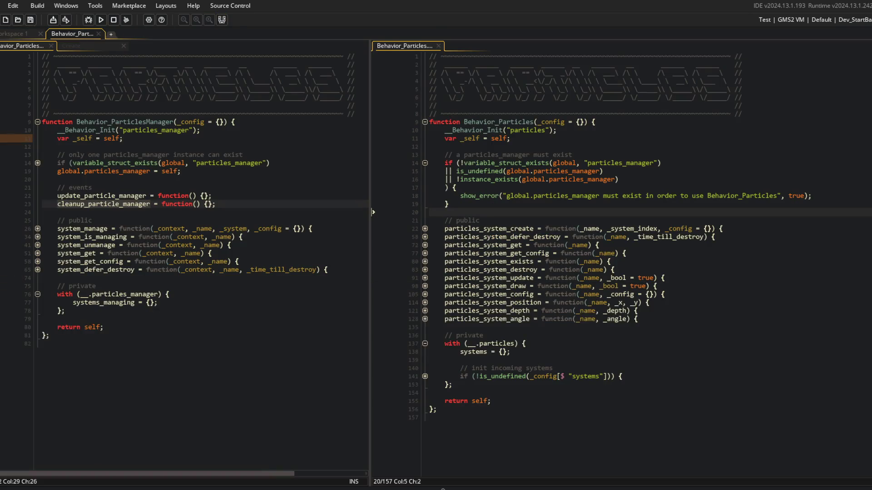
pyautogui.hotkey('ctrl', 'Tab')
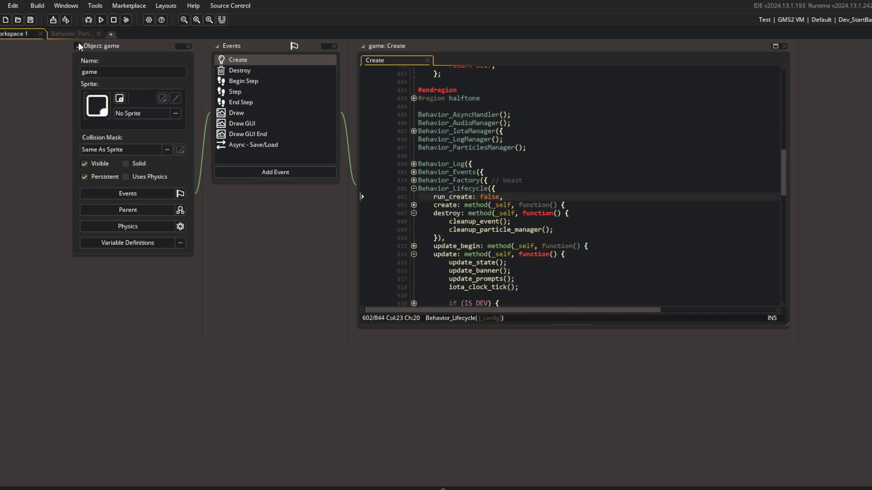
pyautogui.click(75, 33)
pyautogui.moveTo(189, 202); pyautogui.dragTo(218, 197)
pyautogui.press('BackSpace')
pyautogui.hotkey('ctrl', 'z')
pyautogui.hotkey('ctrl', 'z')
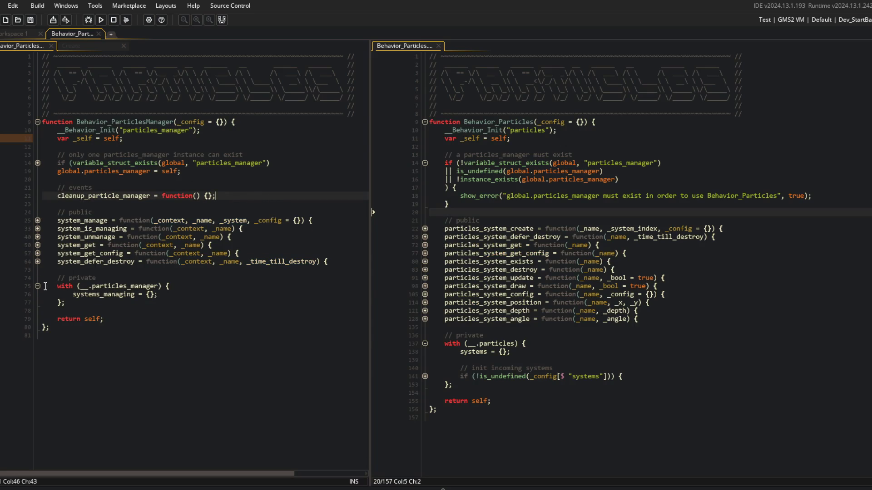
pyautogui.click(38, 286)
pyautogui.click(173, 121)
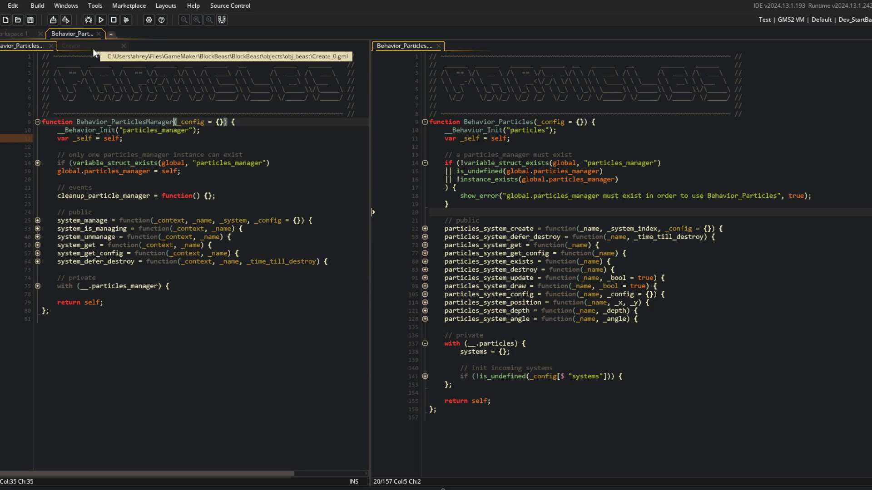
# - Open obj_beast's Create code beside the particles script, discarding a stray new line there
pyautogui.click(93, 49)
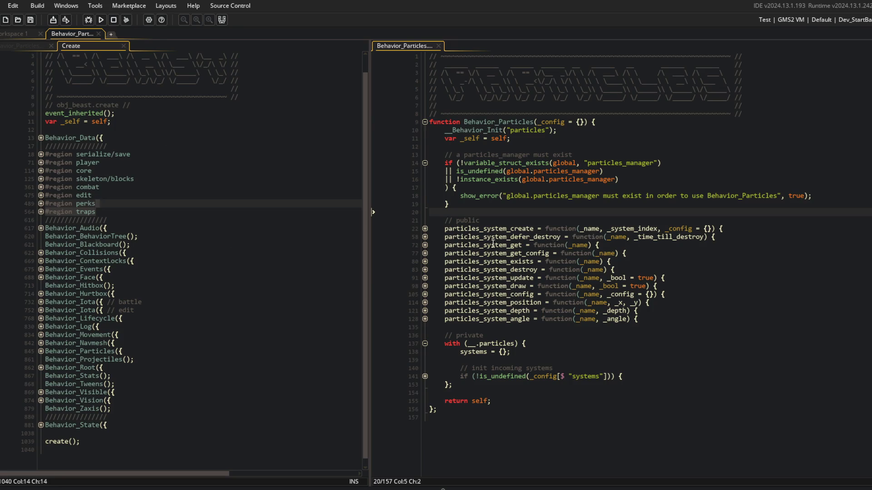
pyautogui.click(657, 319)
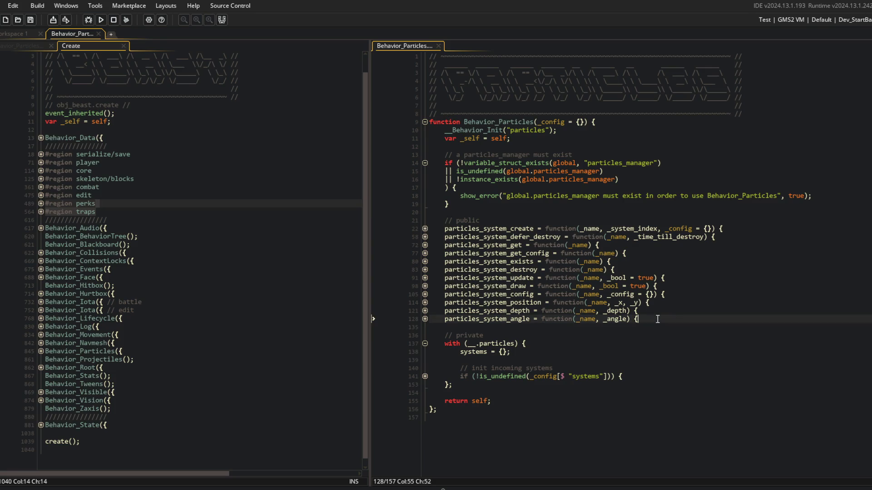
pyautogui.press('Return')
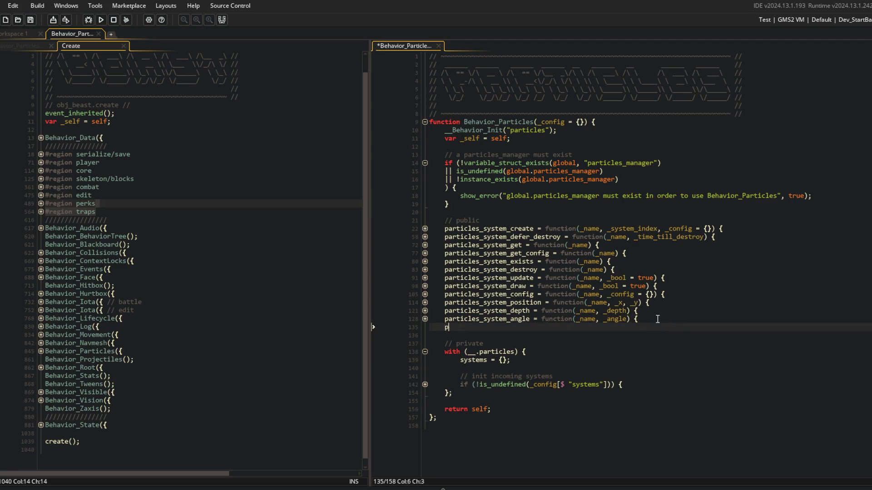
pyautogui.write('articles_system')
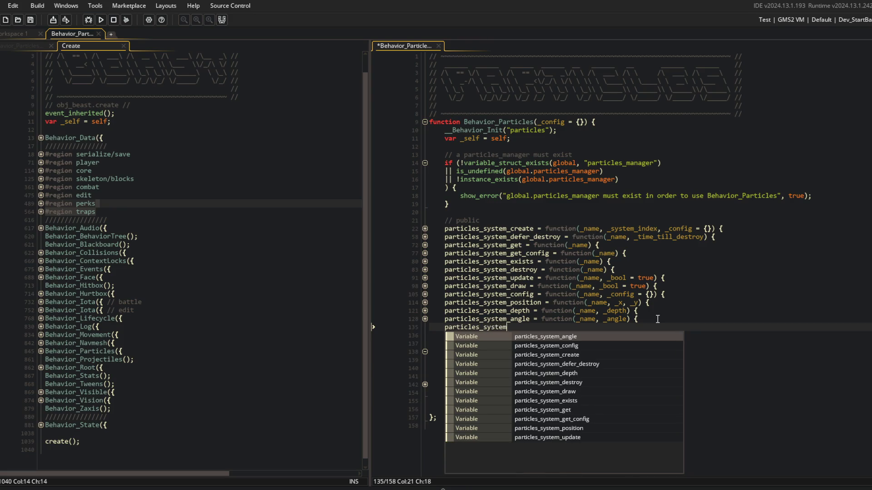
pyautogui.write('_alp')
pyautogui.hotkey('ctrl', 'z')
# - Expand cleanup_combat and turn the fire and stun destroy calls into particles_system_defer_destroy with a 3 delay
pyautogui.click(107, 270)
pyautogui.click(139, 244)
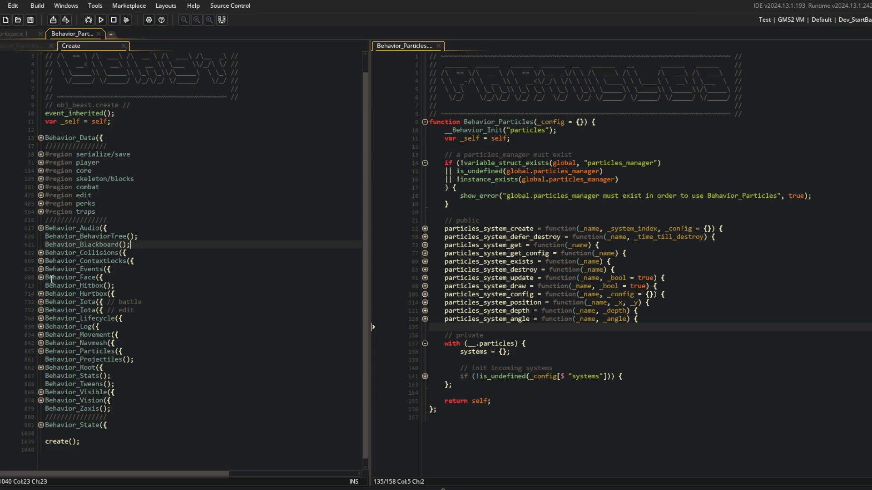
pyautogui.click(41, 187)
pyautogui.click(40, 228)
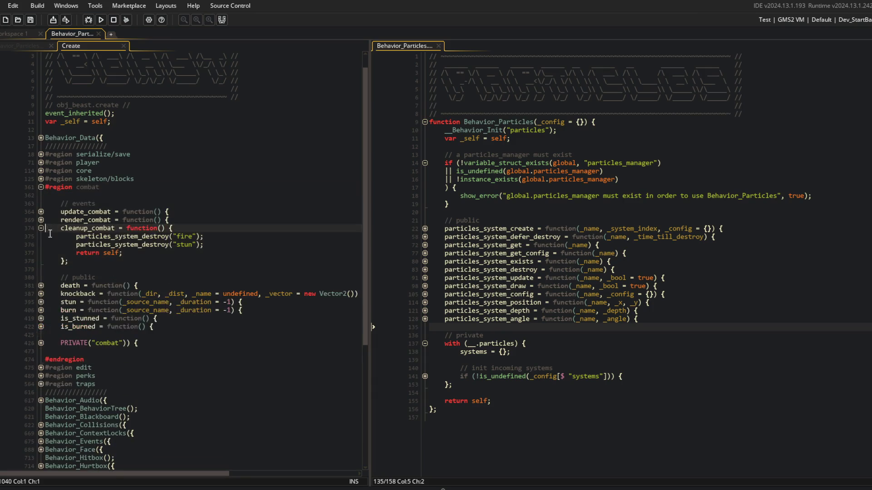
pyautogui.click(217, 243)
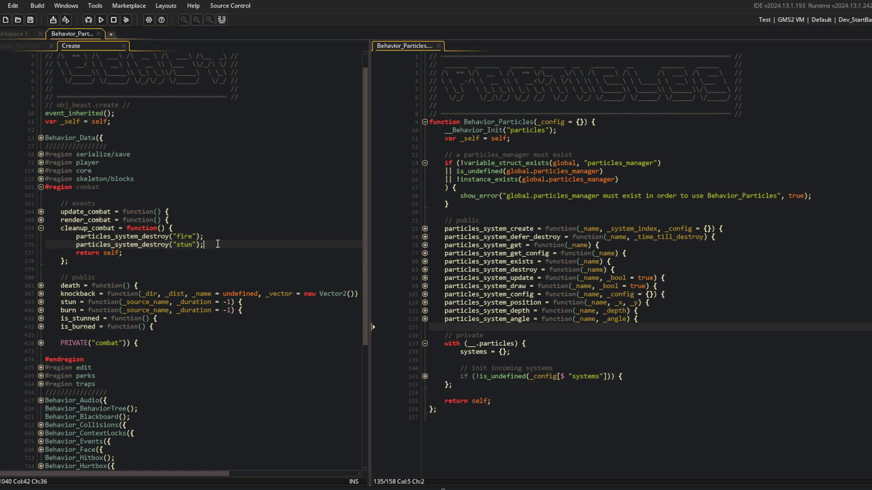
pyautogui.press('Up')
pyautogui.press('Home')
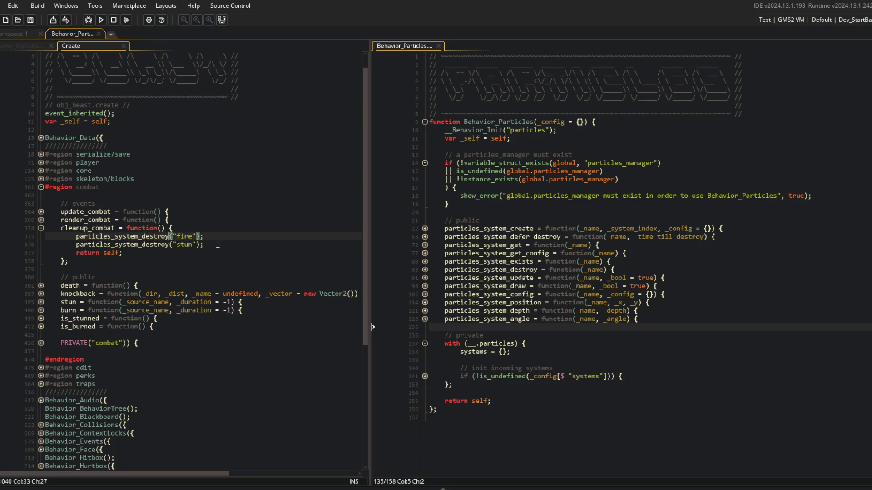
pyautogui.hotkey('alt', 'shift', 'Down')
pyautogui.write('defer')
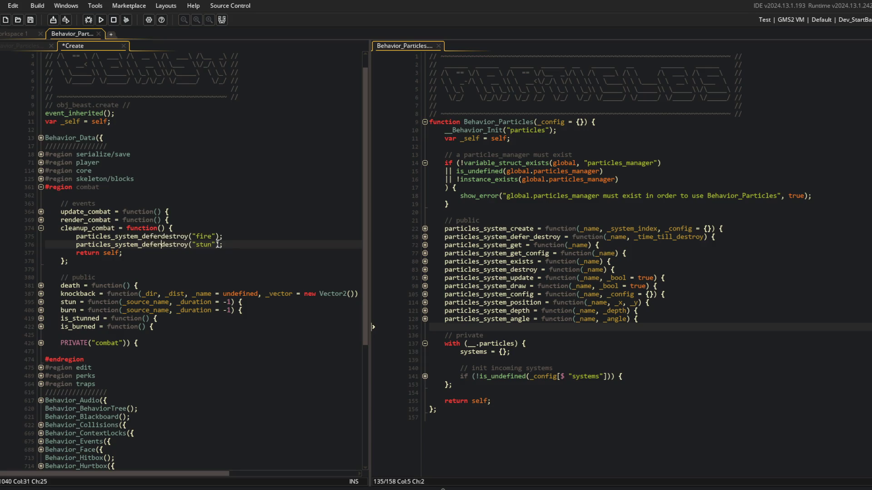
pyautogui.write('_')
pyautogui.press('Up')
pyautogui.press('Left')
pyautogui.press('Left')
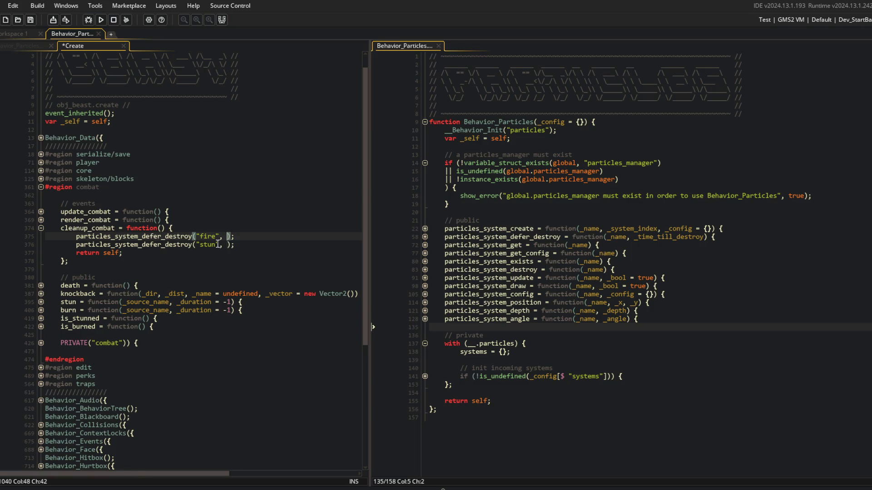
pyautogui.write('3*SECONDS')
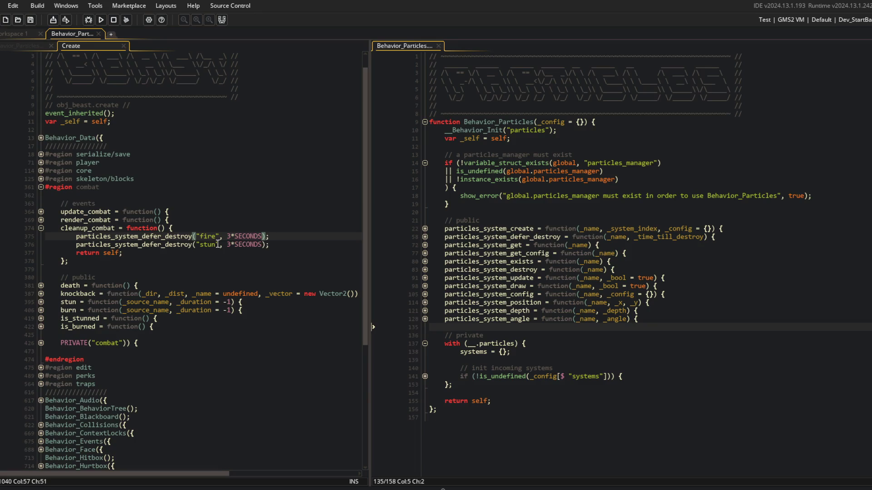
pyautogui.click(269, 188)
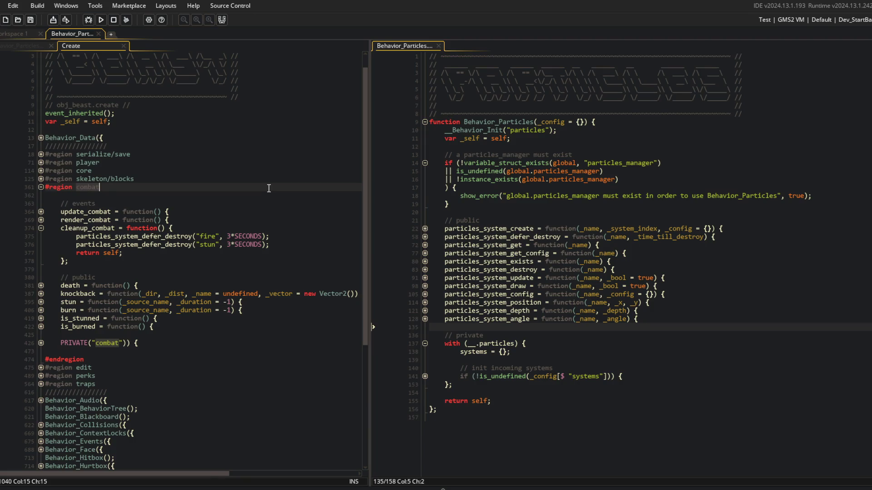
# - Revert the stun call to an immediate particles_system_destroy and save the Create code
pyautogui.click(234, 242)
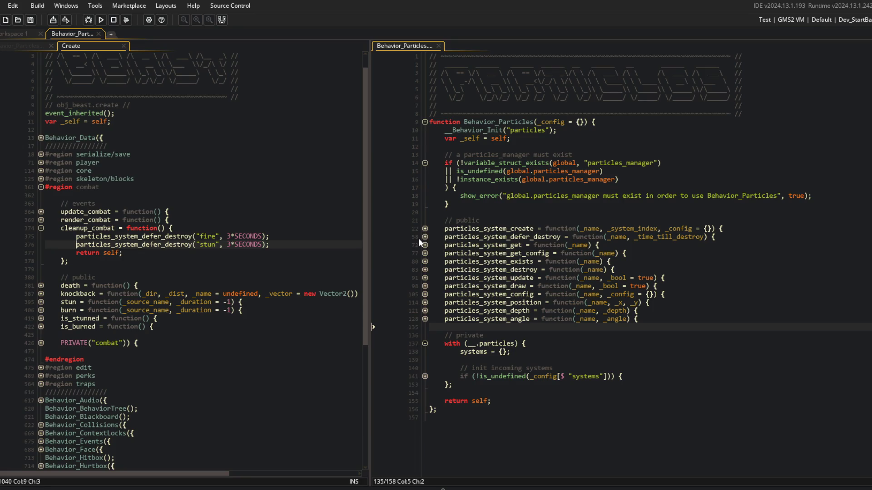
pyautogui.press('BackSpace')
pyautogui.press('BackSpace')
pyautogui.press('BackSpace')
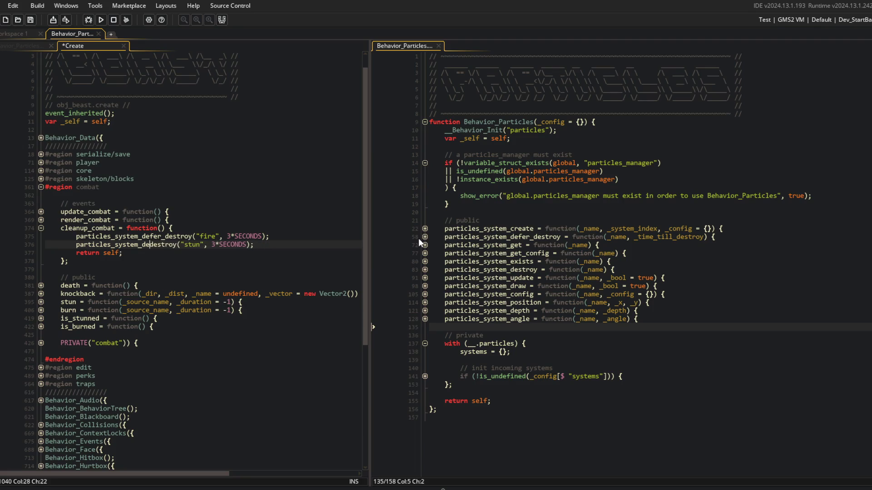
pyautogui.press('BackSpace')
pyautogui.press('BackSpace')
pyautogui.hotkey('ctrl', 's')
pyautogui.press('Up')
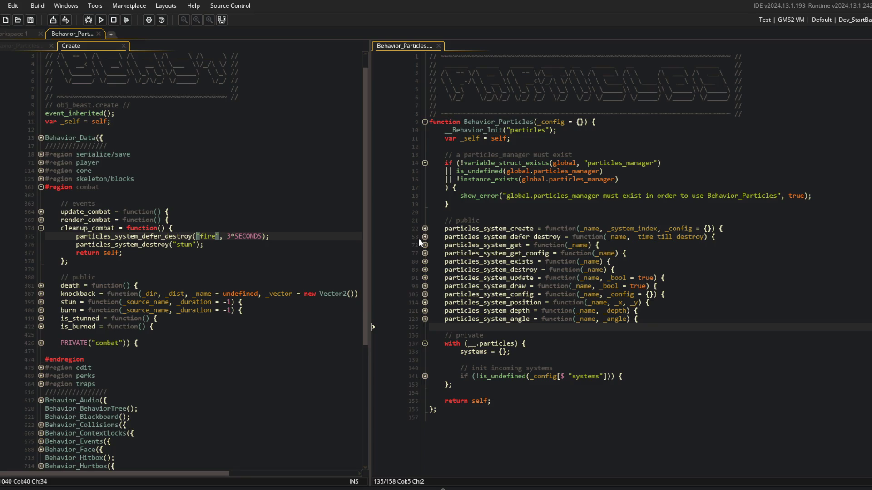
# - Undo the leftover blank line in the particles script and switch between obj_beast and the manager script
pyautogui.hotkey('ctrl', 'z')
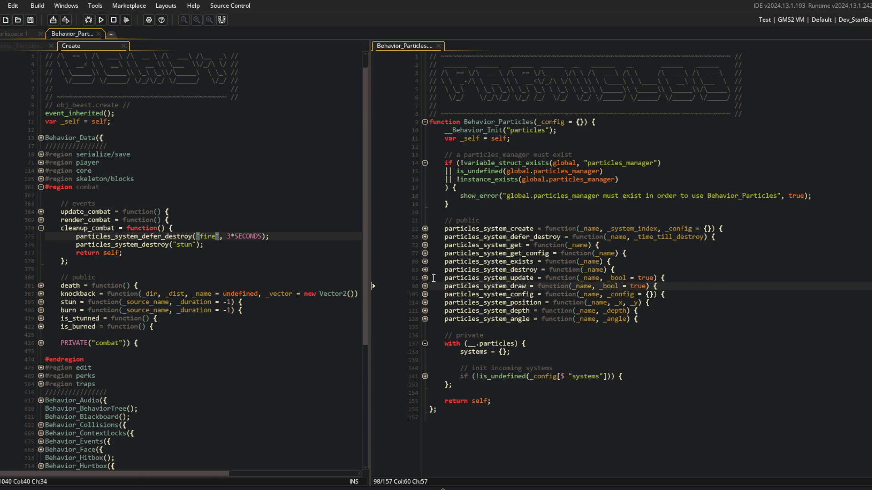
pyautogui.click(425, 277)
pyautogui.click(425, 278)
pyautogui.press('Up')
pyautogui.press('Up')
pyautogui.click(184, 192)
pyautogui.click(22, 47)
pyautogui.click(166, 163)
pyautogui.click(147, 188)
pyautogui.click(73, 46)
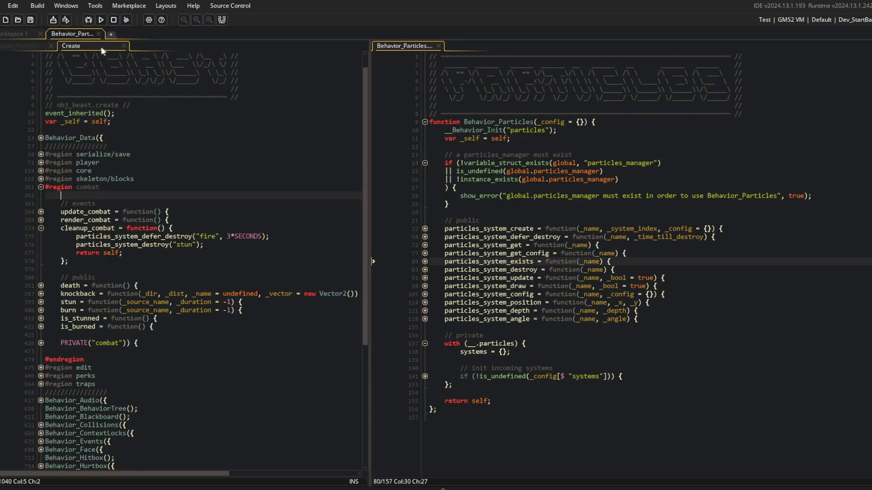
pyautogui.click(19, 46)
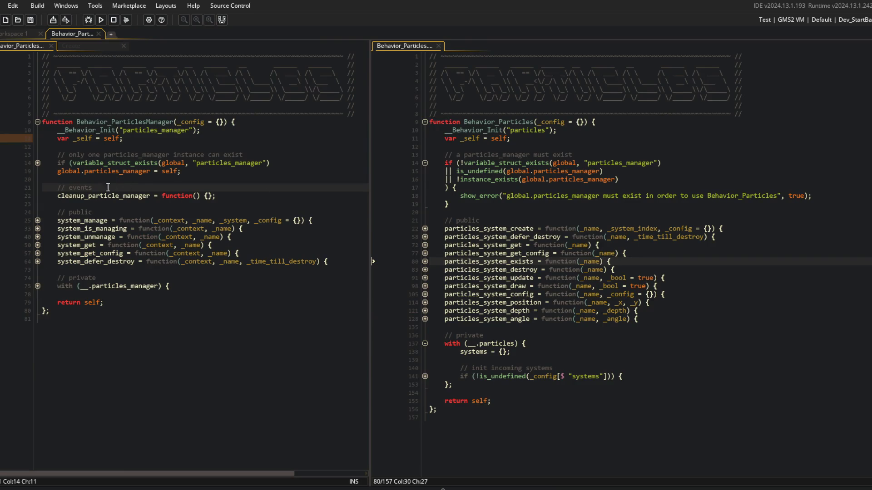
# - Declare update_particle_manager = function() {}; under the events comment in Behavior_ParticlesManager
pyautogui.press('Return')
pyautogui.write('update_pa')
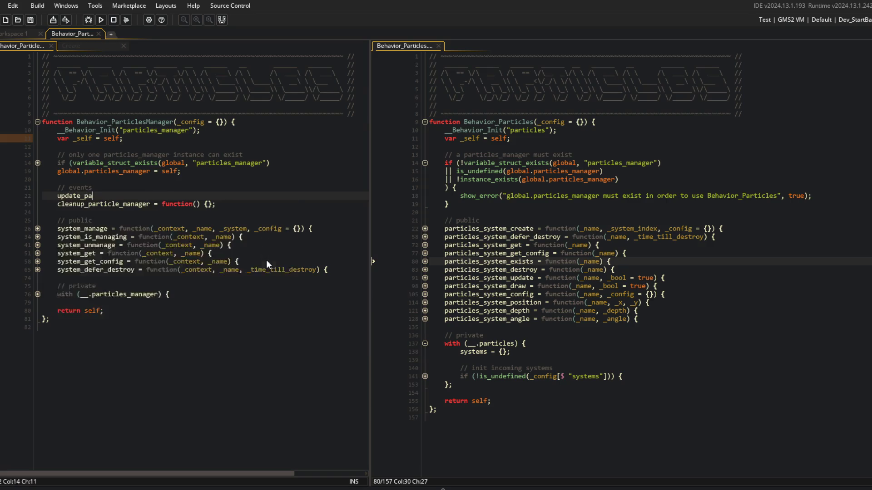
pyautogui.write('rticles_manager')
pyautogui.press('BackSpace')
pyautogui.press('BackSpace')
pyautogui.press('BackSpace')
pyautogui.write('ager = function() {};')
pyautogui.click(193, 163)
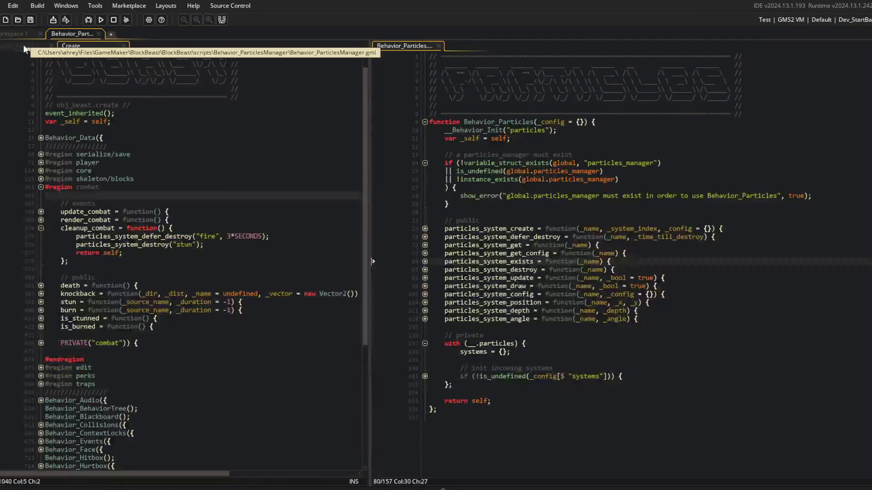
# - Add update_particle_manager(); after update_prompts() in the game Create's update method
pyautogui.click(662, 237)
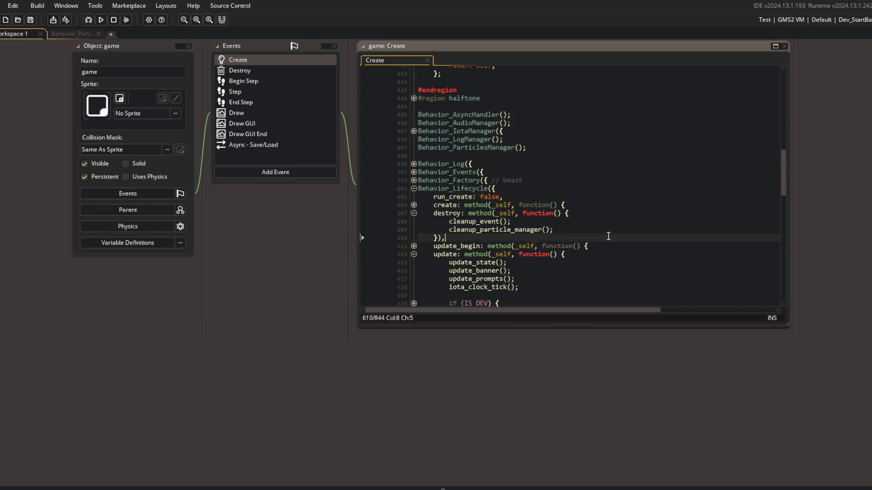
pyautogui.scroll(-2, 549, 234)
pyautogui.click(577, 224)
pyautogui.press('Down')
pyautogui.press('Down')
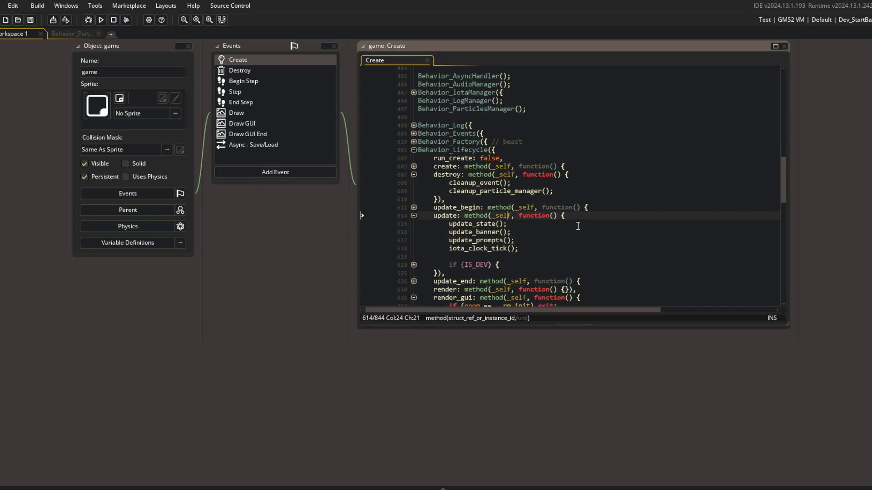
pyautogui.press('End')
pyautogui.press('Return')
pyautogui.write('update_part')
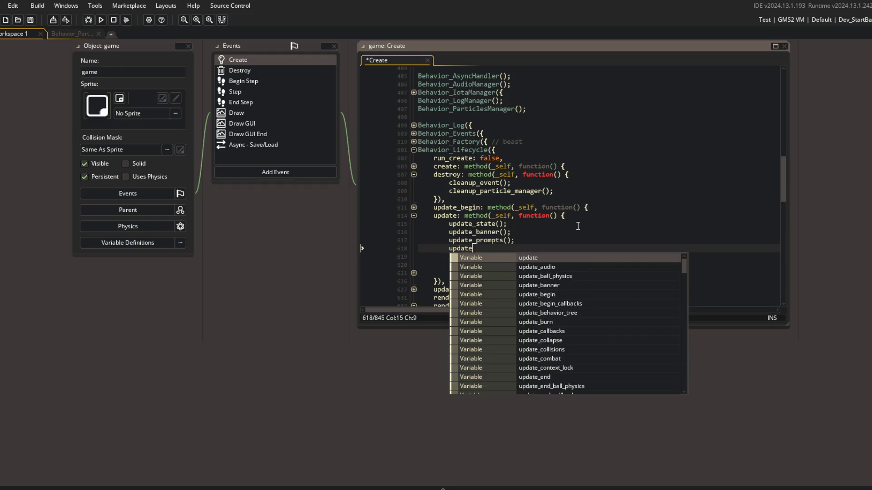
pyautogui.press('Return')
pyautogui.write('();')
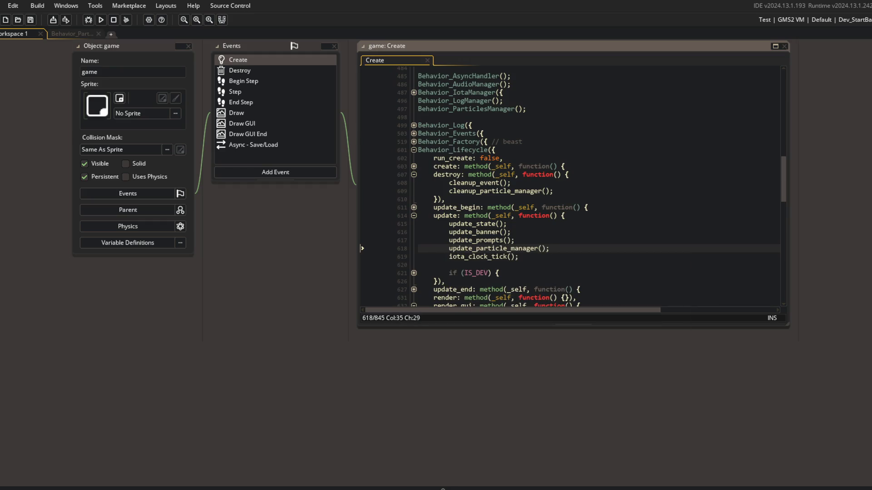
# - Open an empty line inside the update_particle_manager function body
pyautogui.click(82, 32)
pyautogui.click(231, 196)
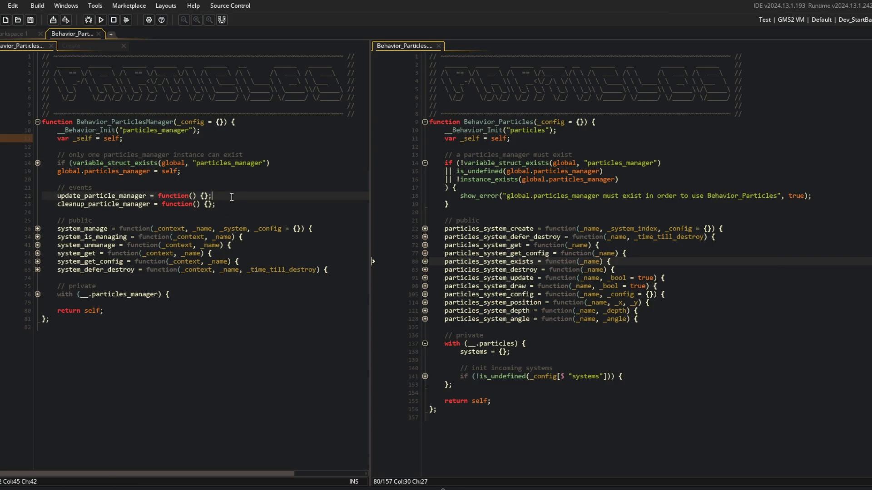
pyautogui.press('Left')
pyautogui.press('Left')
pyautogui.press('Return')
# - Open obj_beast's Create code and inspect update_combat and cleanup_combat in its combat events region
pyautogui.click(511, 270)
pyautogui.click(511, 278)
pyautogui.click(70, 46)
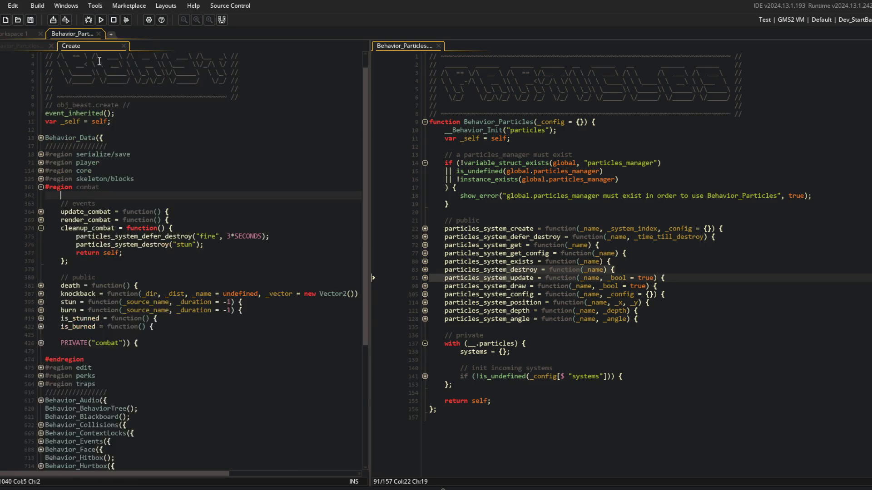
pyautogui.scroll(1, 164, 214)
pyautogui.click(165, 221)
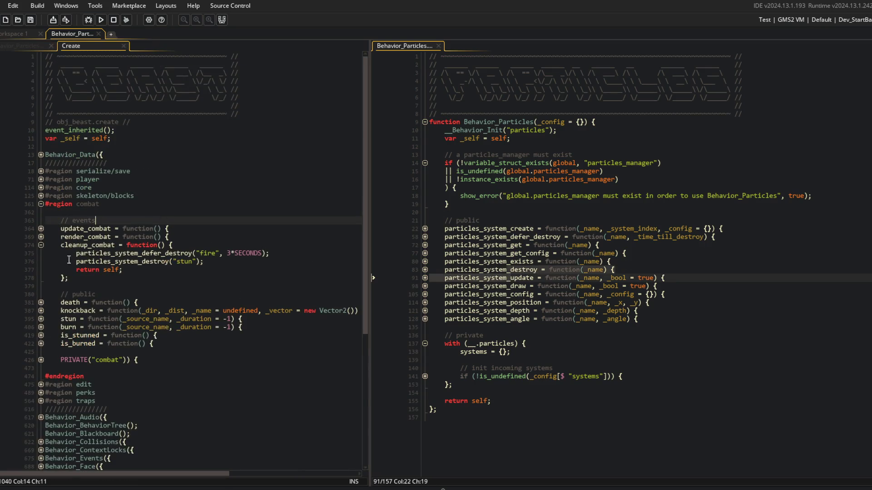
pyautogui.click(42, 229)
pyautogui.click(42, 229)
pyautogui.click(324, 253)
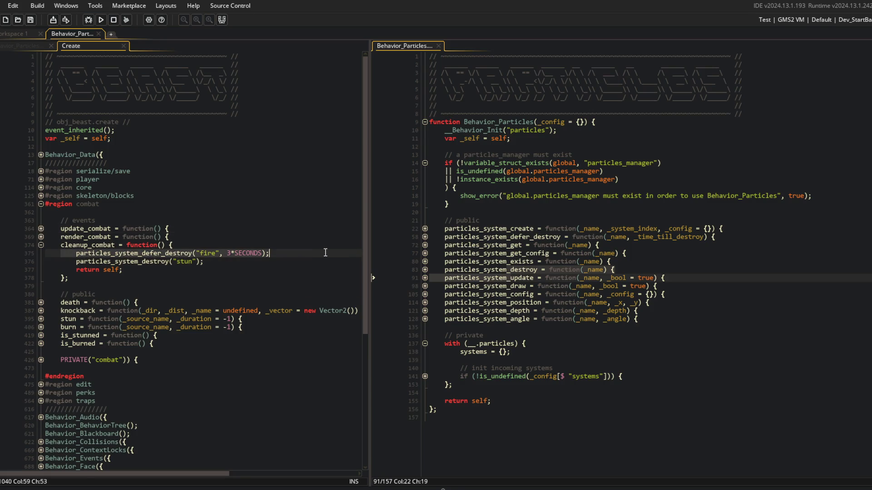
pyautogui.click(40, 245)
pyautogui.click(39, 204)
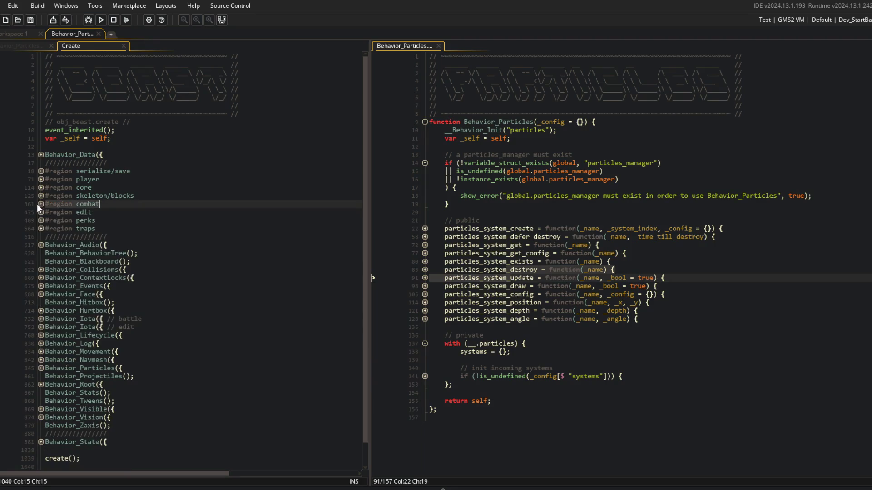
# - Reopen the combat region to read the update_combat and render_combat bodies
pyautogui.click(40, 204)
pyautogui.click(41, 229)
pyautogui.click(157, 237)
pyautogui.click(41, 229)
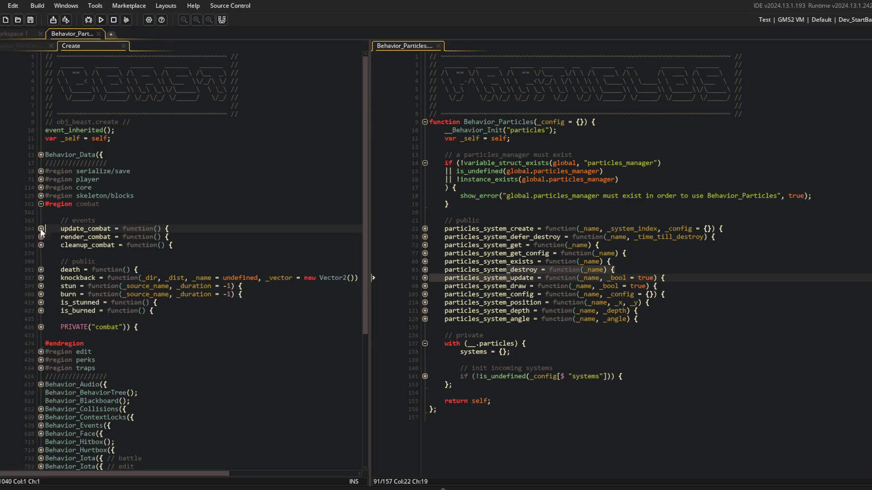
pyautogui.click(41, 237)
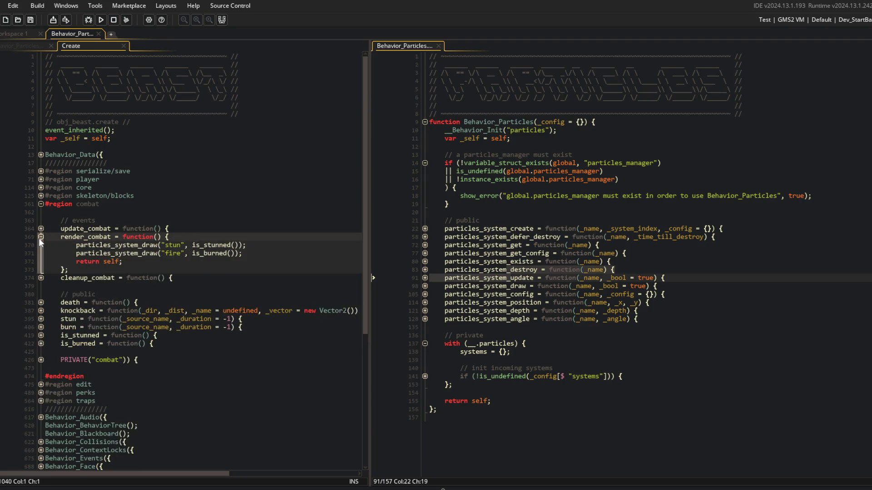
pyautogui.click(40, 237)
# - Add render_particle_manager = function() {} above cleanup_particle_manager in the particles manager
pyautogui.click(33, 45)
pyautogui.click(251, 220)
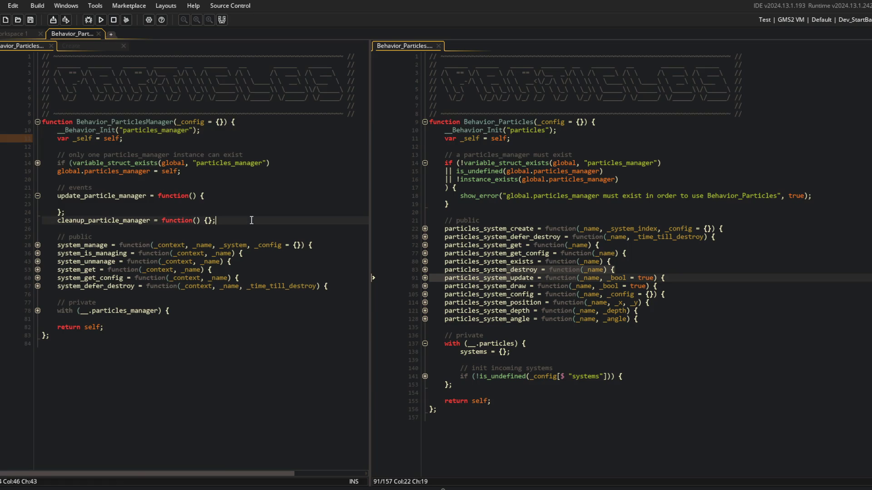
pyautogui.press('Up')
pyautogui.press('Return')
pyautogui.write('render')
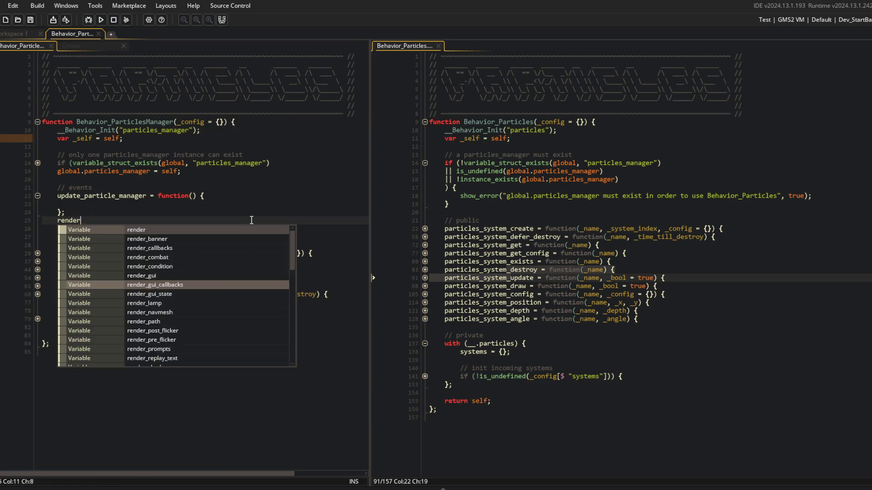
pyautogui.write('_particle_manager =')
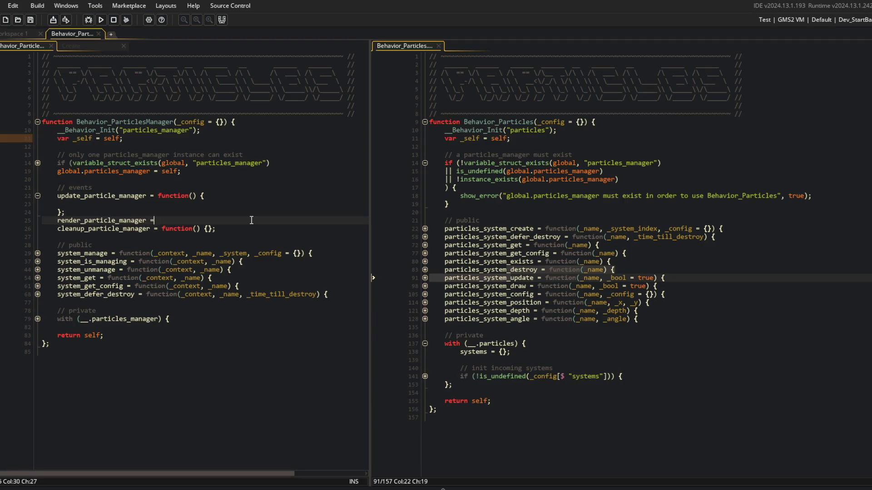
pyautogui.write(' function() {')
pyautogui.press('Return')
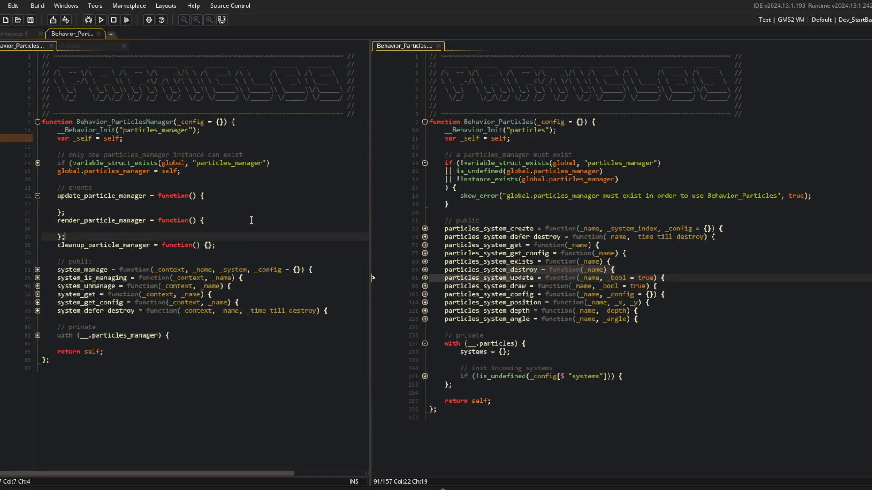
# - Collapse render_particle_manager and update_particle_manager into one-line empty functions
pyautogui.press('BackSpace')
pyautogui.press('BackSpace')
pyautogui.press('Delete')
pyautogui.press('Up')
pyautogui.press('Left')
pyautogui.press('Left')
pyautogui.press('BackSpace')
pyautogui.press('BackSpace')
pyautogui.press('BackSpace')
pyautogui.press('BackSpace')
pyautogui.click(240, 154)
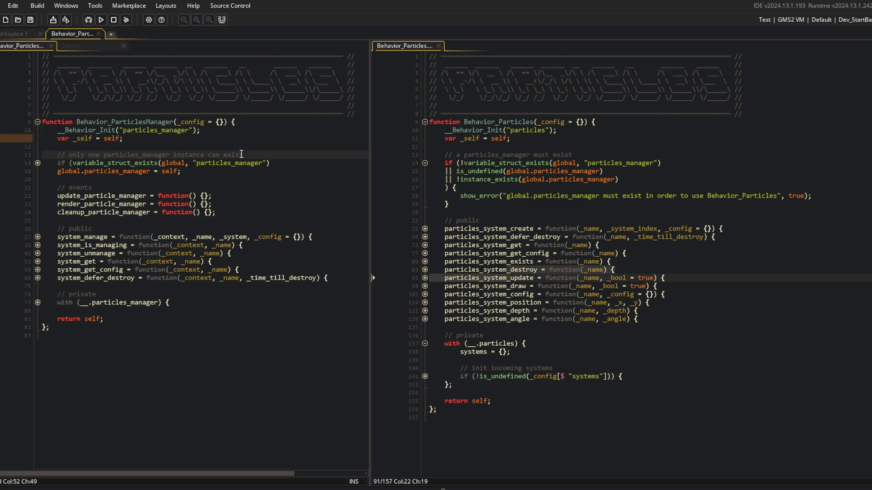
pyautogui.click(580, 278)
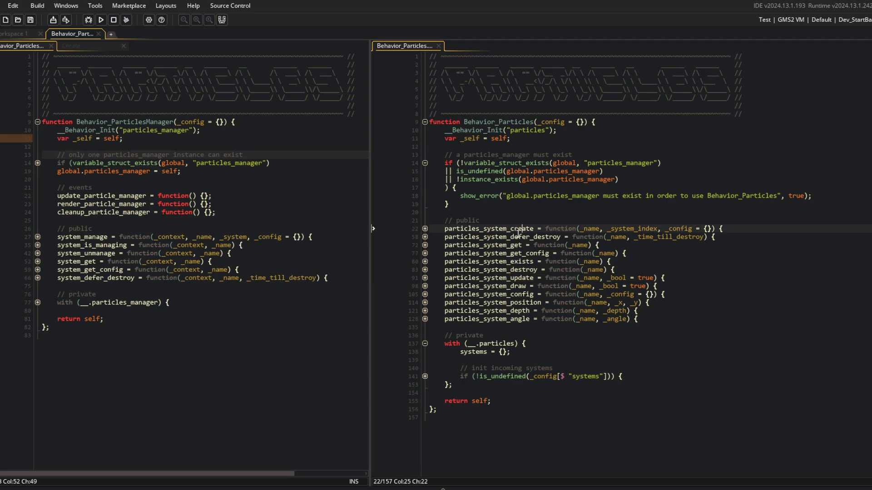
pyautogui.click(425, 277)
pyautogui.click(425, 278)
pyautogui.click(425, 278)
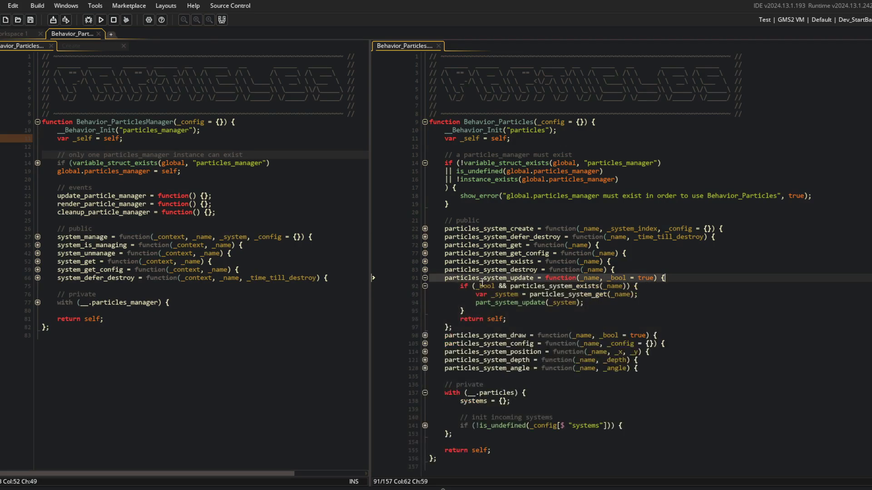
pyautogui.moveTo(429, 286); pyautogui.dragTo(530, 316)
pyautogui.click(585, 316)
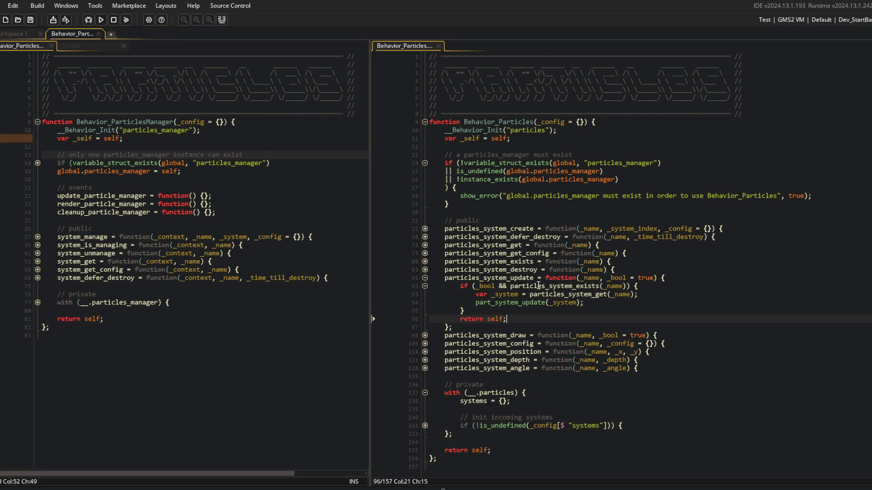
pyautogui.click(291, 278)
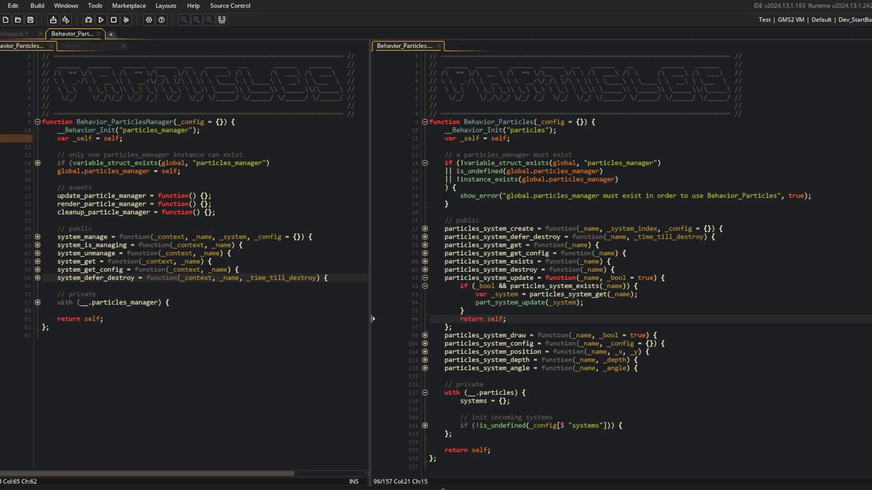
pyautogui.click(38, 163)
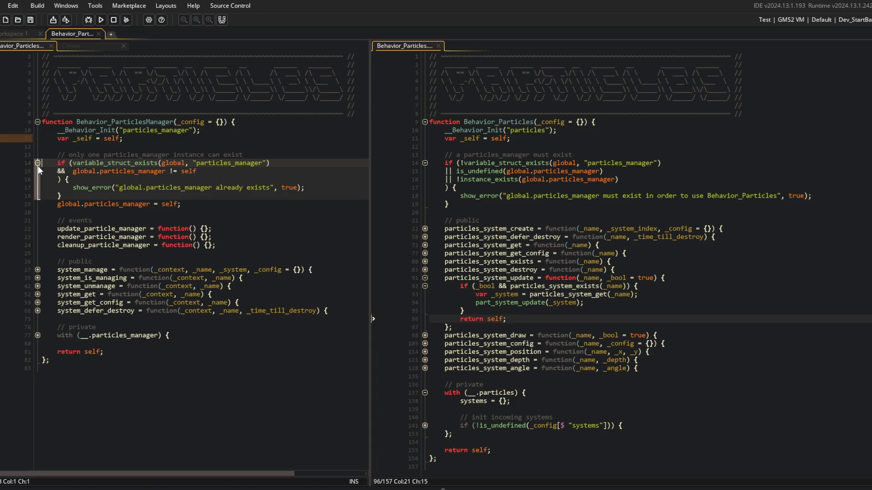
pyautogui.click(38, 163)
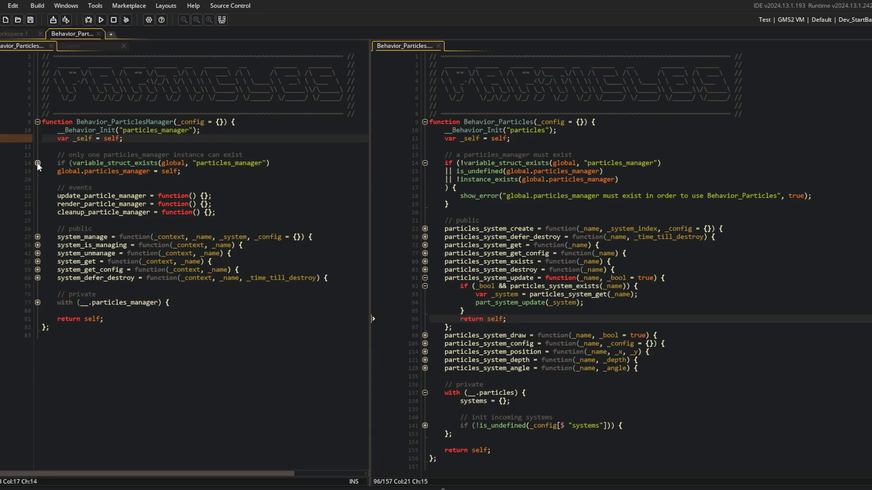
pyautogui.click(38, 163)
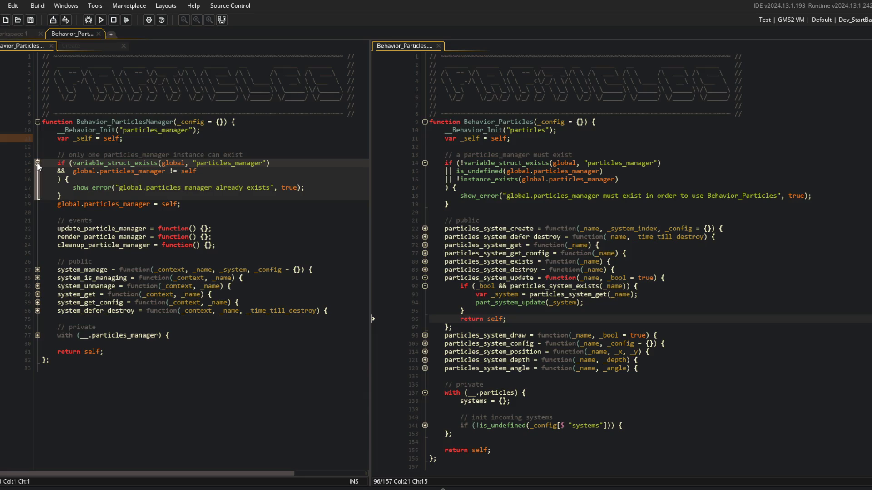
pyautogui.click(38, 163)
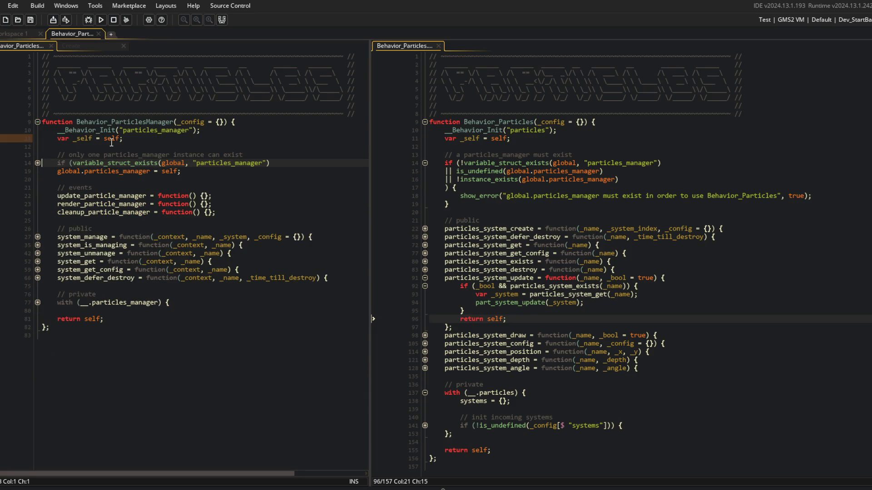
pyautogui.click(557, 194)
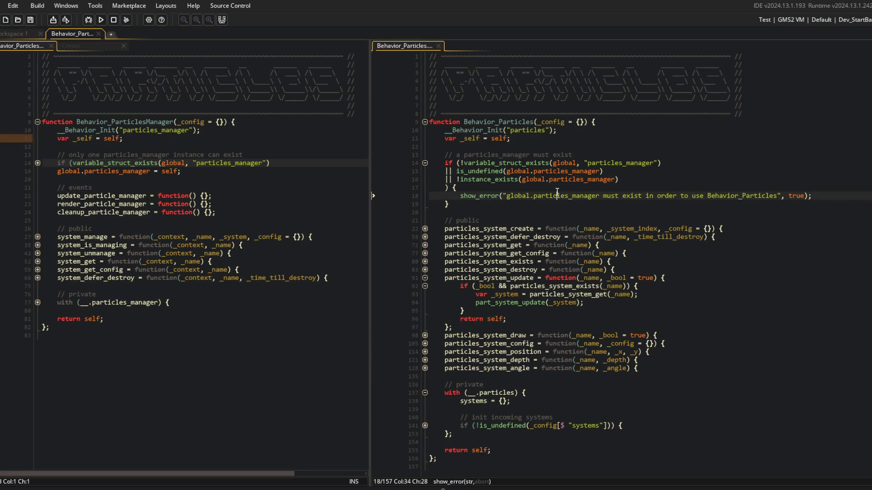
pyautogui.click(613, 154)
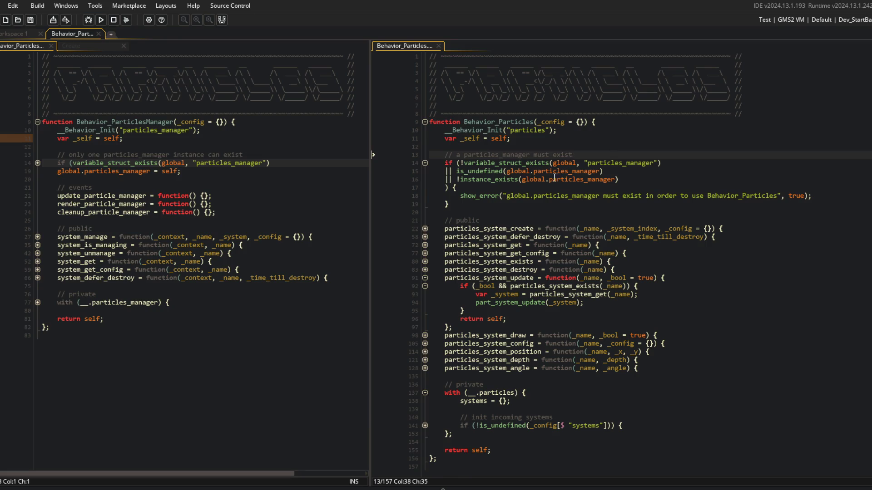
pyautogui.click(423, 164)
pyautogui.click(523, 146)
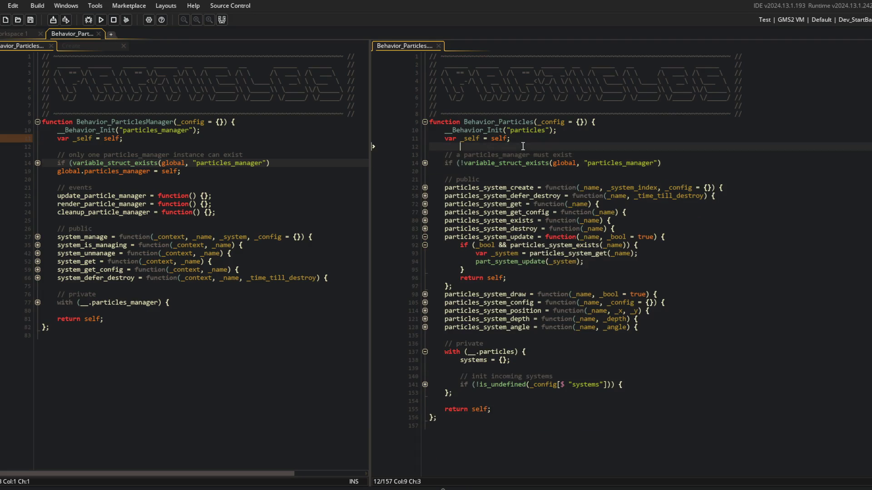
# - Review the particles manager's events and the system_manage function
pyautogui.click(313, 133)
pyautogui.click(483, 173)
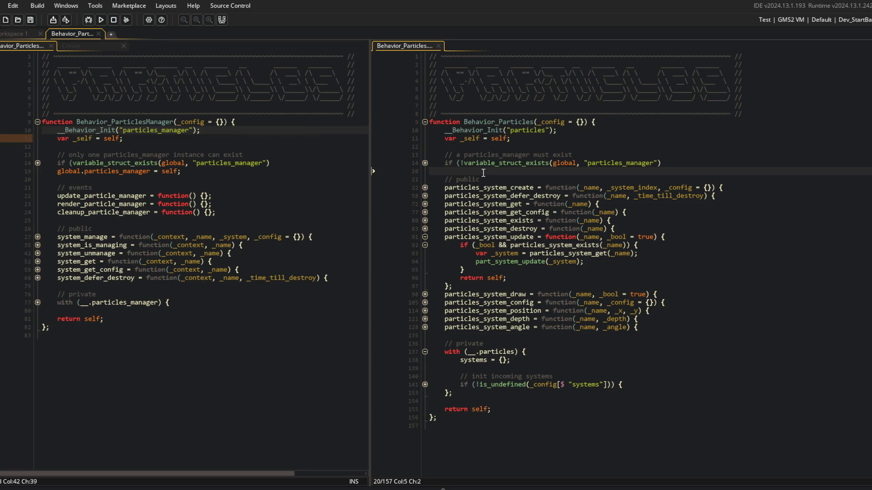
pyautogui.click(425, 237)
pyautogui.click(192, 204)
pyautogui.click(63, 253)
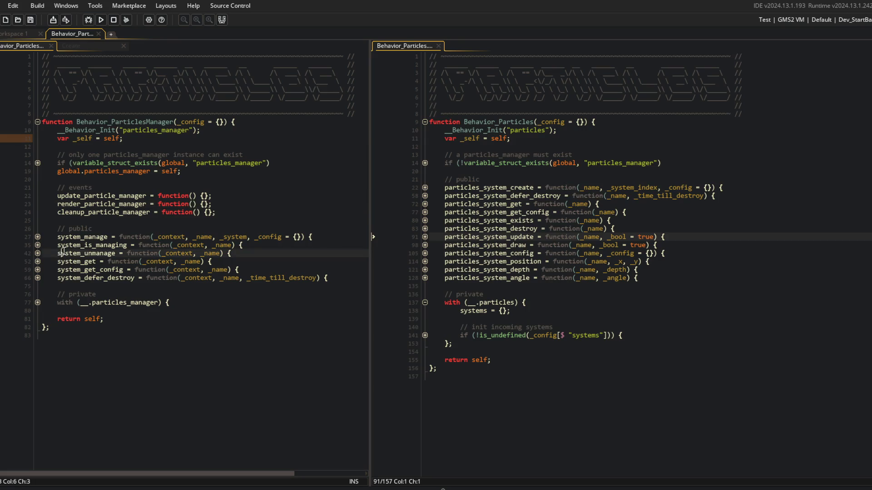
pyautogui.click(38, 236)
pyautogui.click(37, 236)
# - Add systems_destroying = {}; below systems_managing in the private with block
pyautogui.click(37, 302)
pyautogui.click(210, 311)
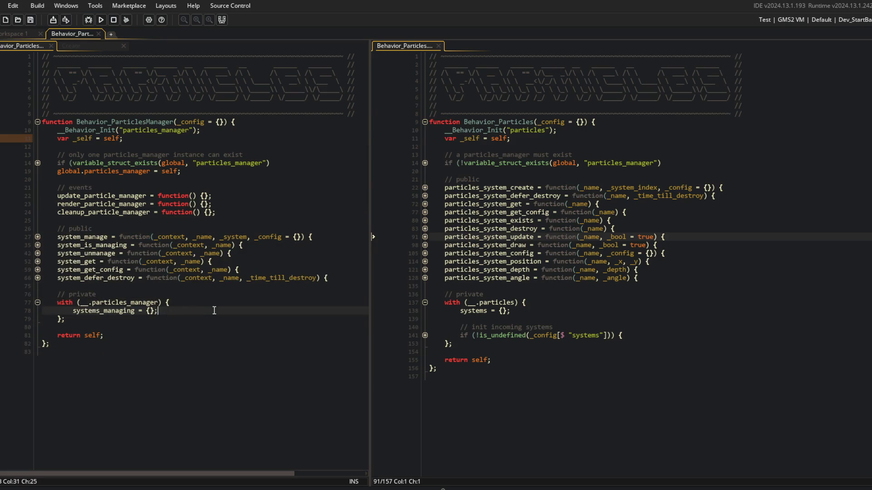
pyautogui.press('Return')
pyautogui.write('syste')
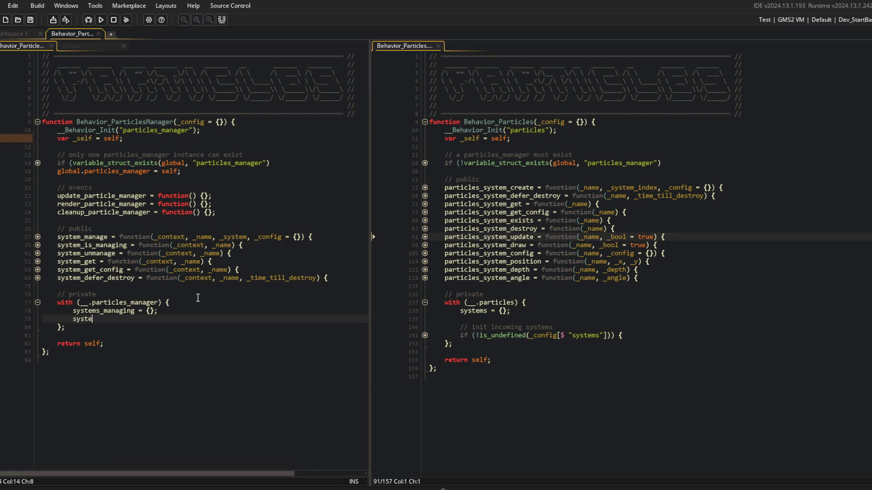
pyautogui.write('ms_destroying = {};')
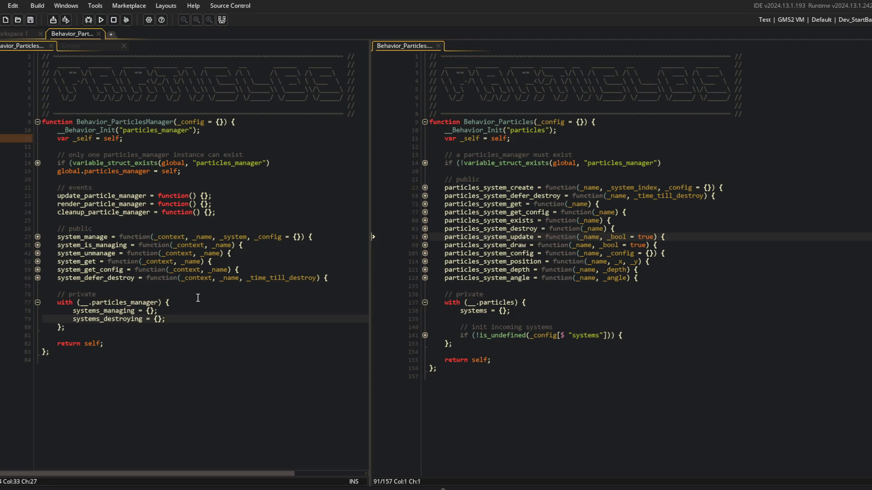
# - Unfold system_defer_destroy, system_unmanage and system_is_managing, and widen the left code pane
pyautogui.click(143, 261)
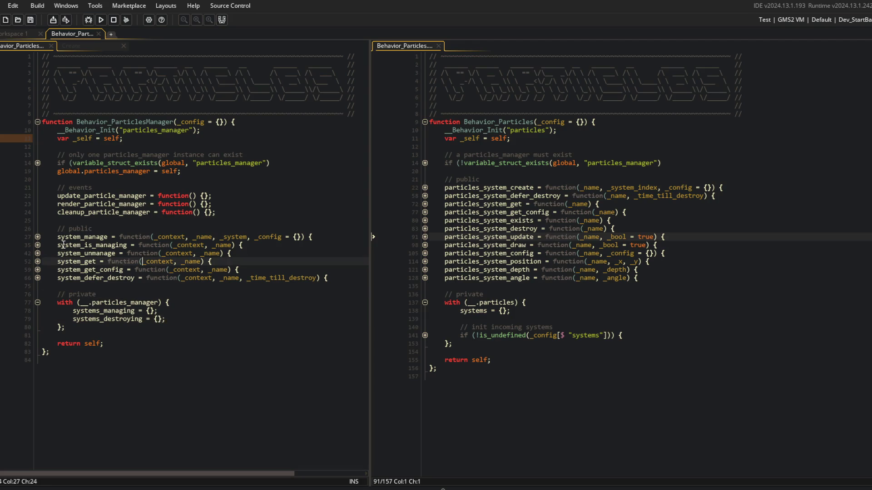
pyautogui.click(38, 277)
pyautogui.click(37, 245)
pyautogui.click(37, 244)
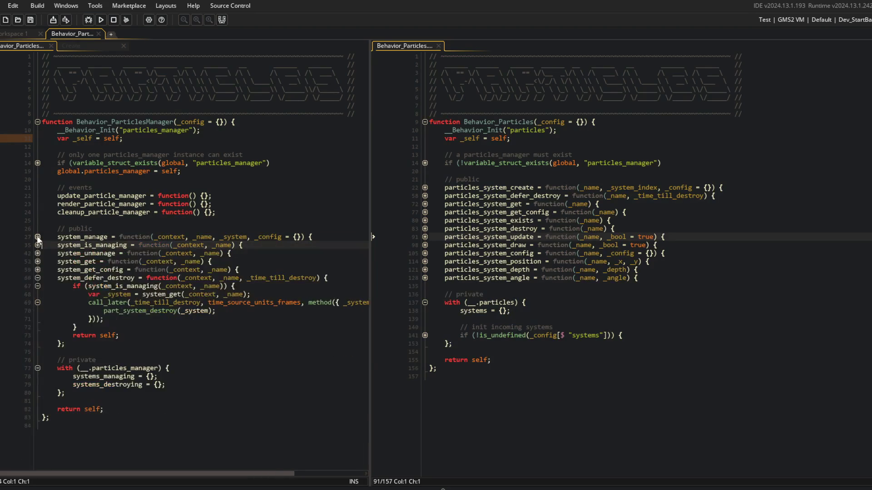
pyautogui.click(38, 253)
pyautogui.click(37, 245)
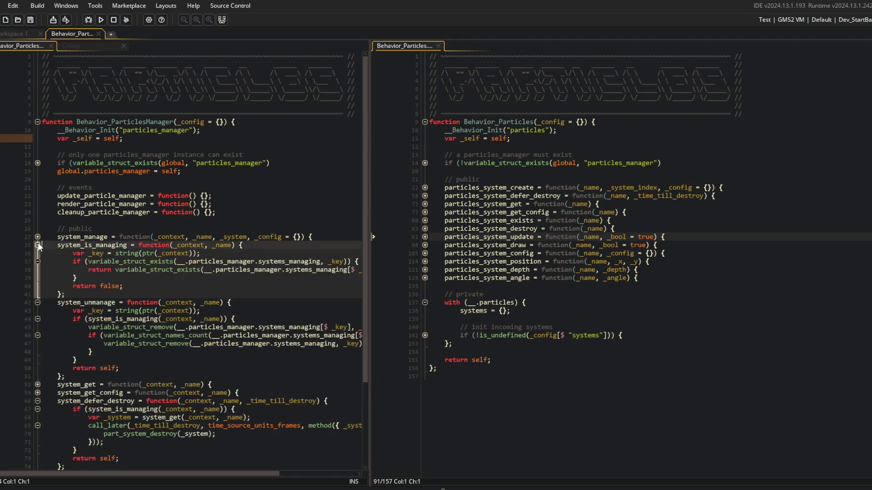
pyautogui.moveTo(368, 148); pyautogui.dragTo(444, 146)
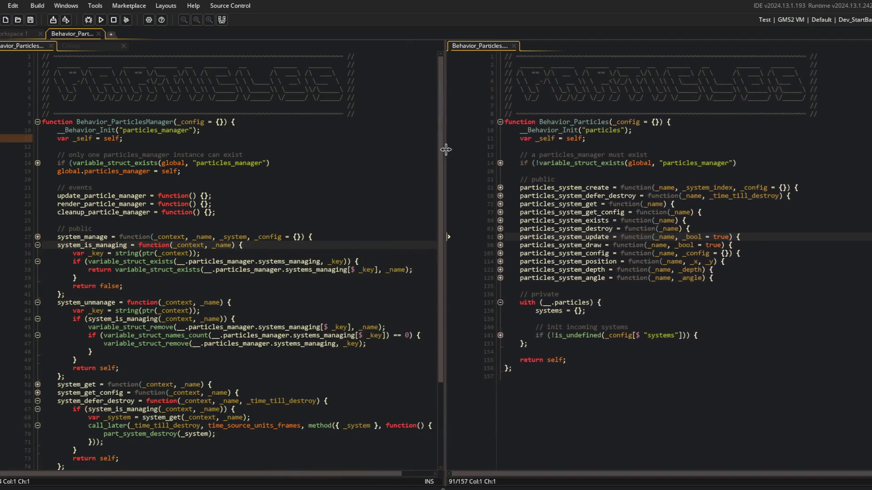
# - Add a '// move into systems_destroying' comment below the call_later block in system_defer_destroy
pyautogui.scroll(-4, 199, 239)
pyautogui.click(36, 147)
pyautogui.click(211, 359)
pyautogui.press('Up')
pyautogui.press('Up')
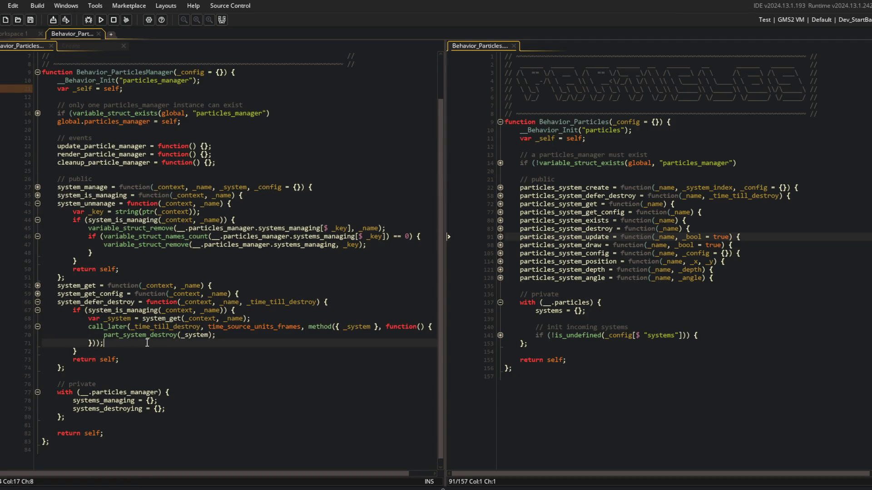
pyautogui.click(260, 318)
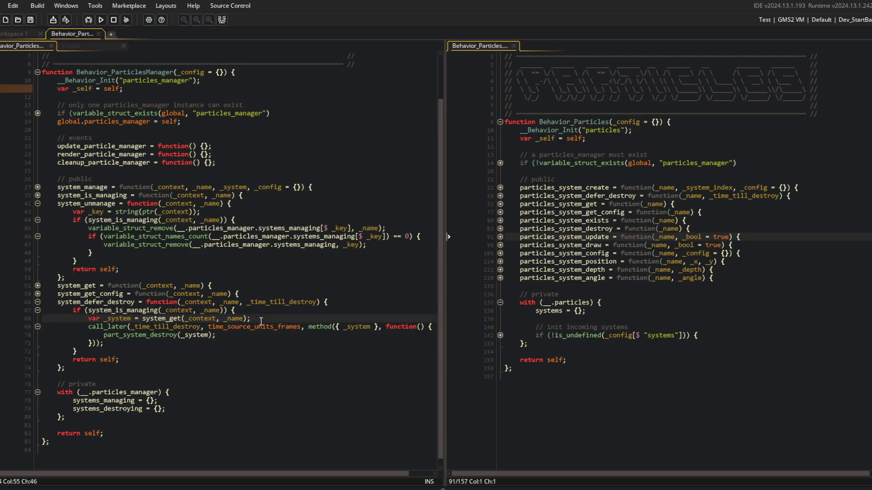
pyautogui.moveTo(86, 319); pyautogui.dragTo(136, 346)
pyautogui.click(150, 348)
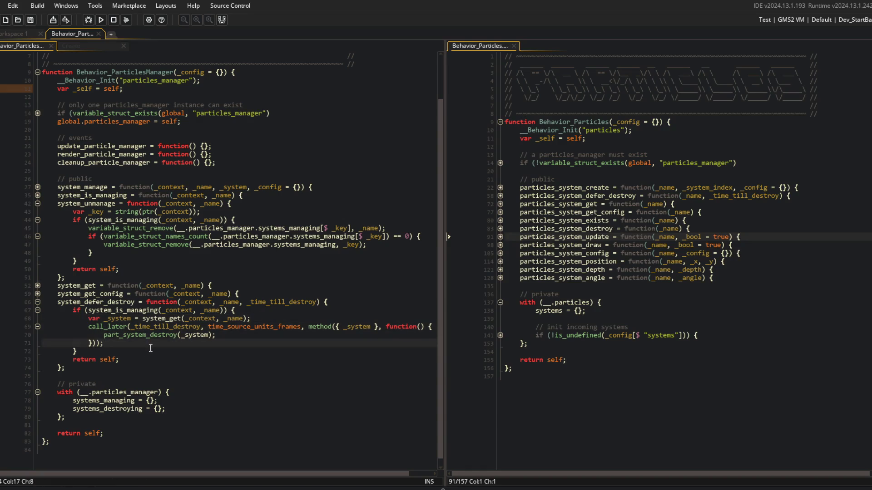
pyautogui.press('Return')
pyautogui.press('Return')
pyautogui.write('// move into systems_de')
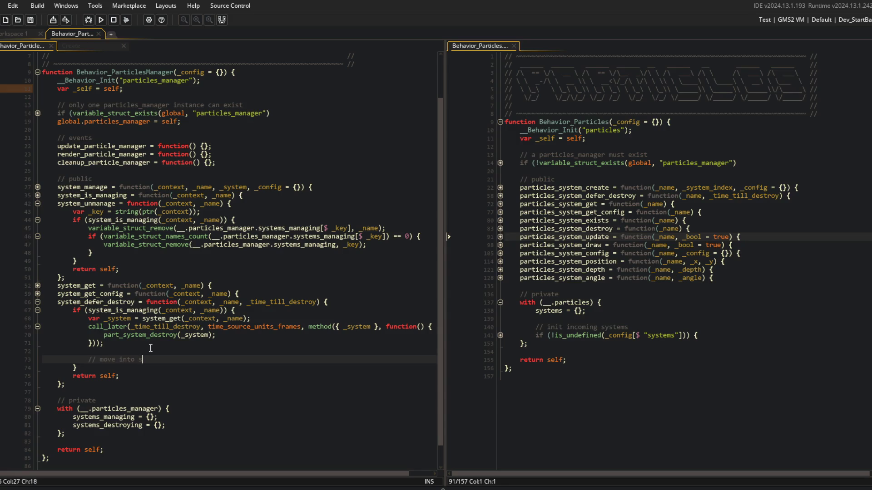
pyautogui.write('stroying')
pyautogui.press('Return')
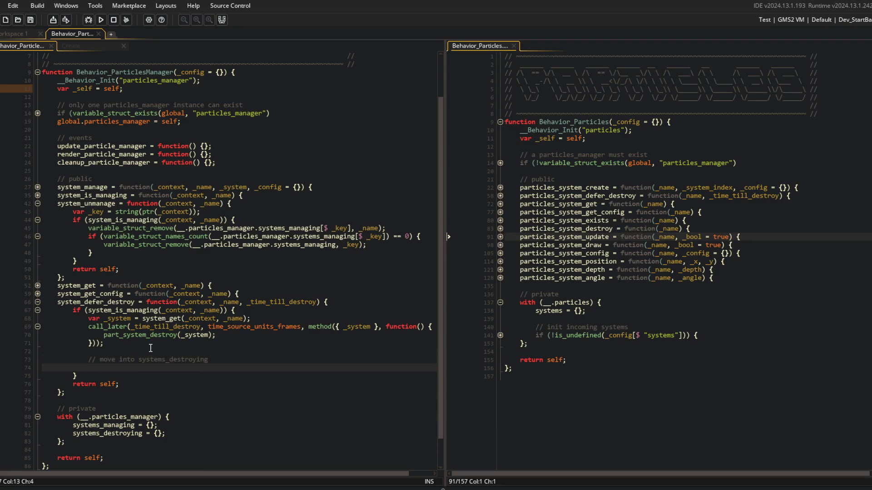
# - Add var _config = system_get_config(_context, _name); and system_unmanage(_context, _name);
pyautogui.scroll(-2, 150, 349)
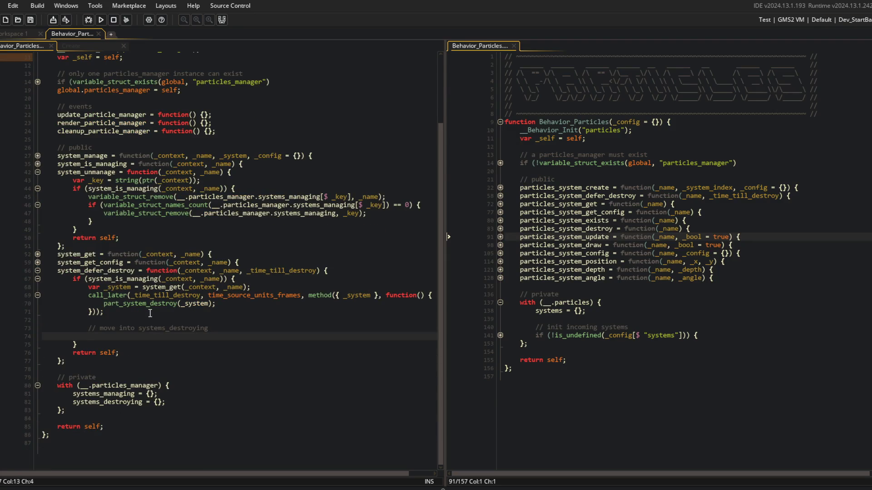
pyautogui.scroll(1, 150, 313)
pyautogui.write('var _config = system_get_confi')
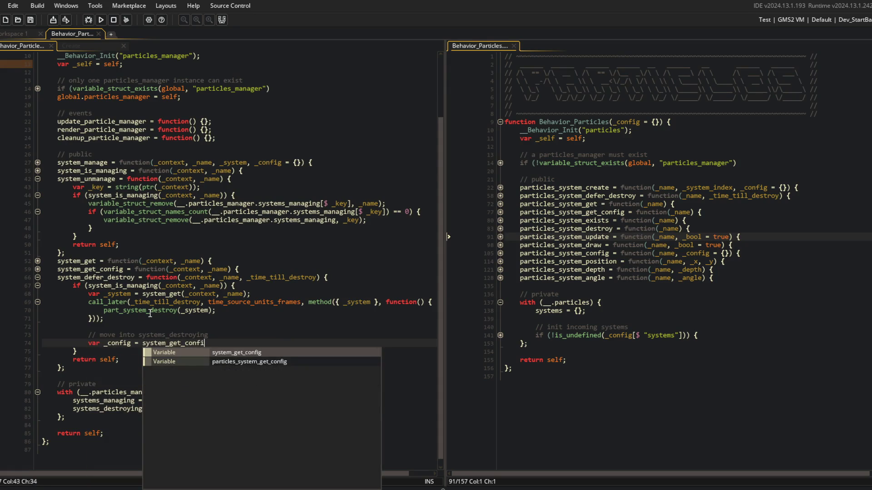
pyautogui.write('g(_context, _name)')
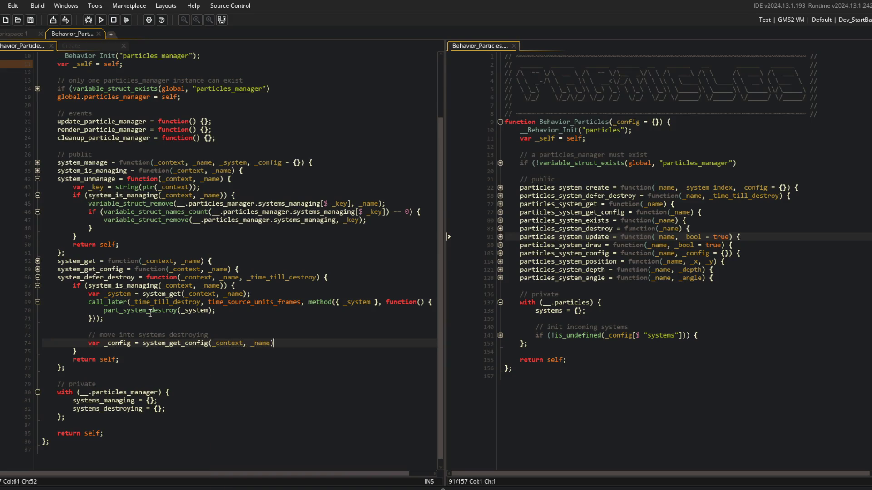
pyautogui.write(';')
pyautogui.press('Return')
pyautogui.write('system_')
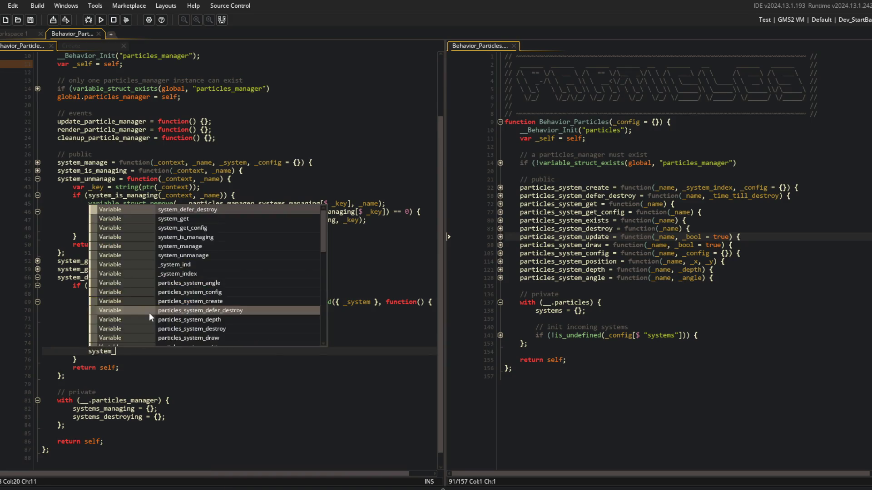
pyautogui.write('unmanage(_context, _name);')
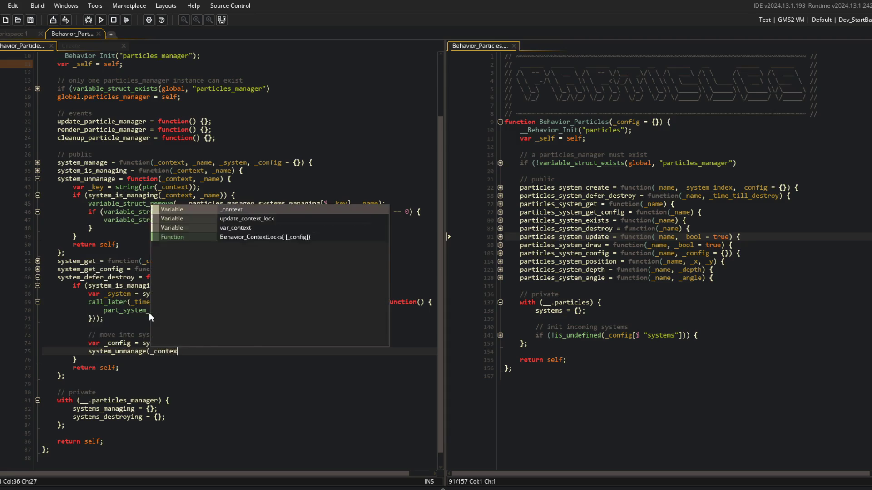
# - Add __.particles_manager.systems_destroying[$ _key] ??= {}; to initialize the context entry
pyautogui.press('Return')
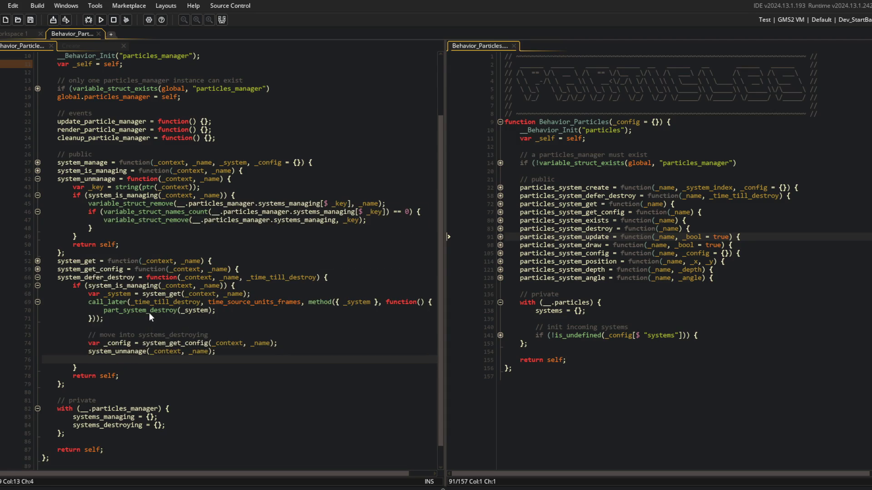
pyautogui.write('__.particme')
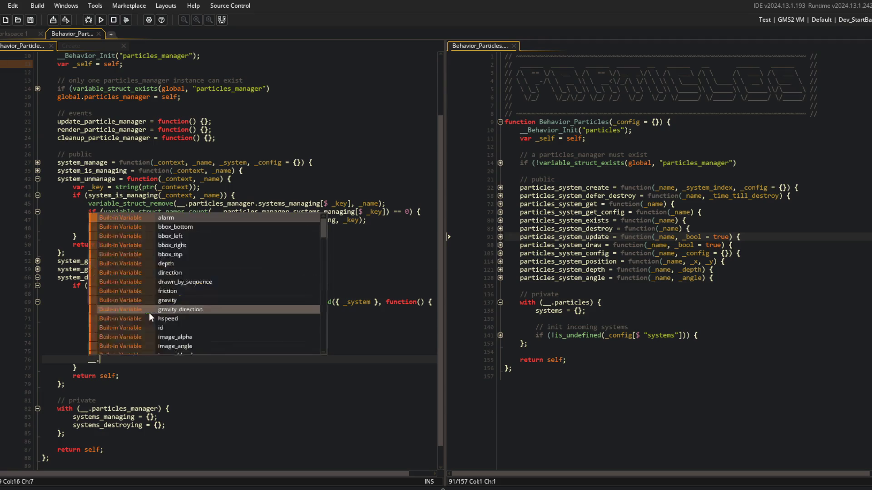
pyautogui.press('BackSpace')
pyautogui.press('BackSpace')
pyautogui.press('BackSpace')
pyautogui.write('cle')
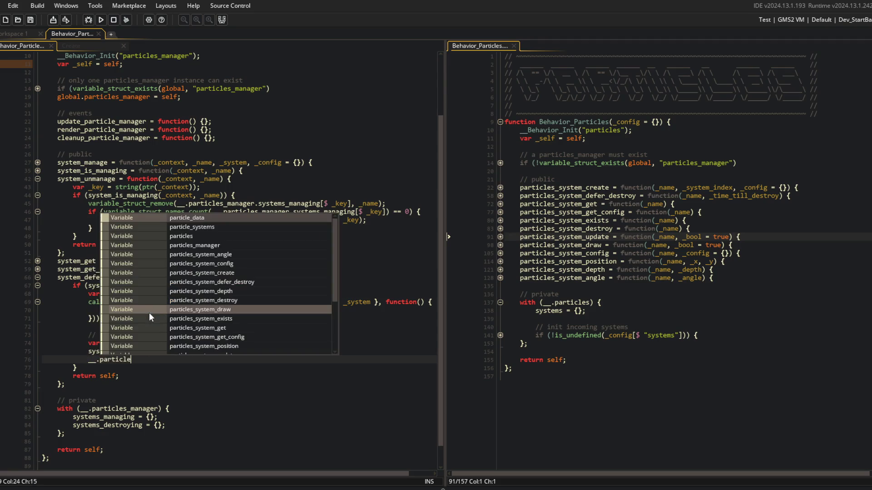
pyautogui.write('s_manager.systems_d')
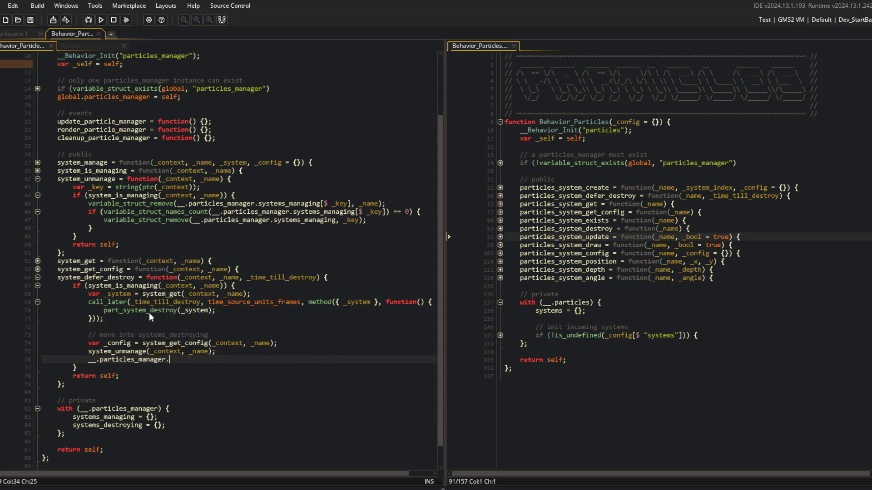
pyautogui.press('Return')
pyautogui.write('[$ _')
pyautogui.write('key] ')
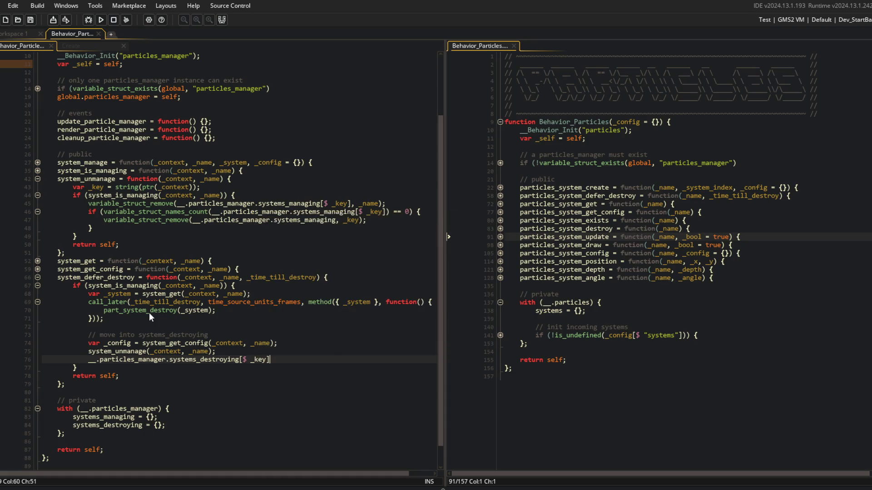
pyautogui.write('??= {};')
# - Define var _key = string(ptr(_context)); and store systems_destroying[$ _key][$ _name] = _config
pyautogui.press('Up')
pyautogui.press('Up')
pyautogui.press('Up')
pyautogui.press('Return')
pyautogui.write('var _key ')
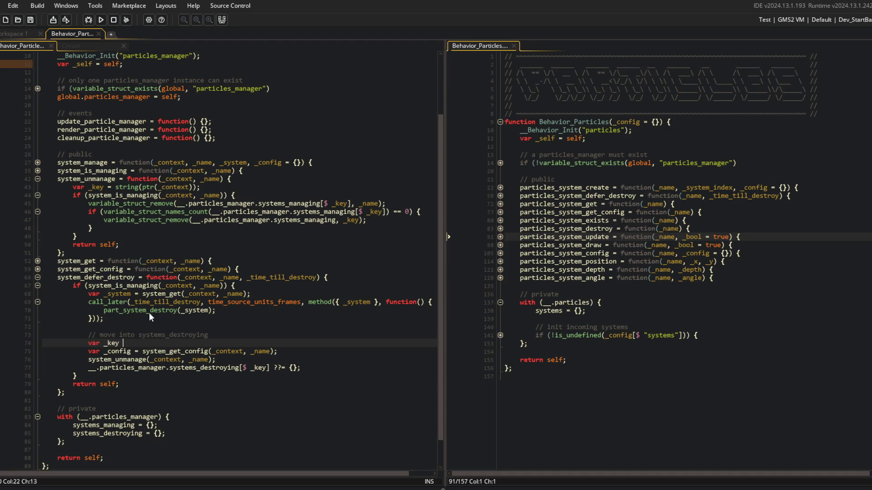
pyautogui.write('= string(ptr(_context)')
pyautogui.write(');')
pyautogui.press('Down')
pyautogui.press('Down')
pyautogui.press('Down')
pyautogui.press('End')
pyautogui.press('Return')
pyautogui.write('__.particles_manager.systems_destroying[$ _key] ??= {};')
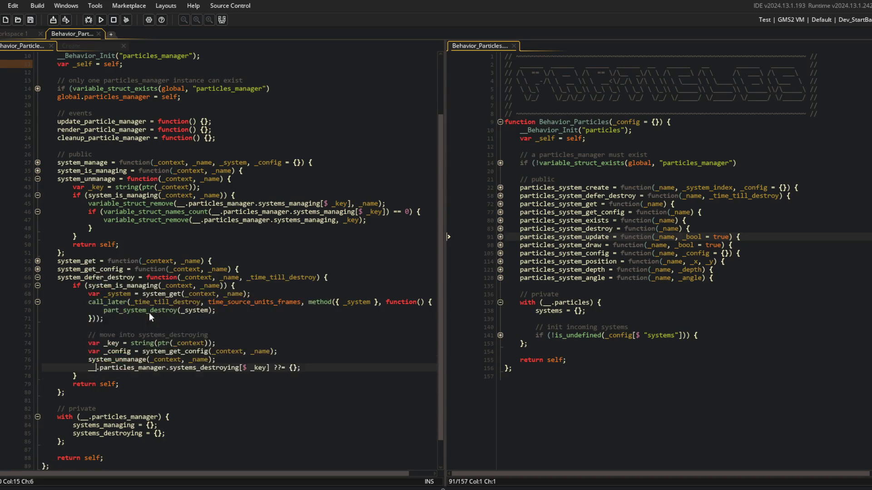
pyautogui.press('BackSpace')
pyautogui.press('BackSpace')
pyautogui.press('BackSpace')
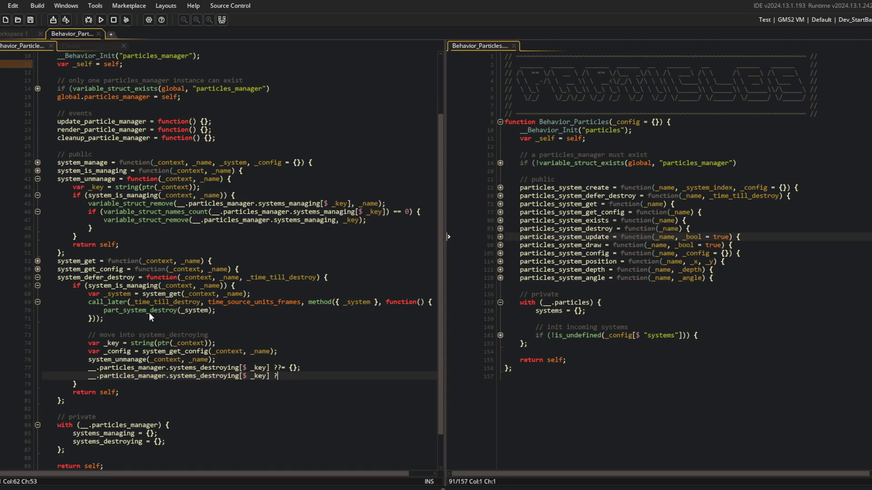
pyautogui.write('[$ _name')
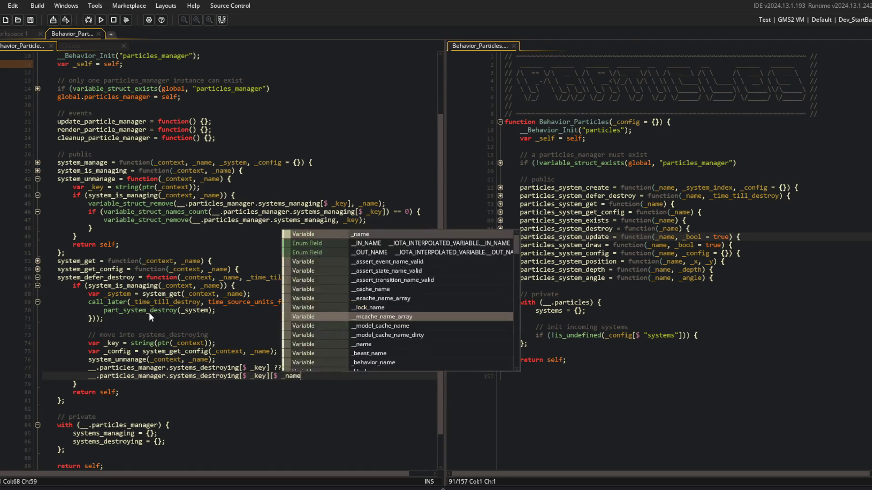
pyautogui.write('] = _config;')
pyautogui.click(231, 343)
# - Reword the comment to '// unmanage & move to systems_destroying'
pyautogui.press('Home')
pyautogui.press('Up')
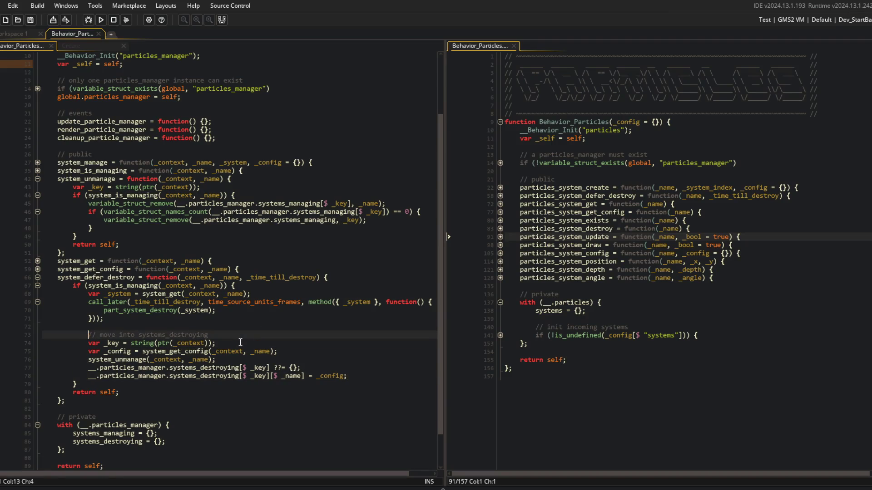
pyautogui.write('unmanage &')
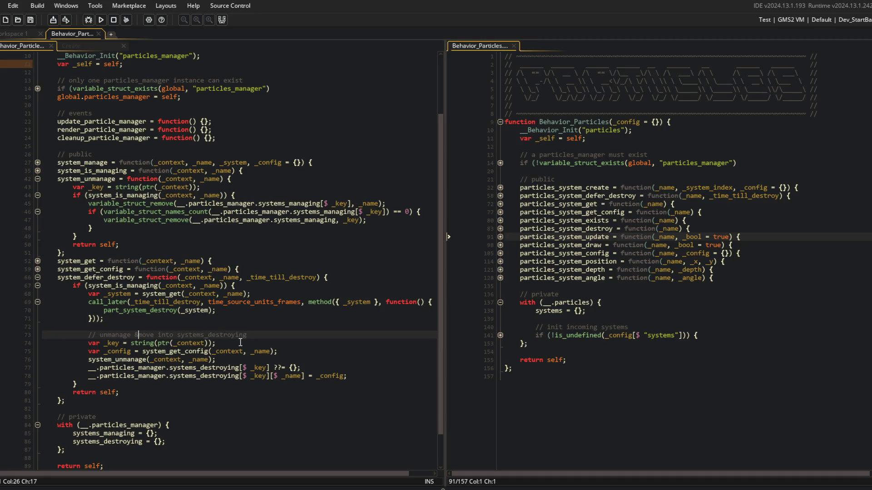
pyautogui.scroll(-2, 240, 342)
pyautogui.scroll(1, 181, 296)
pyautogui.click(171, 295)
pyautogui.press('Down')
pyautogui.press('Delete')
pyautogui.press('Delete')
# - Add a blank line after the systems_destroying assignment
pyautogui.click(403, 228)
pyautogui.click(287, 343)
pyautogui.press('End')
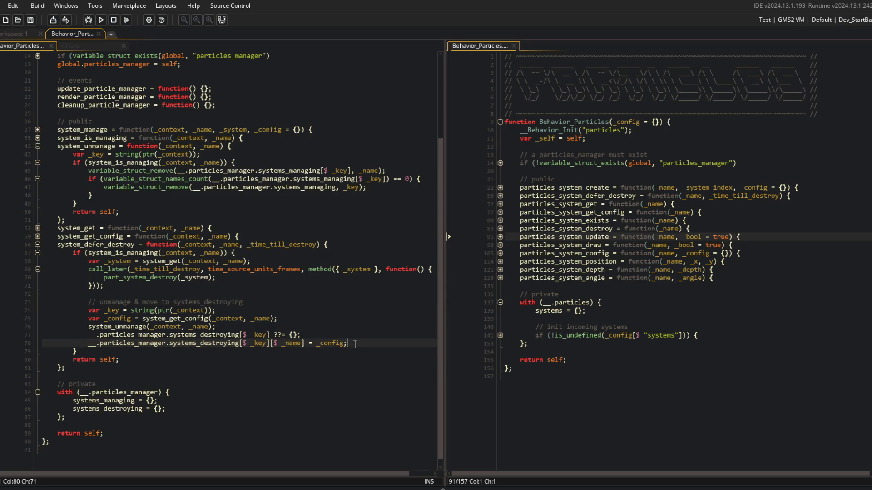
pyautogui.press('Return')
pyautogui.click(314, 278)
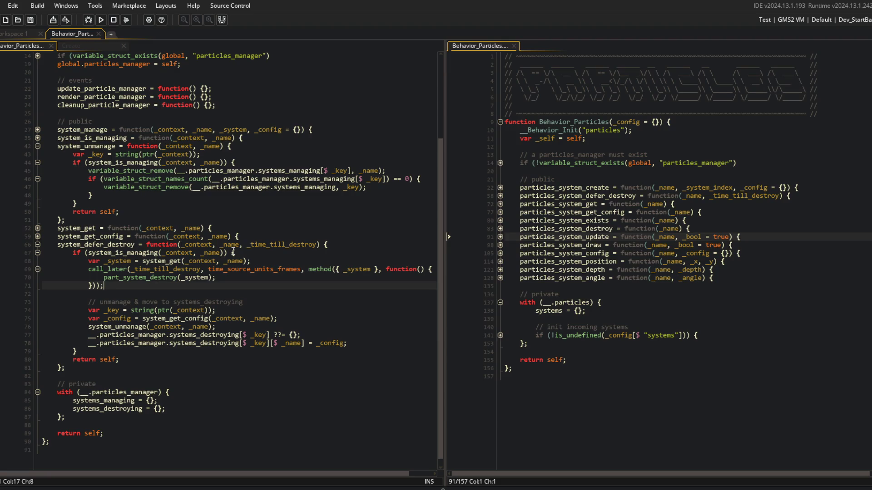
# - In Behavior_ParticlesManager, add _context and _name before _system in the deferred-destroy callback's captured variables
pyautogui.click(222, 278)
pyautogui.scroll(2, 222, 277)
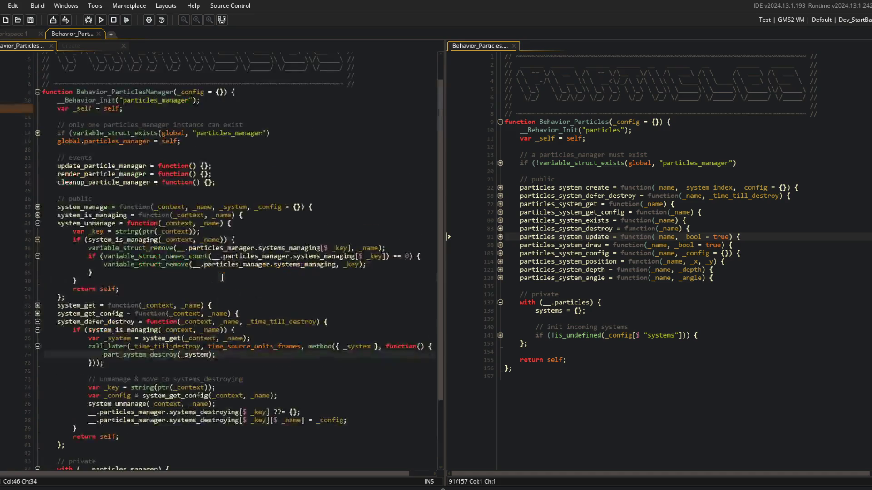
pyautogui.click(346, 288)
pyautogui.click(344, 290)
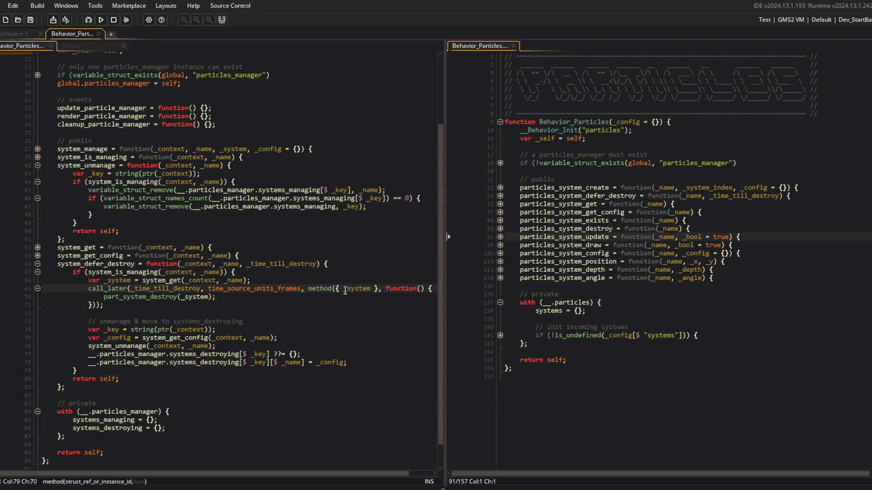
pyautogui.write('_context, _name, _')
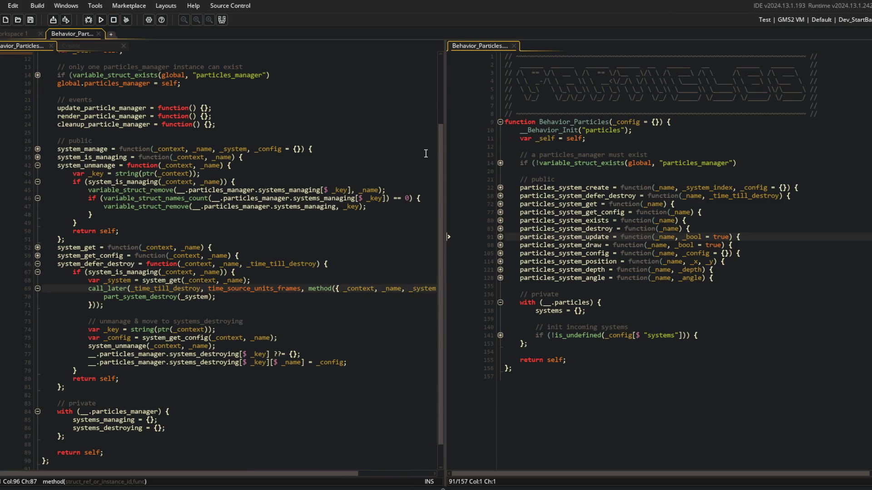
pyautogui.moveTo(448, 147); pyautogui.dragTo(531, 159)
# - In Behavior_Particles, expand particles_system_defer_destroy and particles_system_destroy and widen the code view
pyautogui.click(764, 187)
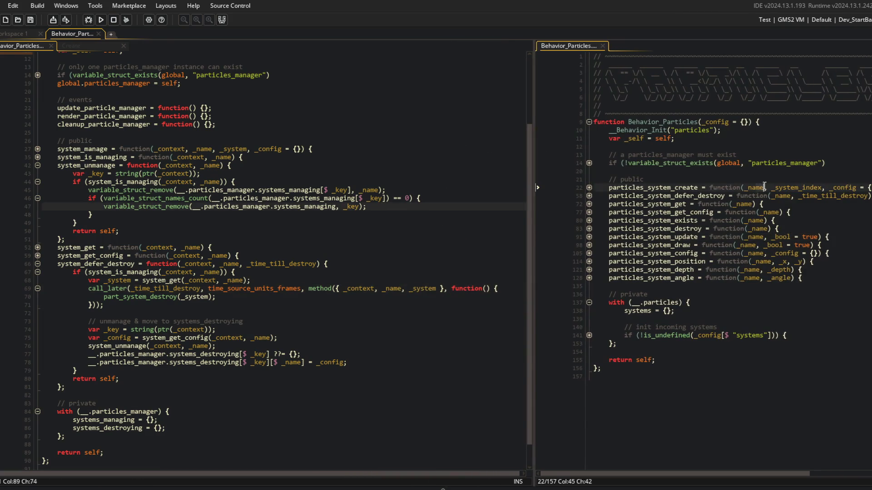
pyautogui.click(589, 228)
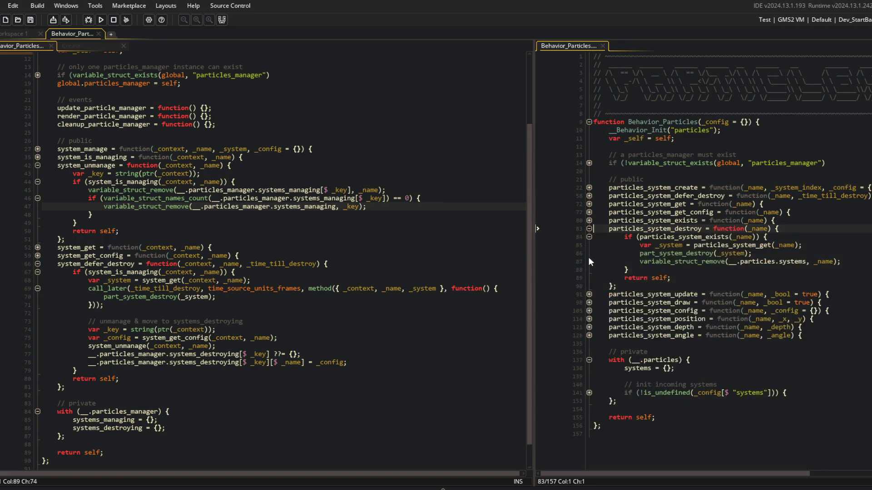
pyautogui.click(589, 228)
pyautogui.click(589, 195)
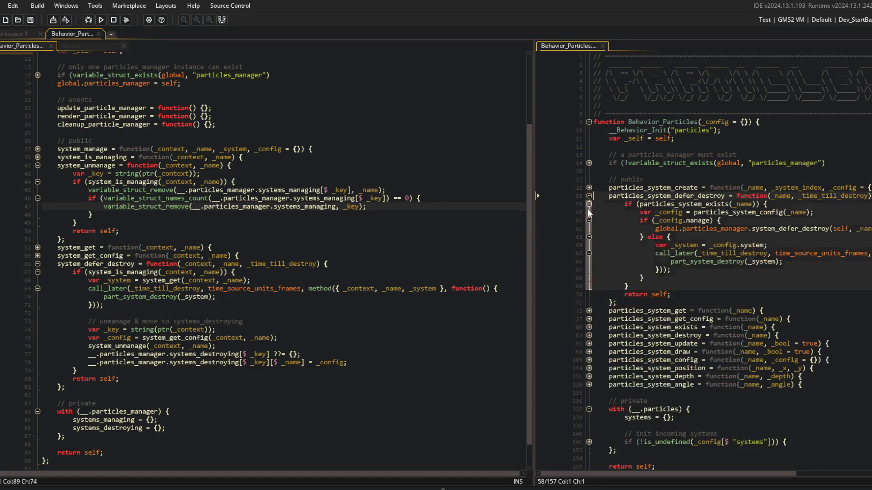
pyautogui.click(589, 336)
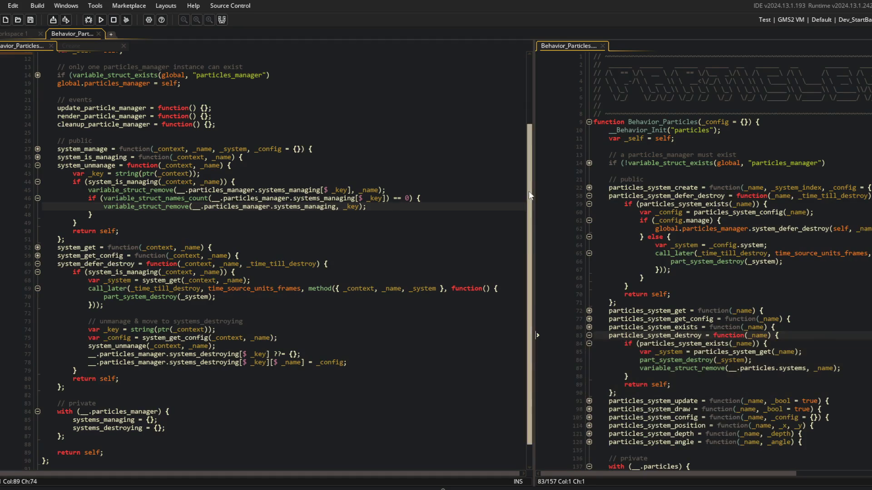
pyautogui.moveTo(535, 177); pyautogui.dragTo(350, 169)
# - Capture _name in the callback, then discard a started if condition and save
pyautogui.click(766, 256)
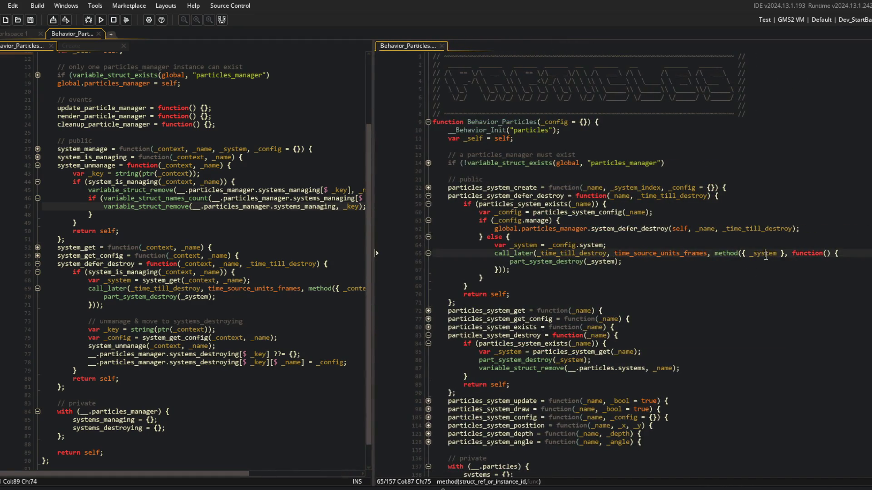
pyautogui.write('_name,')
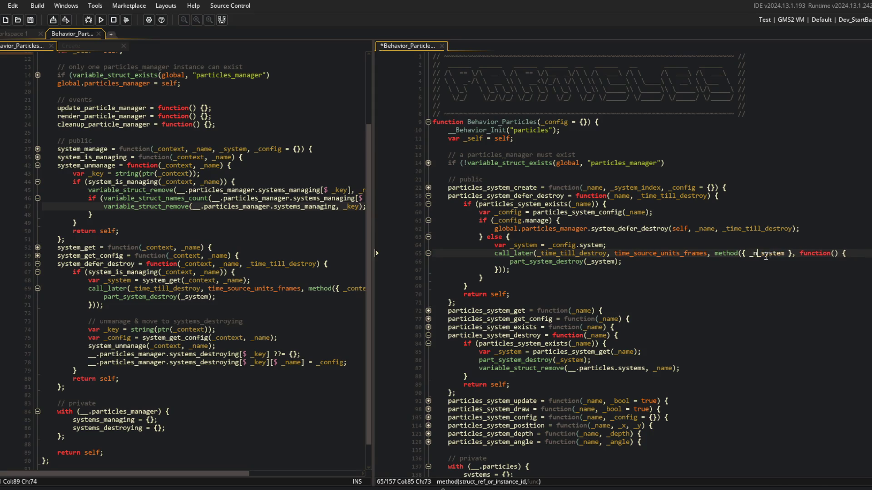
pyautogui.click(674, 264)
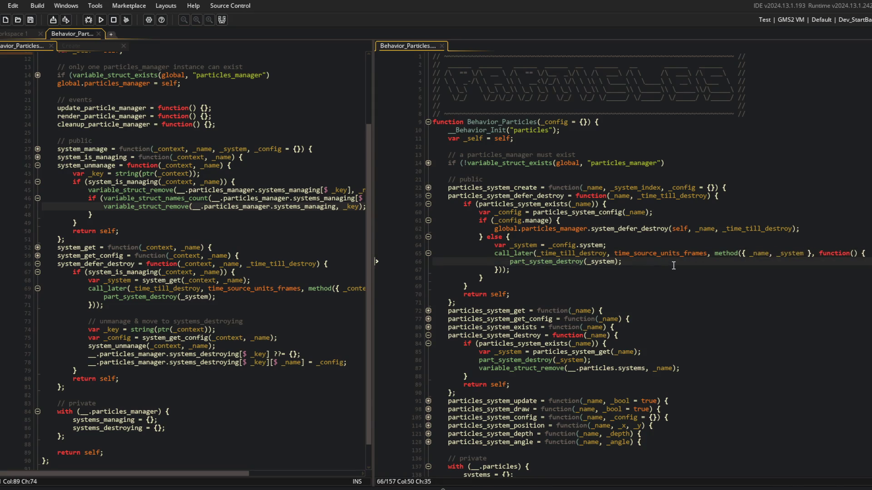
pyautogui.press('Return')
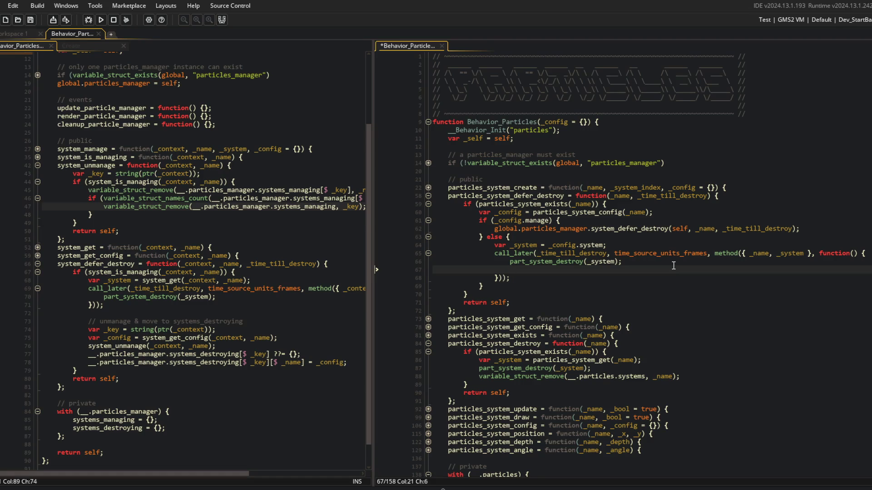
pyautogui.write('if (')
pyautogui.write('self[')
pyautogui.press('BackSpace')
pyautogui.press('BackSpace')
pyautogui.press('BackSpace')
pyautogui.press('BackSpace')
pyautogui.press('BackSpace')
pyautogui.press('BackSpace')
pyautogui.hotkey('ctrl', 's')
# - Copy the variable_struct_remove line from particles_system_destroy into the callback's empty line
pyautogui.click(691, 370)
pyautogui.press('Down')
pyautogui.press('Home')
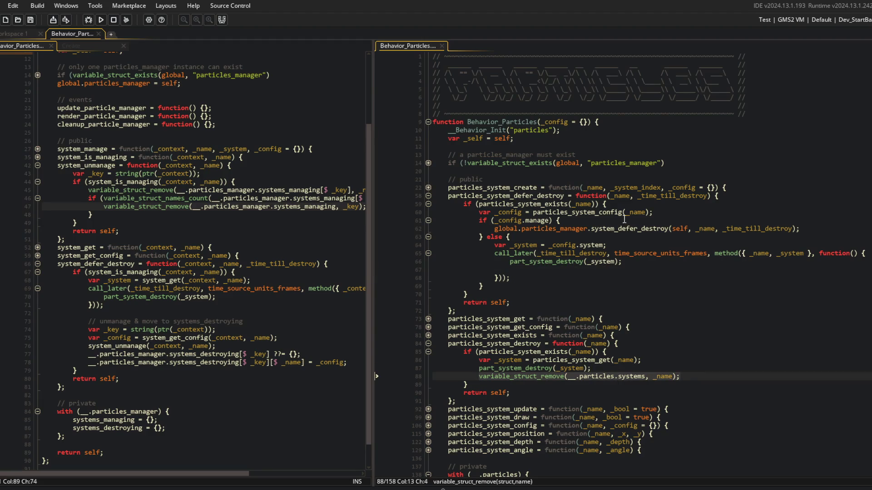
pyautogui.click(590, 271)
pyautogui.write('variable_struct_remove(__.particles.systems, _name);')
# - Move the pasted variable_struct_remove line out of the callback to just above call_later, and save
pyautogui.press('Up')
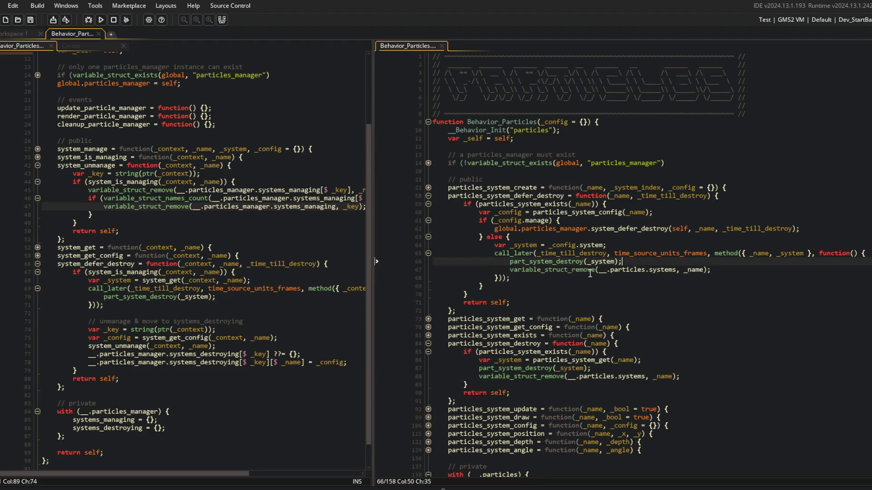
pyautogui.click(657, 254)
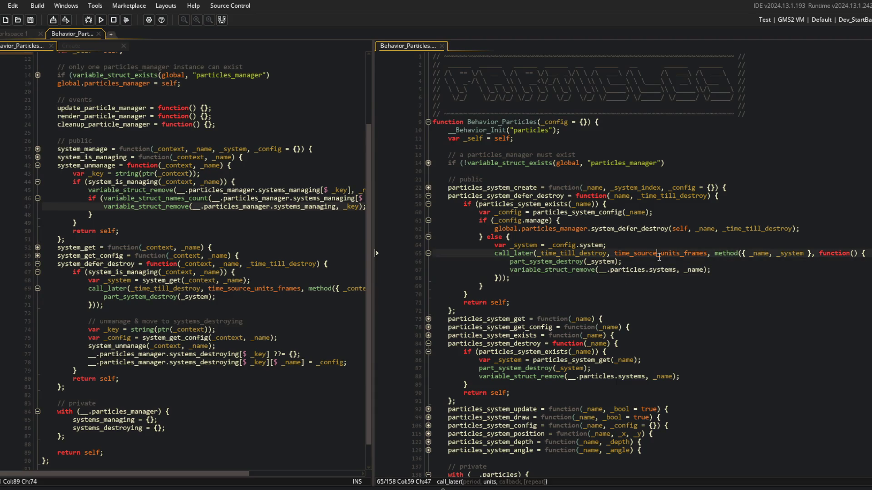
pyautogui.press('Down')
# - Delete the leftover empty line inside the callback and save
pyautogui.press('Down')
pyautogui.press('End')
pyautogui.hotkey('shift', 'Home')
pyautogui.hotkey('ctrl', 'x')
pyautogui.press('Up')
pyautogui.press('Up')
pyautogui.press('Up')
pyautogui.press('End')
pyautogui.press('Return')
pyautogui.hotkey('ctrl', 'v')
pyautogui.hotkey('ctrl', 's')
pyautogui.press('Down')
pyautogui.press('Down')
pyautogui.press('Down')
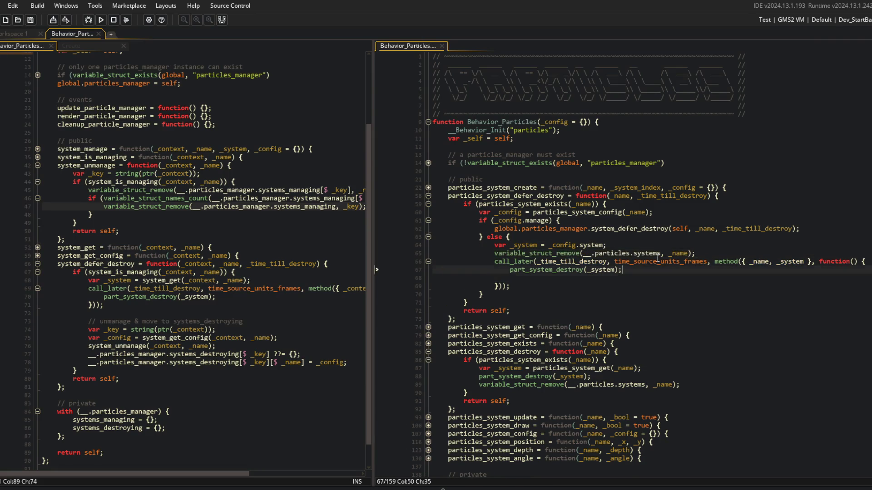
pyautogui.press('BackSpace')
pyautogui.press('Up')
pyautogui.press('Up')
pyautogui.press('Up')
pyautogui.hotkey('ctrl', 's')
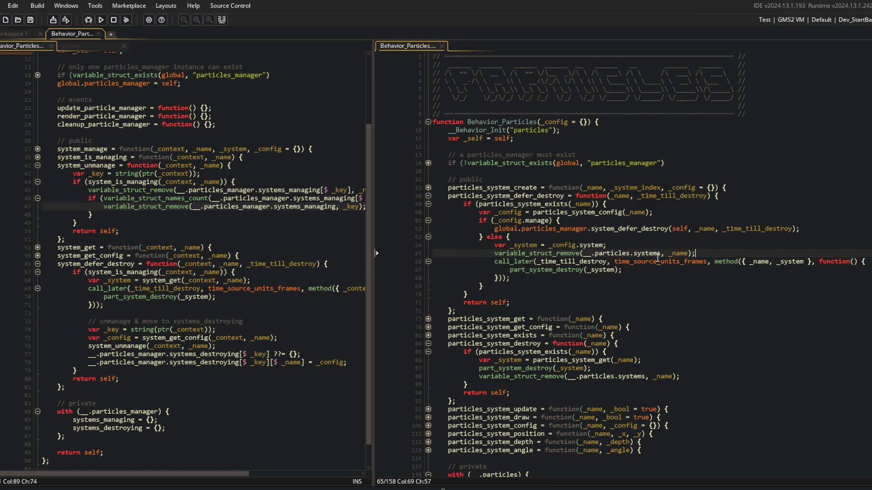
# - Relocate the variable_struct_remove line to after the call_later block, remove the emptied line, and save
pyautogui.hotkey('shift', 'Home')
pyautogui.hotkey('ctrl', 'x')
pyautogui.press('Down')
pyautogui.press('Down')
pyautogui.press('Down')
pyautogui.press('End')
pyautogui.press('Return')
pyautogui.hotkey('ctrl', 'v')
pyautogui.press('Up')
pyautogui.press('Up')
pyautogui.press('Up')
pyautogui.press('Delete')
pyautogui.hotkey('ctrl', 's')
# - Drop _name from the callback's captures so it captures only _system, and review the removal call
pyautogui.hotkey('ctrl', 'Left')
pyautogui.hotkey('ctrl', 'Left')
pyautogui.hotkey('ctrl', 'BackSpace')
pyautogui.hotkey('ctrl', 'BackSpace')
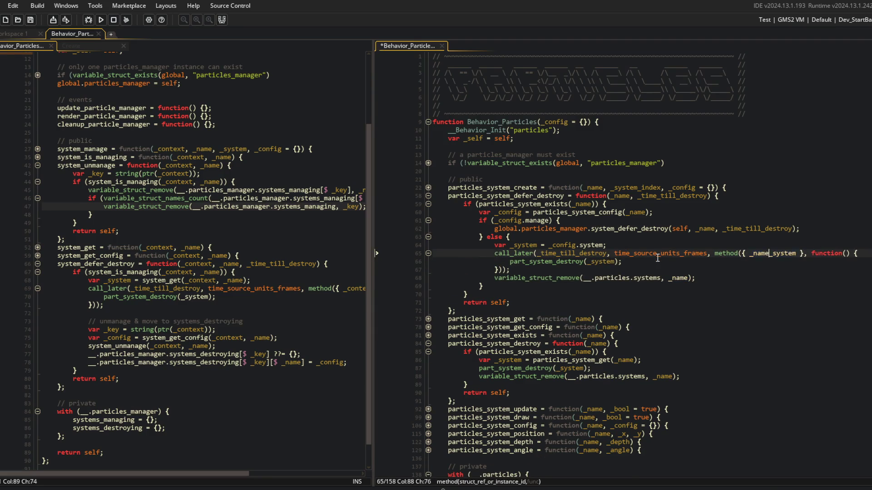
pyautogui.press('Up')
pyautogui.press('Down')
pyautogui.press('Down')
pyautogui.press('Down')
pyautogui.press('End')
pyautogui.press('Left')
pyautogui.press('Left')
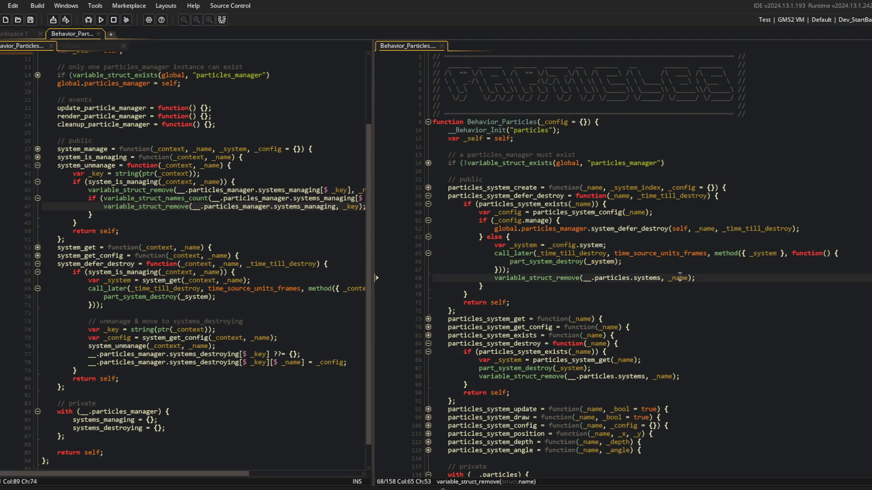
pyautogui.click(495, 245)
# - Fold particles_system_defer_destroy and particles_system_destroy and drag the splitter back toward the manager
pyautogui.click(510, 270)
pyautogui.click(428, 195)
pyautogui.click(428, 229)
pyautogui.click(542, 229)
pyautogui.click(236, 272)
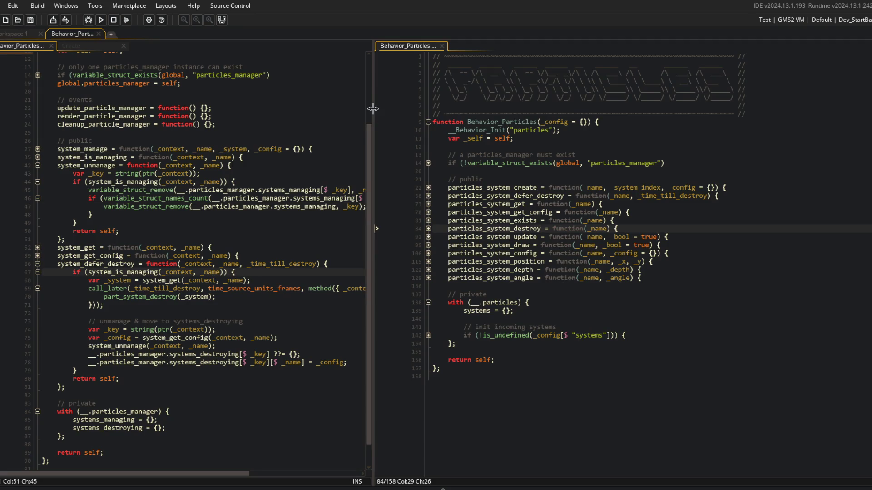
pyautogui.moveTo(372, 108); pyautogui.dragTo(443, 141)
# - Return to the manager's deferred-destroy callback and place the caret on the part_system_destroy line
pyautogui.click(267, 249)
pyautogui.scroll(-1, 268, 254)
pyautogui.scroll(2, 267, 273)
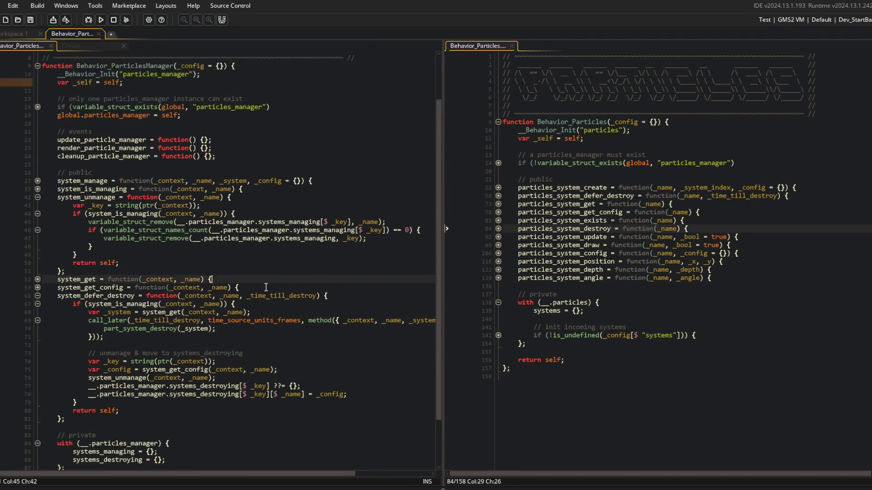
pyautogui.click(228, 337)
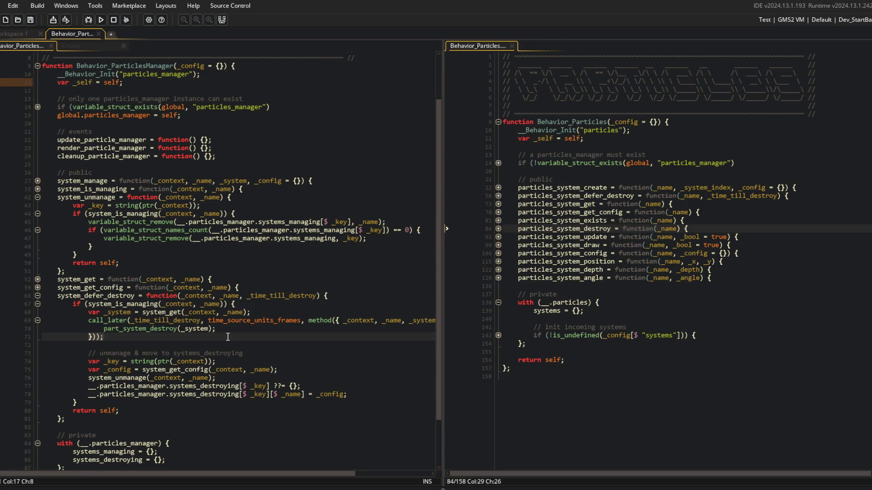
pyautogui.click(219, 312)
pyautogui.click(224, 246)
pyautogui.scroll(-2, 224, 254)
pyautogui.click(218, 310)
pyautogui.press('Up')
pyautogui.press('Up')
pyautogui.press('Up')
pyautogui.hotkey('shift', 'Home')
pyautogui.hotkey('shift', 'Down')
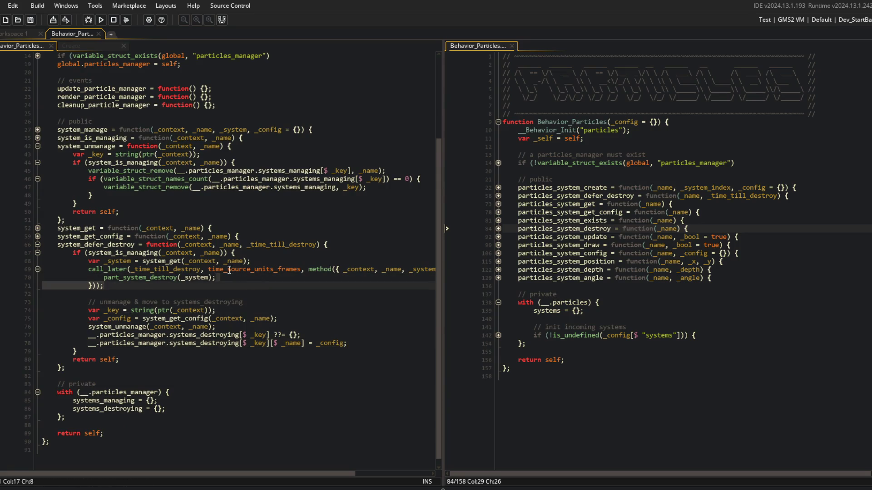
pyautogui.click(446, 228)
# - After part_system_destroy in the callback, add an if (instance_exists(global.particles_manager)) { } block
pyautogui.click(251, 278)
pyautogui.press('Return')
pyautogui.press('Return')
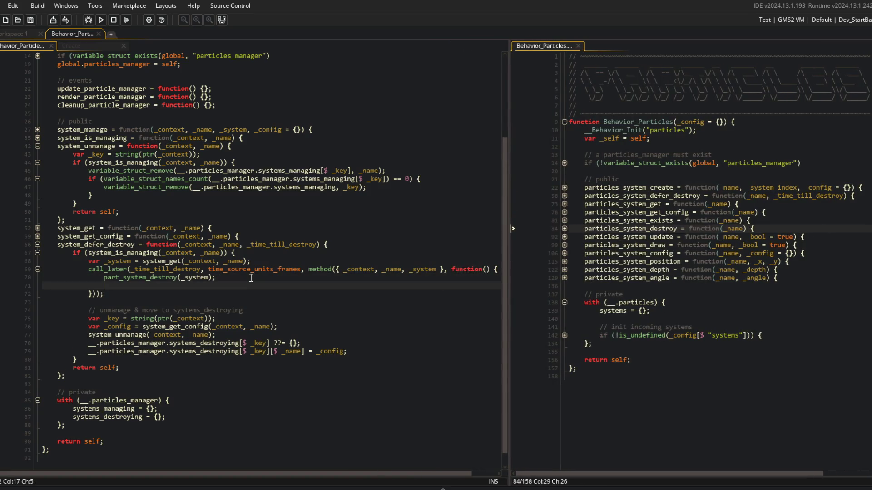
pyautogui.write('if (in')
pyautogui.press('BackSpace')
pyautogui.press('BackSpace')
pyautogui.press('Escape')
pyautogui.write('(instance_exists(global.par')
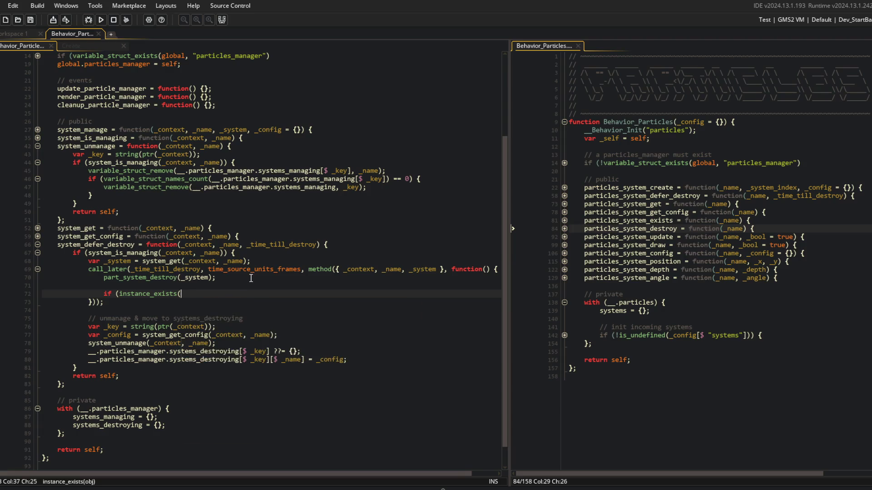
pyautogui.write('ticles_manager')
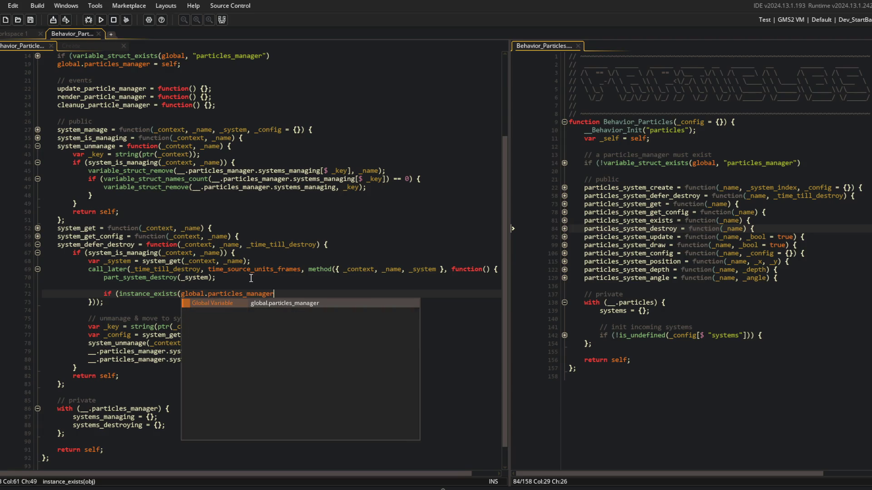
pyautogui.press('Return')
pyautogui.write(') {')
pyautogui.press('Return')
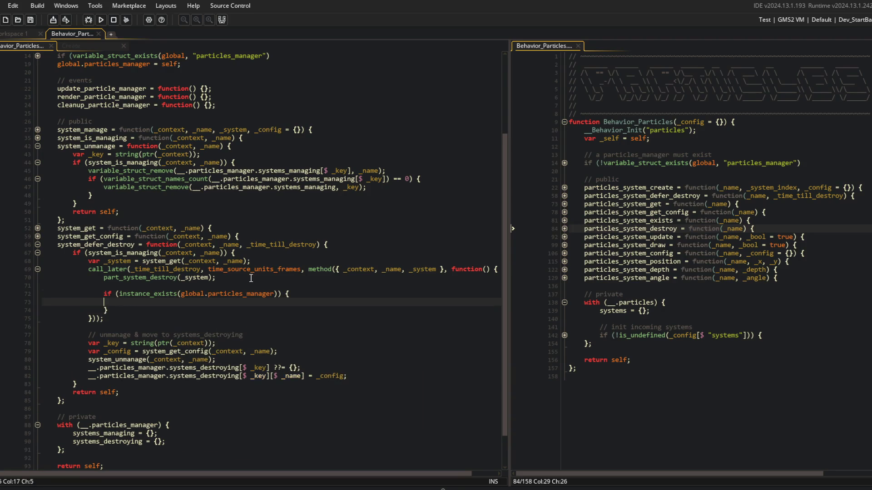
pyautogui.press('Up')
pyautogui.press('Up')
pyautogui.press('BackSpace')
pyautogui.press('Down')
pyautogui.press('Down')
pyautogui.press('End')
pyautogui.press('Up')
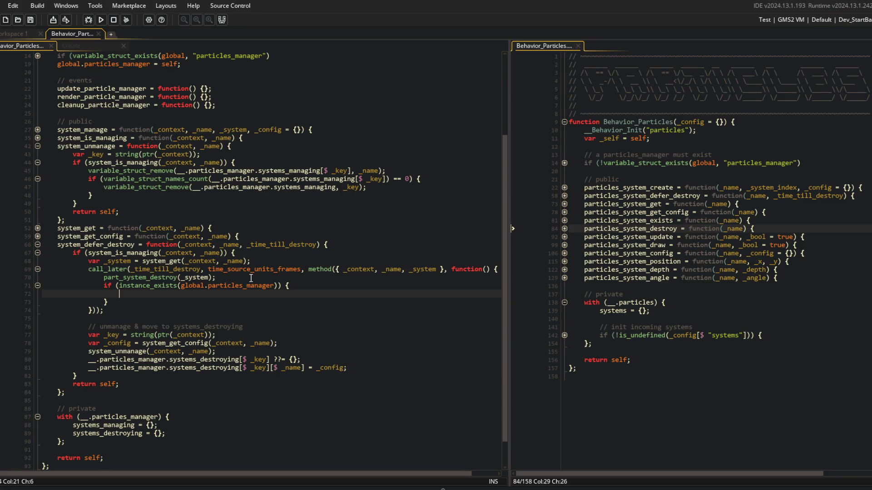
# - Inside the if block, call global.particles_manager.system_destroy(_context, _name);
pyautogui.write('global.particles_ma')
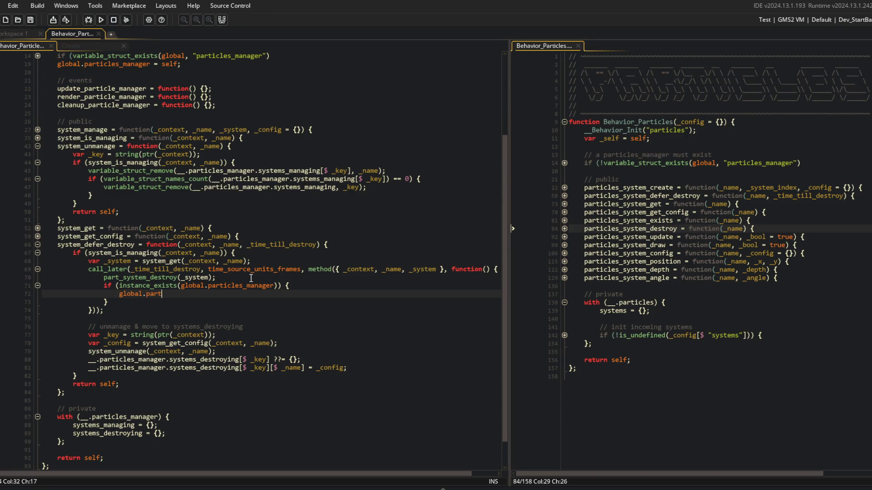
pyautogui.press('Return')
pyautogui.write('.')
pyautogui.write('system_)')
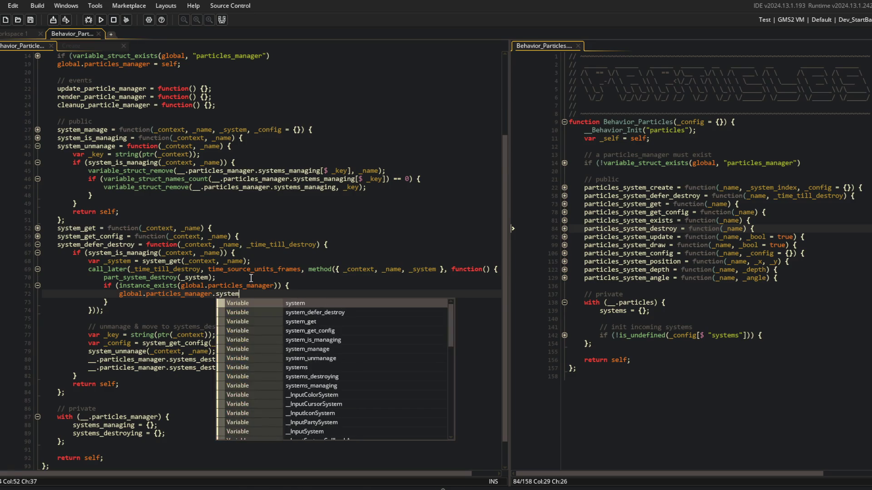
pyautogui.hotkey('ctrl', 'space')
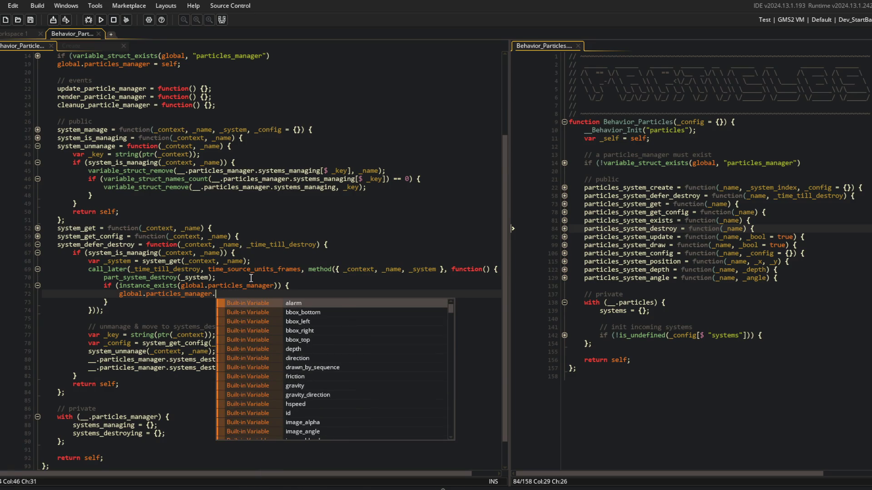
pyautogui.write('system_destroy(')
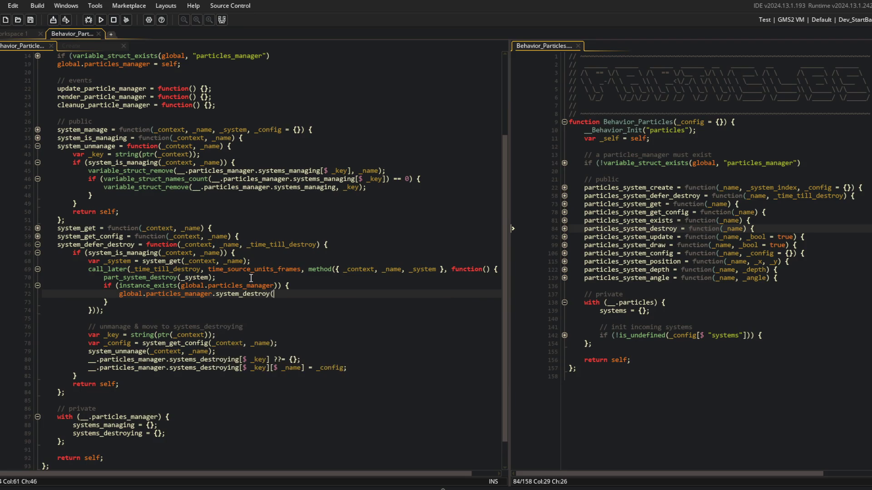
pyautogui.write('_context, _name);')
pyautogui.press('Down')
pyautogui.press('Down')
pyautogui.press('Down')
pyautogui.press('Up')
pyautogui.press('Up')
pyautogui.press('Up')
# - Below system_get_config, begin system_destroy = function(_context, _name) {
pyautogui.click(255, 238)
pyautogui.press('Return')
pyautogui.write('system_destroy = function(')
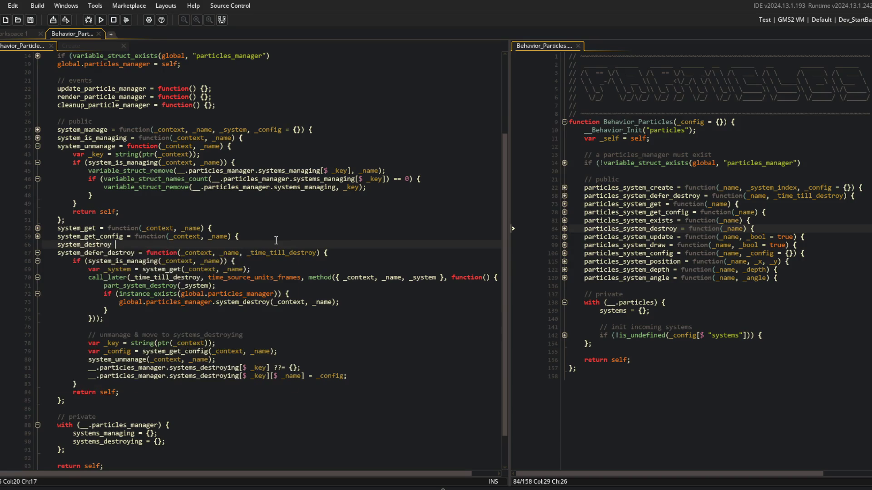
pyautogui.write('_context, _name) {')
pyautogui.press('Return')
pyautogui.write('var _ys')
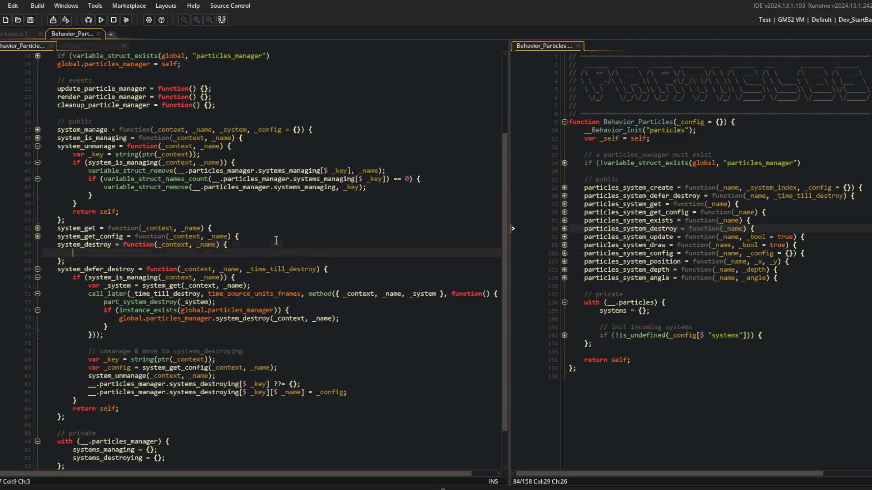
pyautogui.press('BackSpace')
pyautogui.press('BackSpace')
pyautogui.press('BackSpace')
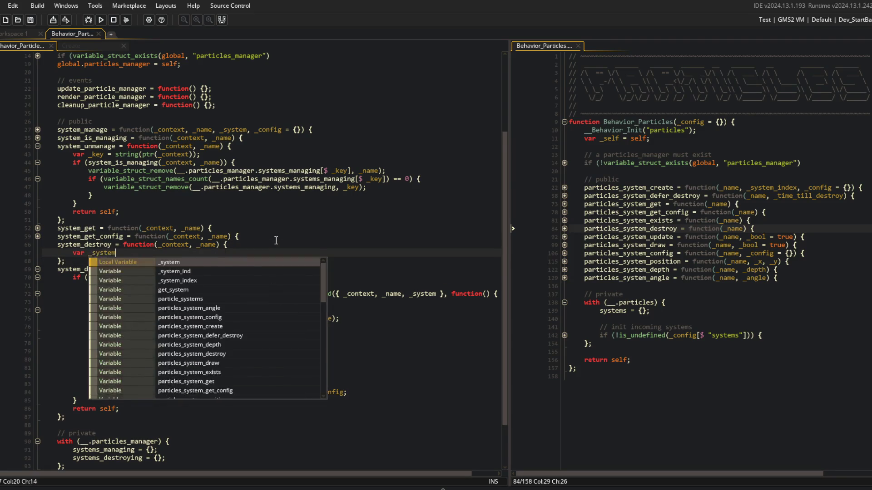
# - Add an if (system_is_managing(_context, _name)) block fetching var _system = system_get(_context, _name)
pyautogui.write('if ')
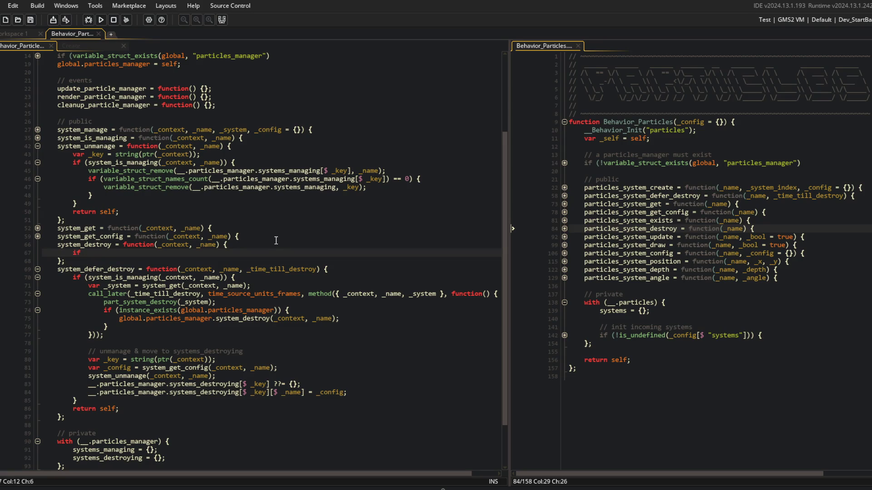
pyautogui.write('(system_is_')
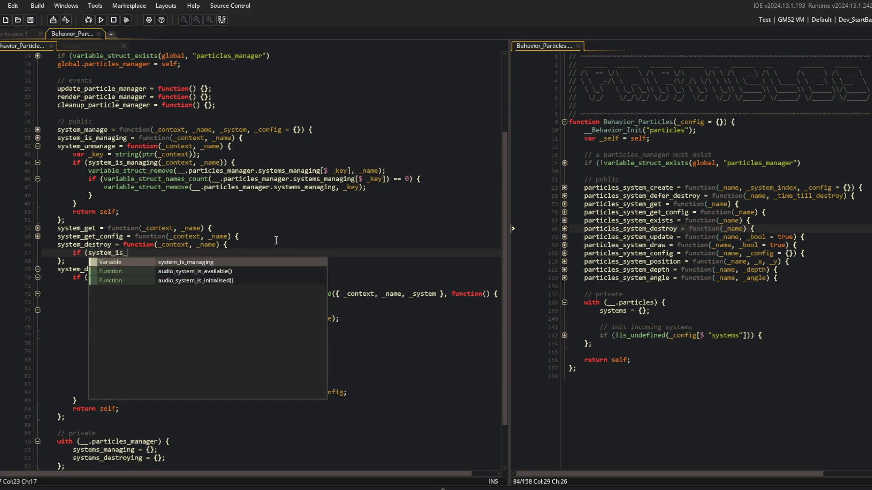
pyautogui.write('managing(_context, _name)) {')
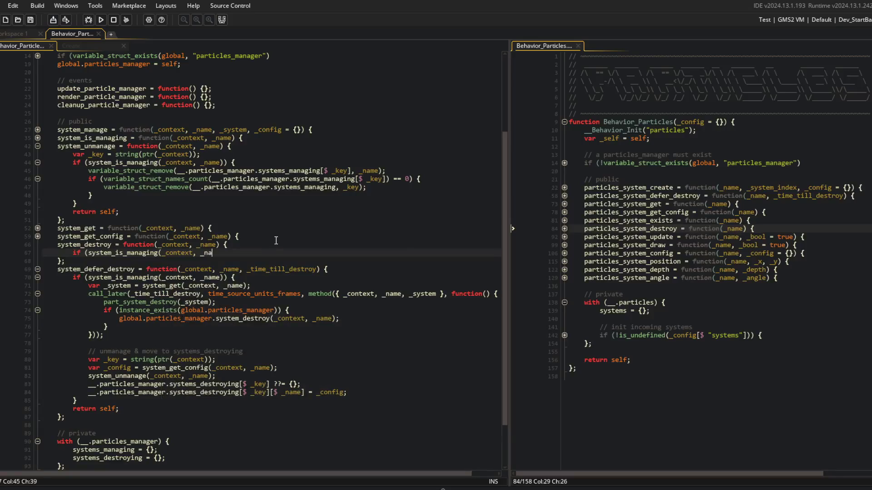
pyautogui.press('Return')
pyautogui.press('Return')
pyautogui.write('}')
pyautogui.press('Up')
pyautogui.write('var')
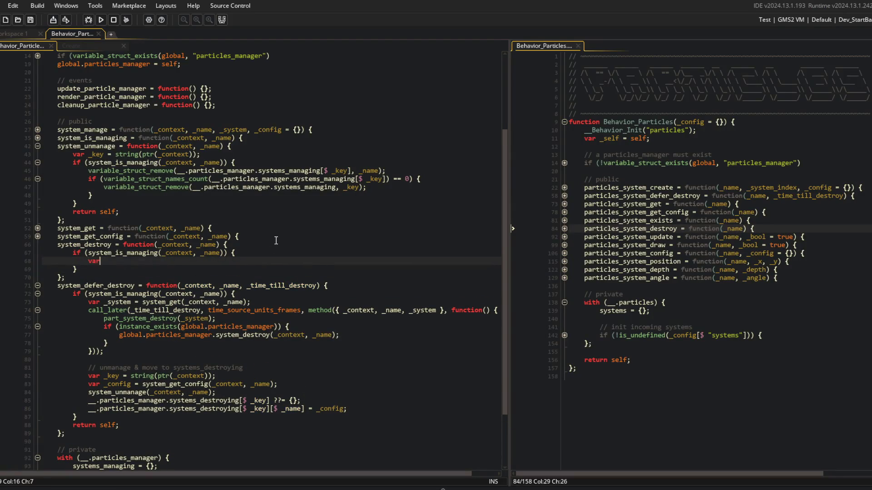
pyautogui.write(' _system = syste')
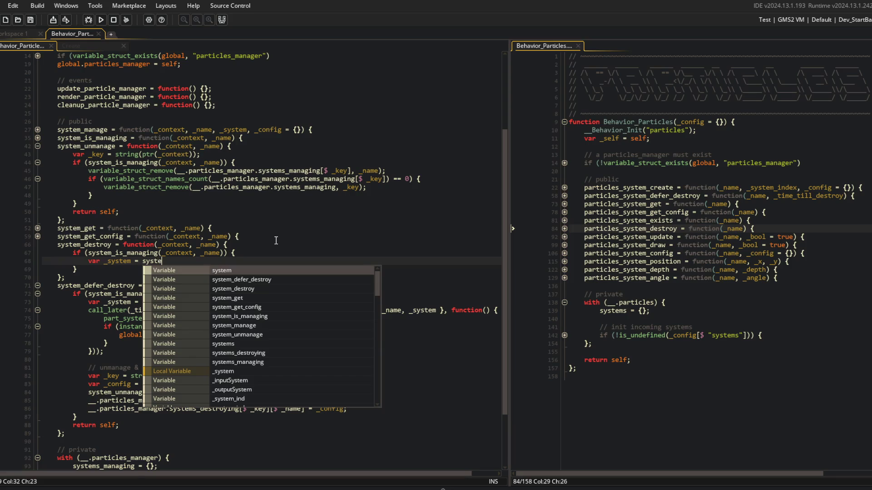
pyautogui.write('m_get(_c')
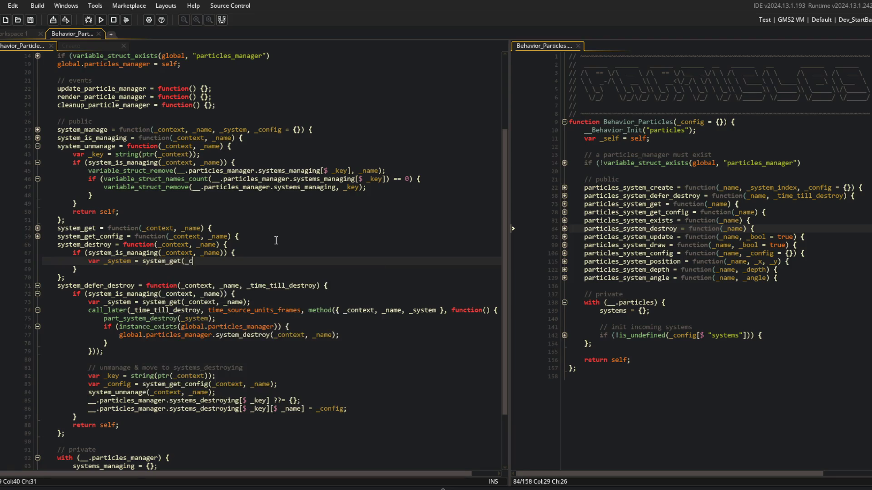
pyautogui.write('ontext, _name);')
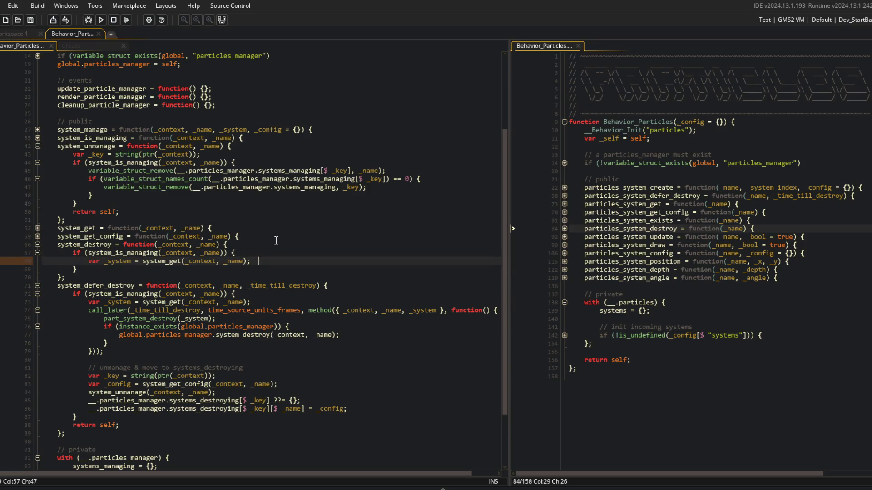
# - Inside the check, call part_system_destroy(_system) followed by system_unmanage(_context, _name)
pyautogui.press('Return')
pyautogui.write('rt_s')
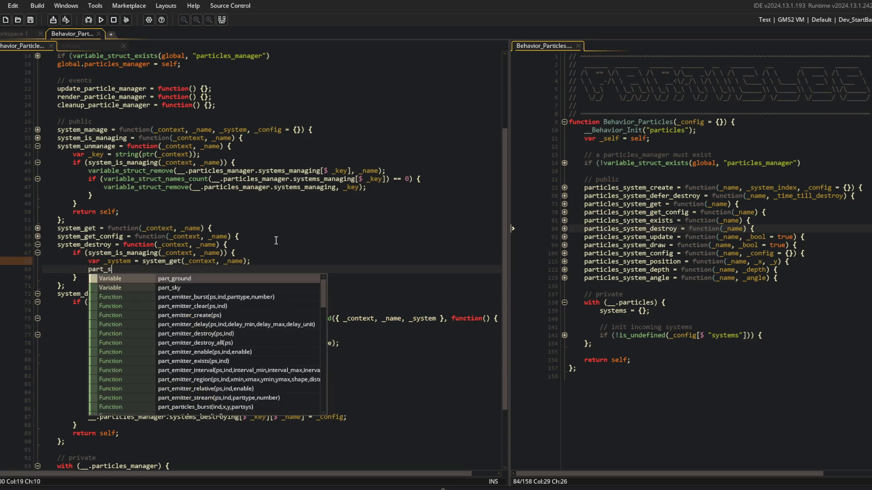
pyautogui.write('ystem_destroy(_system);')
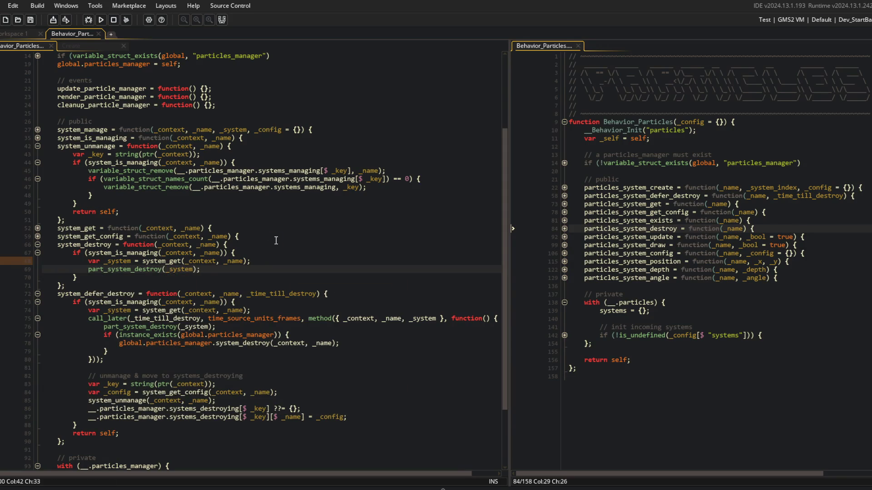
pyautogui.press('Return')
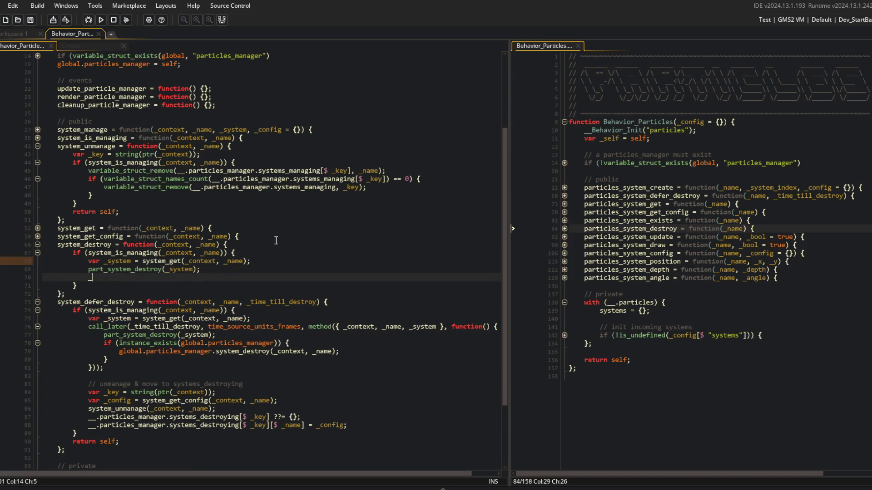
pyautogui.write('_')
pyautogui.hotkey('ctrl', 'd')
pyautogui.press('Up')
pyautogui.press('Up')
pyautogui.press('Up')
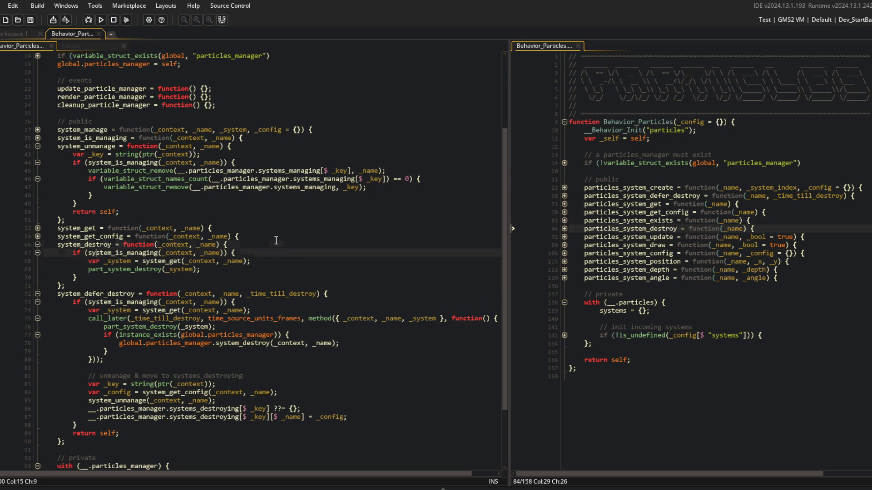
pyautogui.press('Up')
pyautogui.press('Down')
pyautogui.press('Down')
pyautogui.press('Down')
pyautogui.press('End')
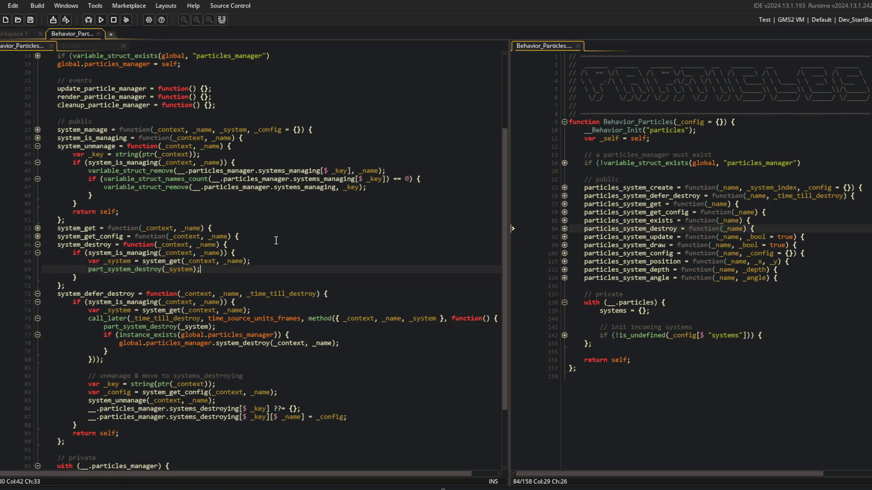
pyautogui.press('Return')
pyautogui.write('system_u')
pyautogui.press('Return')
pyautogui.write('(_context')
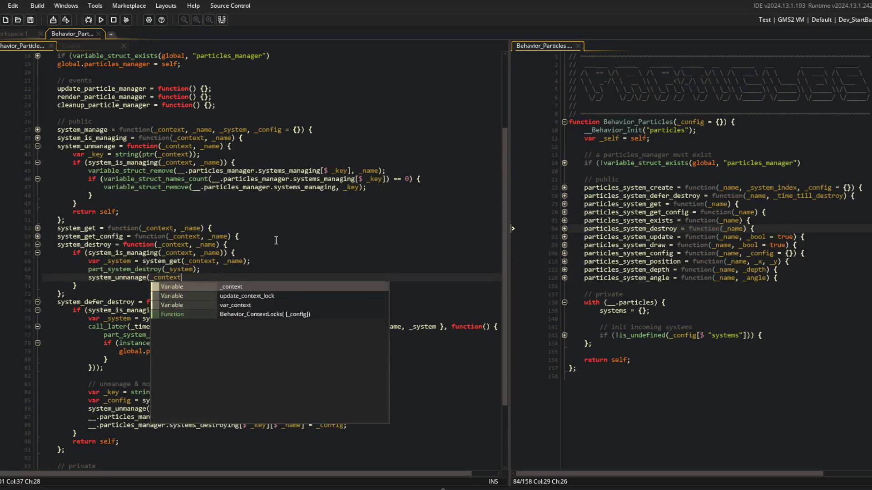
pyautogui.write(', _name);')
# - Add return self; after the if block to finish system_destroy
pyautogui.click(258, 261)
pyautogui.click(223, 286)
pyautogui.press('Return')
pyautogui.write('return self;')
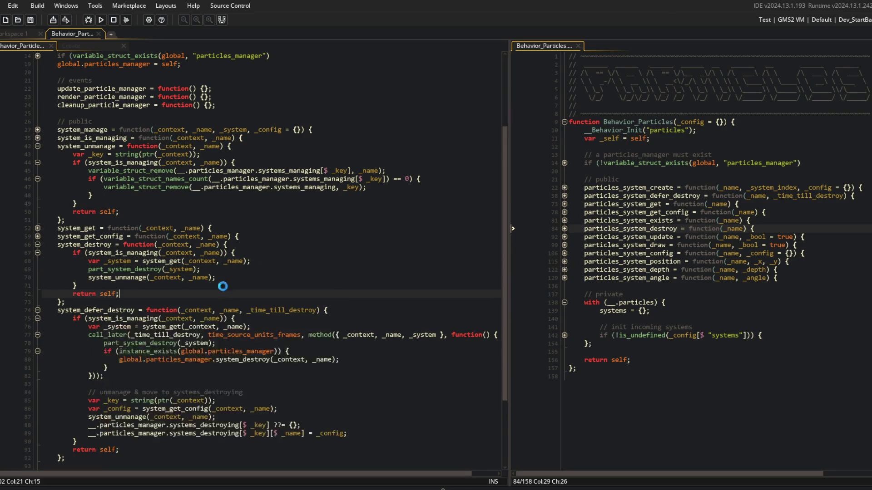
pyautogui.scroll(-4, 224, 286)
pyautogui.click(157, 400)
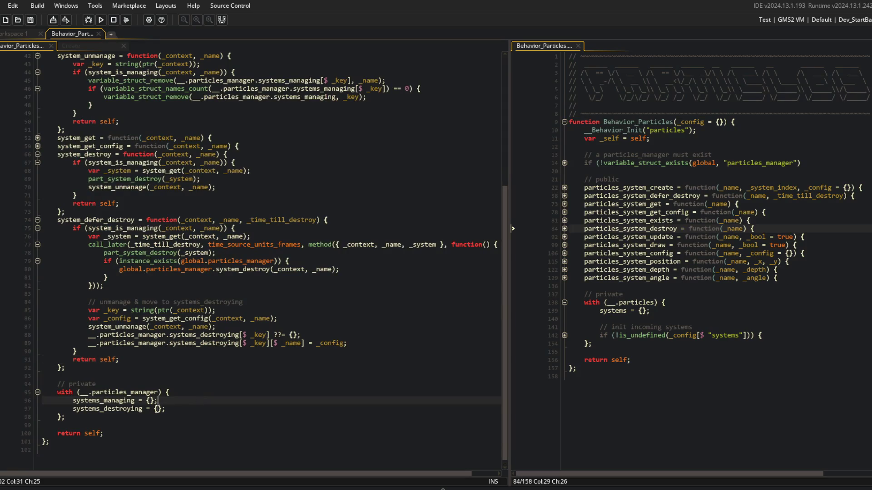
# - Fold away the new system_unmanage function
pyautogui.scroll(1, 197, 241)
pyautogui.click(205, 207)
pyautogui.click(239, 206)
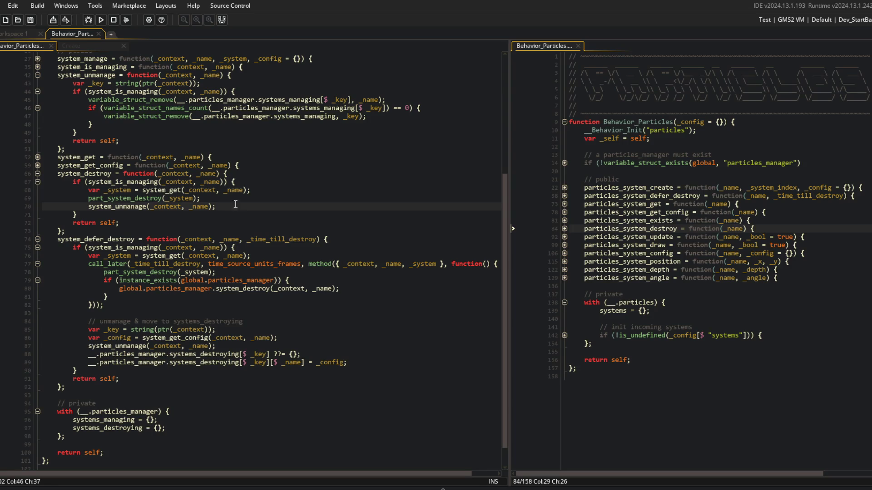
pyautogui.click(37, 75)
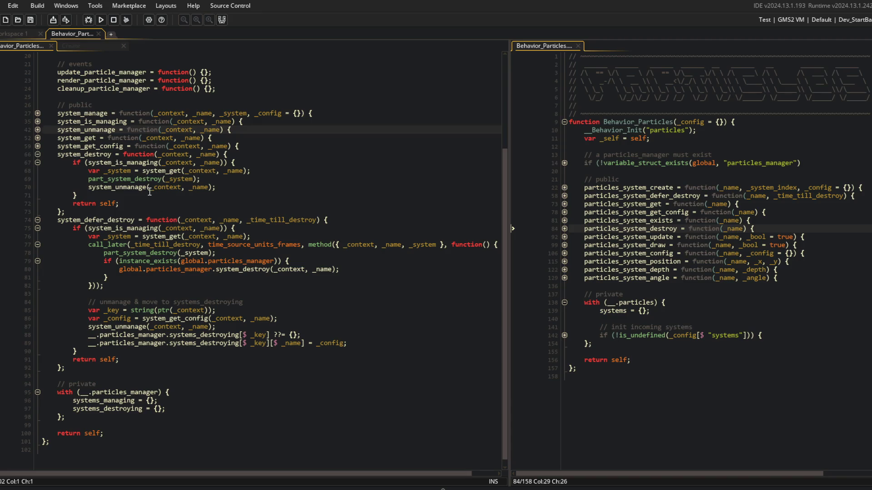
# - Open an else branch after the manager's system_destroy check
pyautogui.click(299, 263)
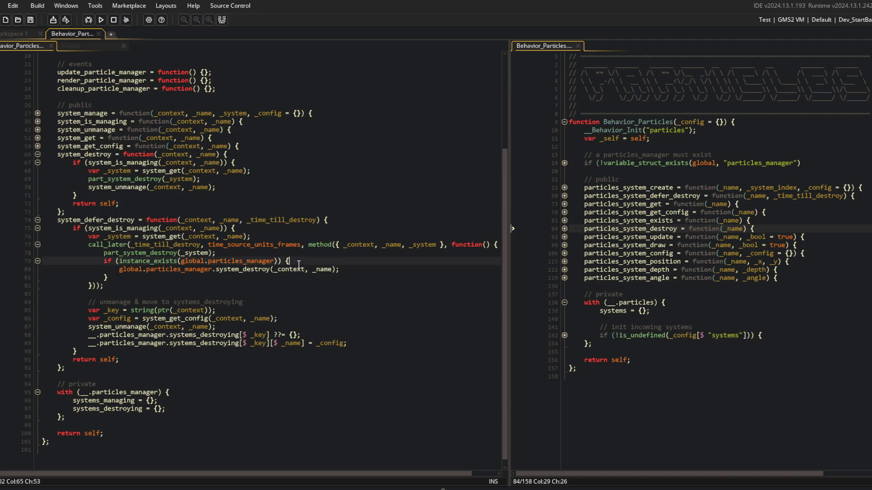
pyautogui.click(355, 272)
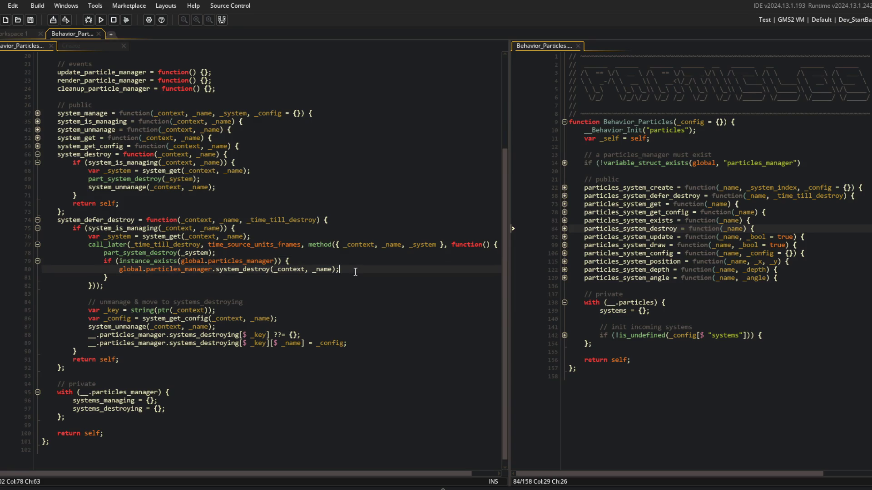
pyautogui.press('End')
pyautogui.press('Left')
pyautogui.press('Left')
pyautogui.write('else {')
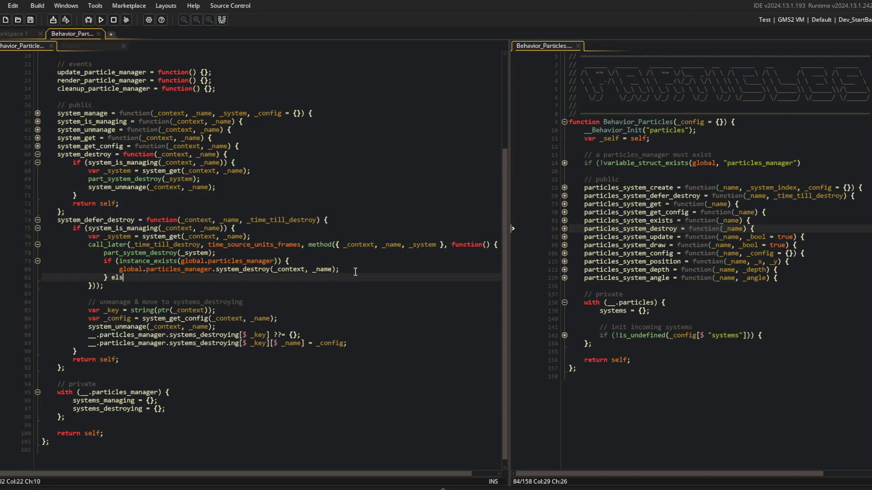
pyautogui.press('Return')
pyautogui.press('Up')
pyautogui.press('Up')
pyautogui.press('Up')
# - Move the direct part_system_destroy call into the else branch and remove the blank line
pyautogui.press('Up')
pyautogui.press('Home')
pyautogui.hotkey('shift', 'End')
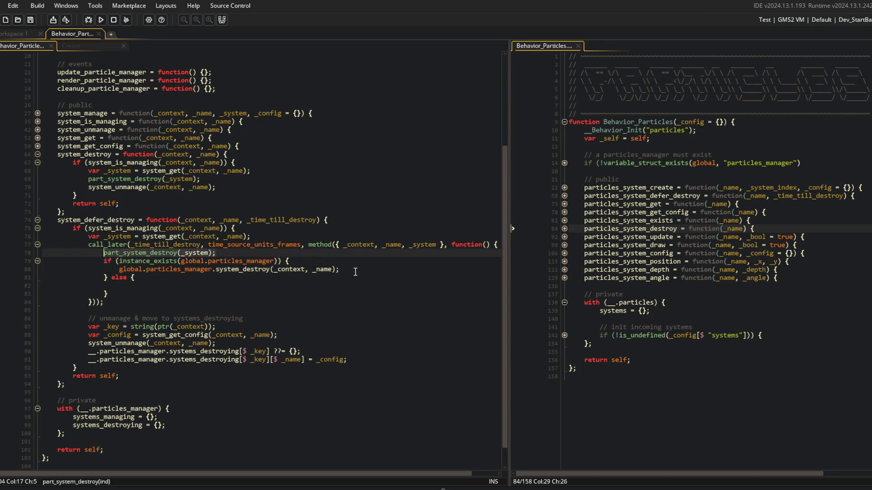
pyautogui.hotkey('ctrl', 'x')
pyautogui.press('Down')
pyautogui.press('Down')
pyautogui.press('Down')
pyautogui.hotkey('ctrl', 'v')
pyautogui.press('Up')
pyautogui.press('Up')
pyautogui.press('Up')
pyautogui.press('Up')
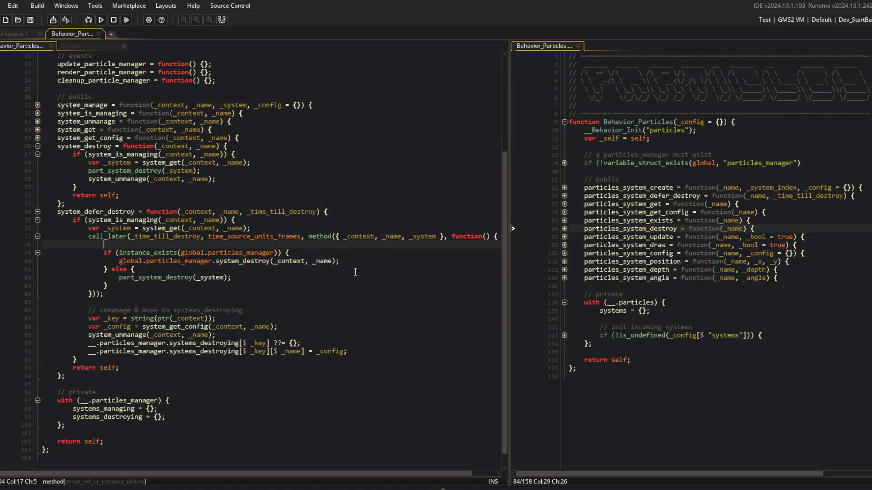
pyautogui.press('Delete')
pyautogui.press('Up')
pyautogui.press('Up')
pyautogui.press('Up')
pyautogui.press('End')
# - Review the system_destroy function and highlight the uses of system_is_managing
pyautogui.click(226, 204)
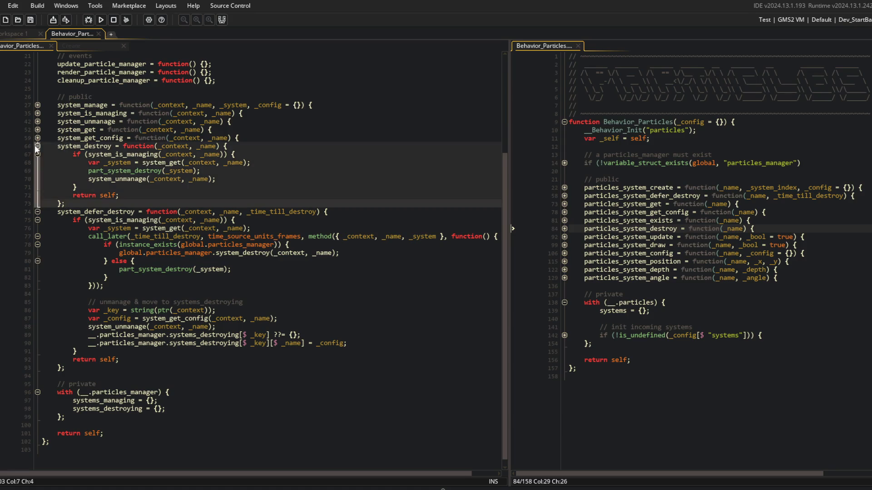
pyautogui.click(97, 170)
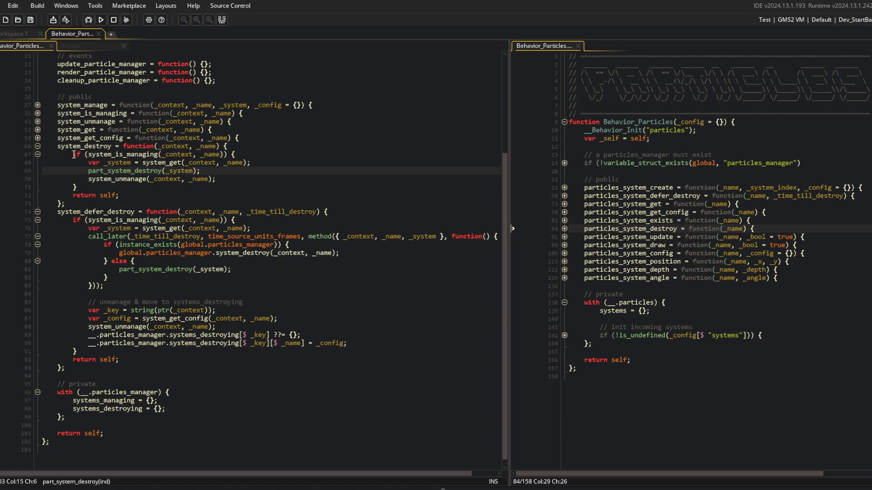
pyautogui.click(205, 228)
pyautogui.moveTo(112, 228)
pyautogui.mouseDown()
pyautogui.moveTo(281, 247)
pyautogui.moveTo(278, 295)
pyautogui.mouseUp()
pyautogui.click(243, 269)
pyautogui.click(129, 170)
pyautogui.doubleClick(114, 155)
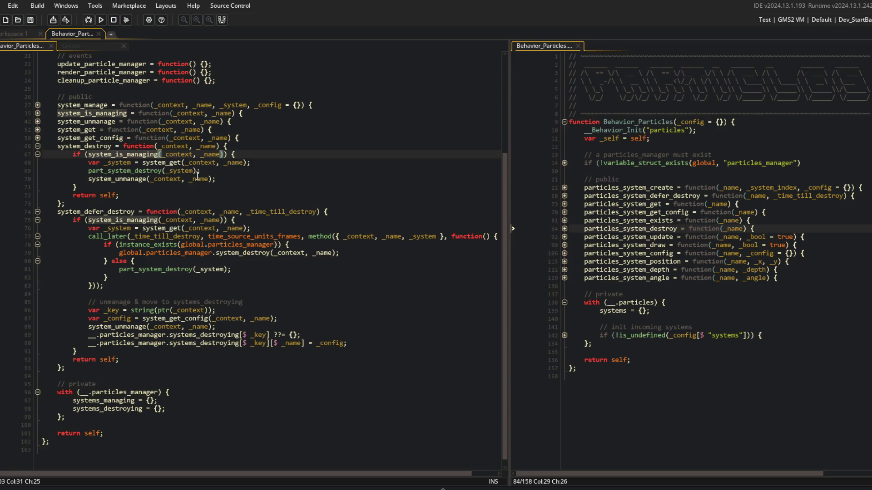
pyautogui.click(257, 245)
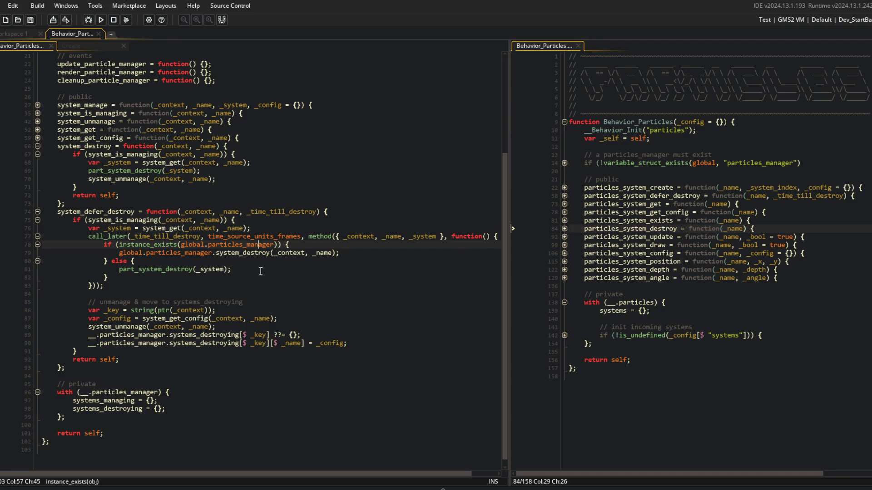
# - Move part_system_destroy back above the manager existence check
pyautogui.press('Down')
pyautogui.press('Down')
pyautogui.press('Down')
pyautogui.hotkey('shift', 'Home')
pyautogui.hotkey('ctrl', 'x')
pyautogui.press('Up')
pyautogui.press('Up')
pyautogui.press('Up')
pyautogui.press('End')
pyautogui.press('Return')
pyautogui.hotkey('ctrl', 'v')
# - Delete the now-empty else branch and select the manager's system_destroy statement
pyautogui.press('Down')
pyautogui.press('Down')
pyautogui.press('Down')
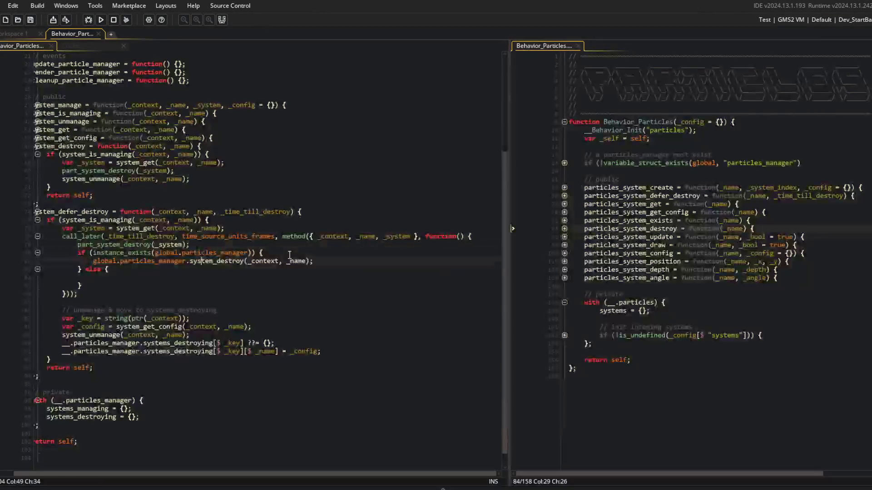
pyautogui.hotkey('shift', 'Down')
pyautogui.hotkey('shift', 'Down')
pyautogui.hotkey('shift', 'End')
pyautogui.press('Delete')
pyautogui.press('Up')
pyautogui.press('End')
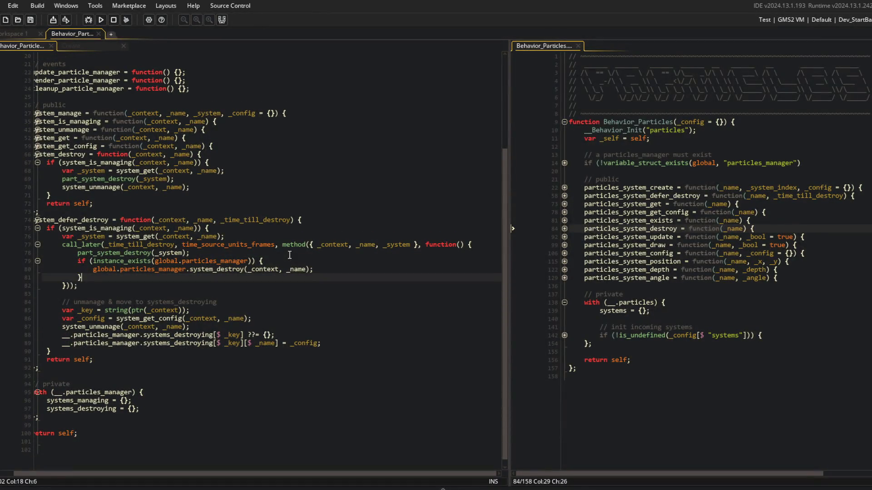
pyautogui.hotkey('shift', 'Home')
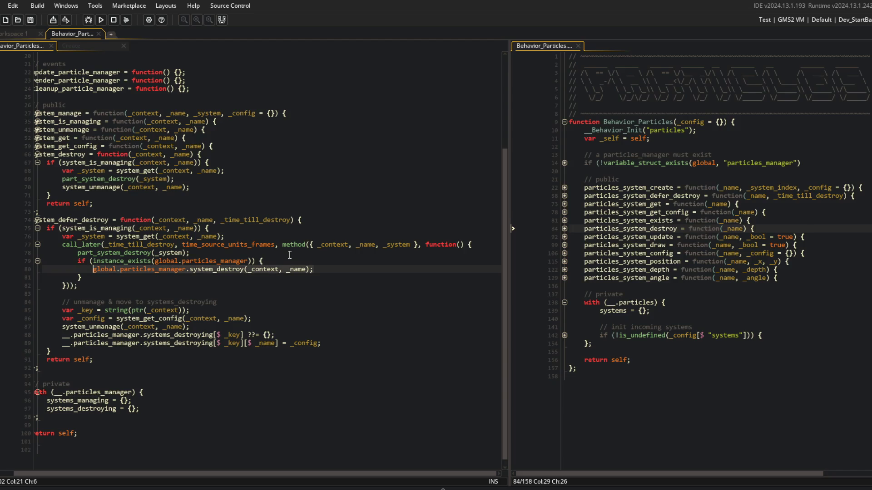
# - Replace the manager's system_destroy call with variable_struct_remove on the systems_destroying access
pyautogui.click(195, 335)
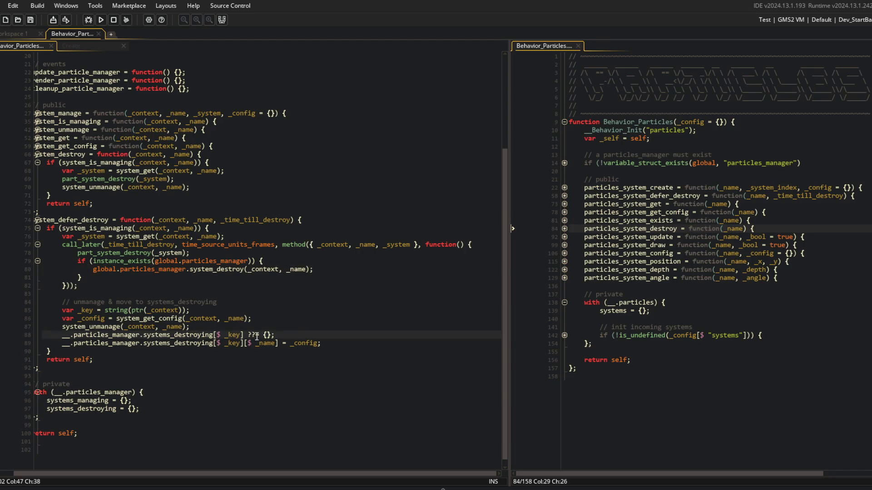
pyautogui.click(349, 351)
pyautogui.press('Up')
pyautogui.press('Up')
pyautogui.press('Home')
pyautogui.click(366, 269)
pyautogui.hotkey('shift', 'Home')
pyautogui.hotkey('ctrl', 'v')
pyautogui.write('variable_St')
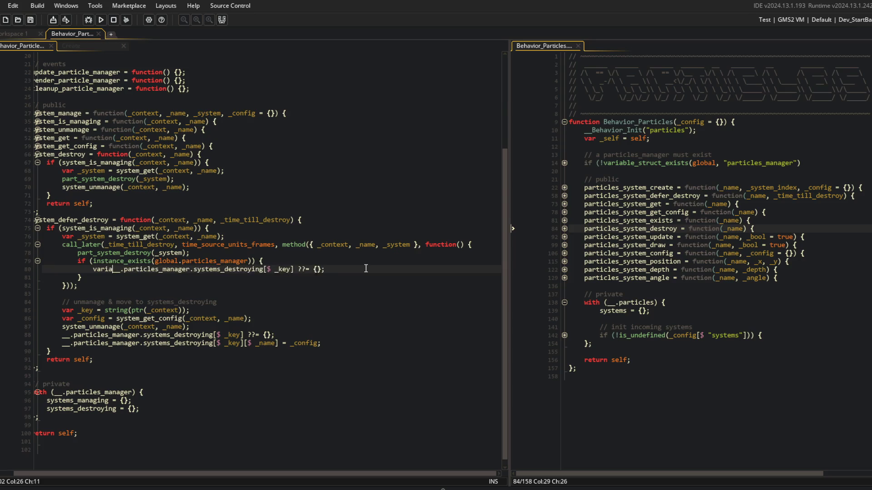
pyautogui.write('ruct_remove(')
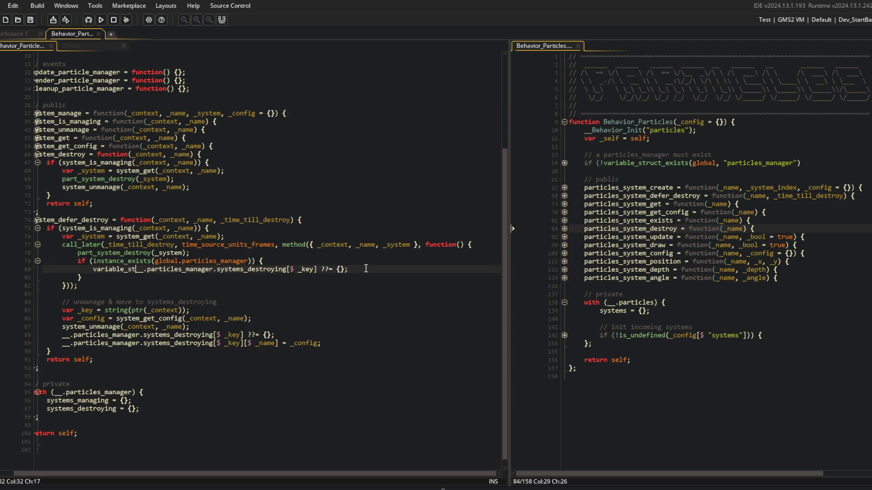
pyautogui.press('End')
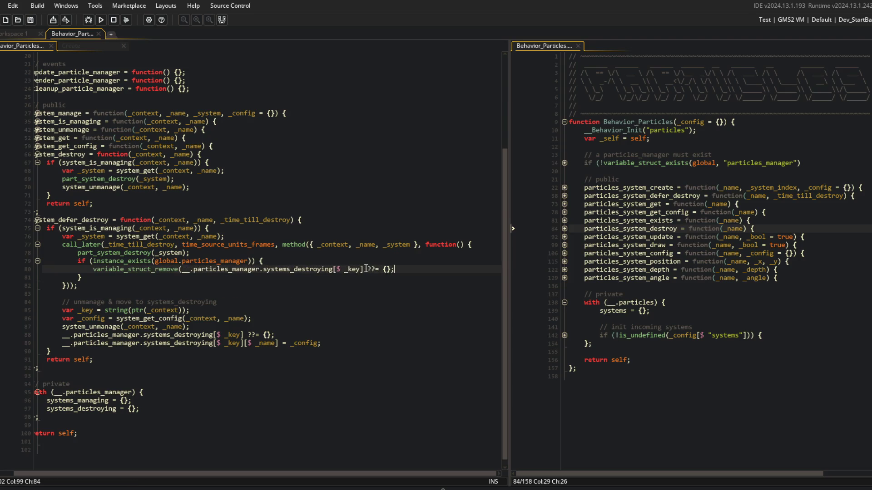
pyautogui.press('Left')
pyautogui.press('BackSpace')
pyautogui.press('BackSpace')
pyautogui.press('BackSpace')
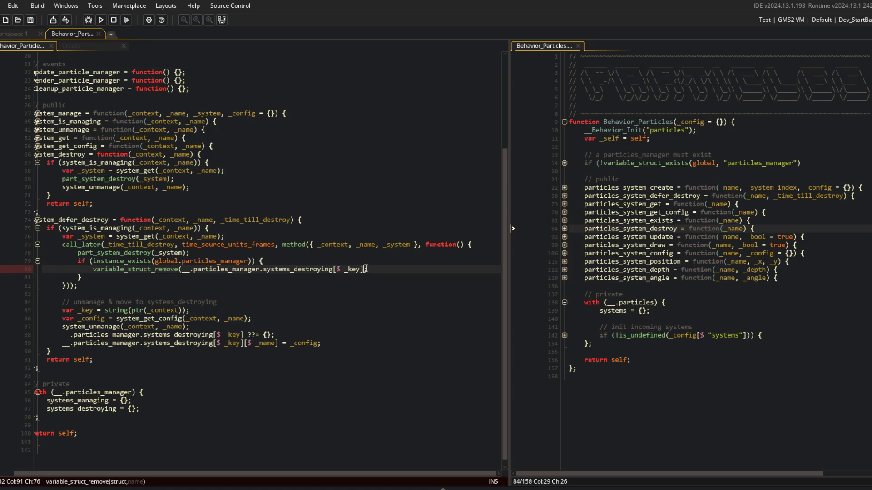
# - Declare var _key = string(ptr(_context)); above and pass _name to the removal
pyautogui.press('Home')
pyautogui.press('Return')
pyautogui.press('Up')
pyautogui.write('var _key = string(ptr(_context));')
pyautogui.press('Down')
pyautogui.press('End')
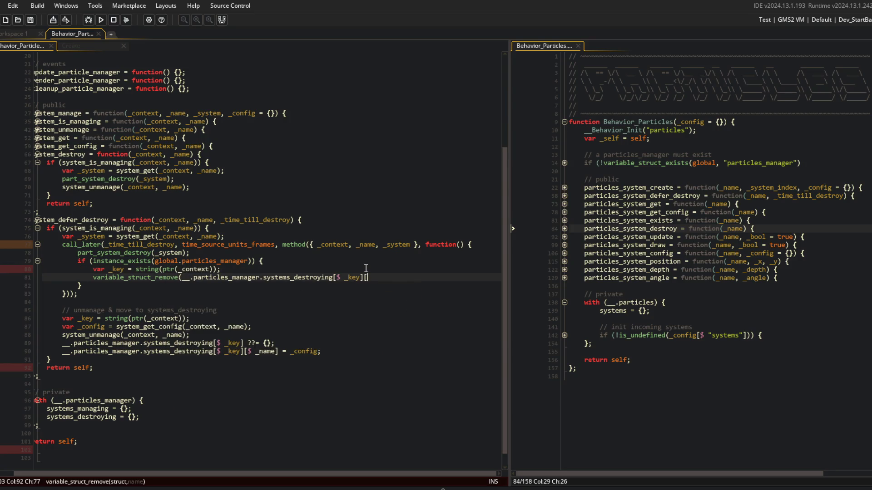
pyautogui.write('$ _name]')
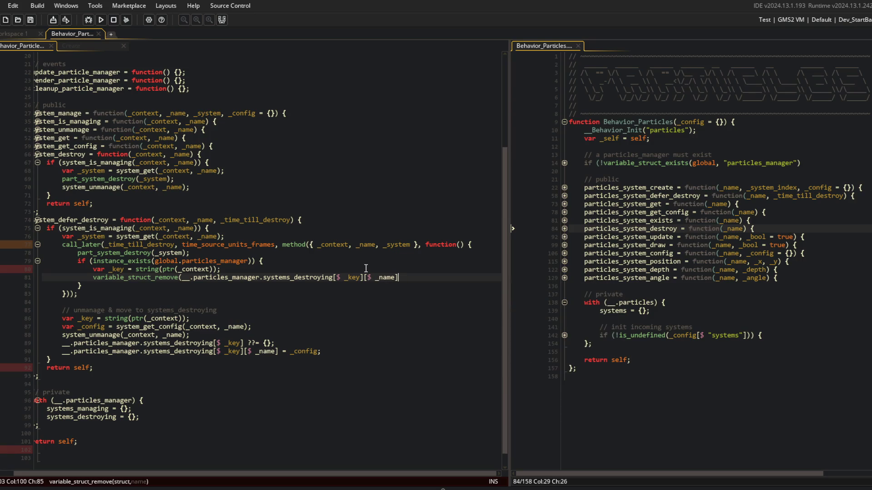
pyautogui.press('BackSpace')
pyautogui.press('BackSpace')
pyautogui.press('BackSpace')
pyautogui.write(', _name);')
# - Add blank lines around part_system_destroy and a 'remove from systems_destroying struct' comment
pyautogui.click(295, 261)
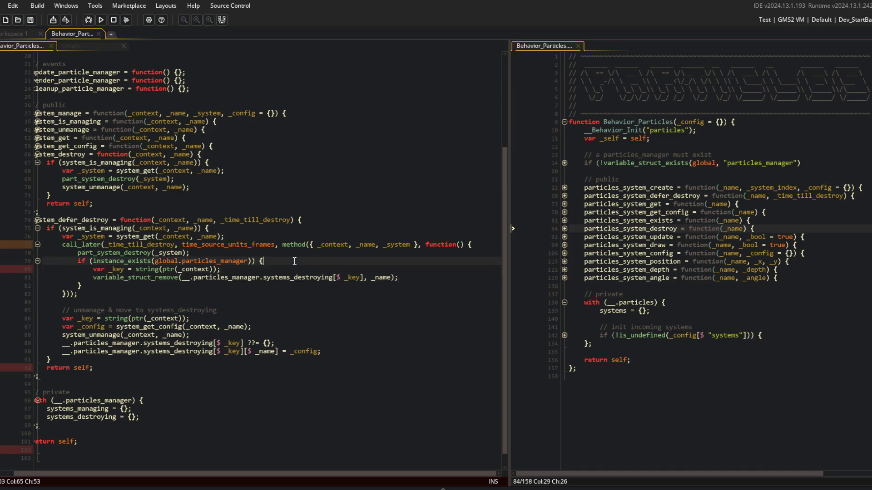
pyautogui.scroll(-1, 273, 254)
pyautogui.click(236, 242)
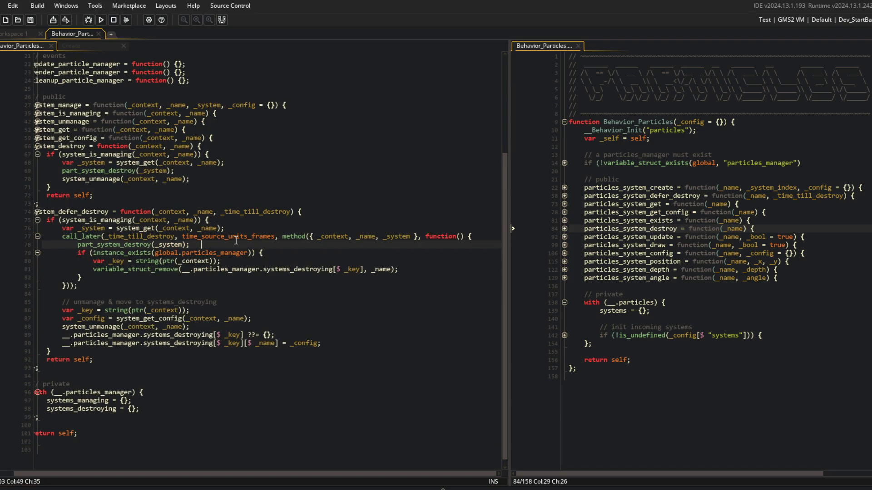
pyautogui.press('Up')
pyautogui.press('Up')
pyautogui.press('Return')
pyautogui.press('Down')
pyautogui.press('Down')
pyautogui.press('End')
pyautogui.press('Return')
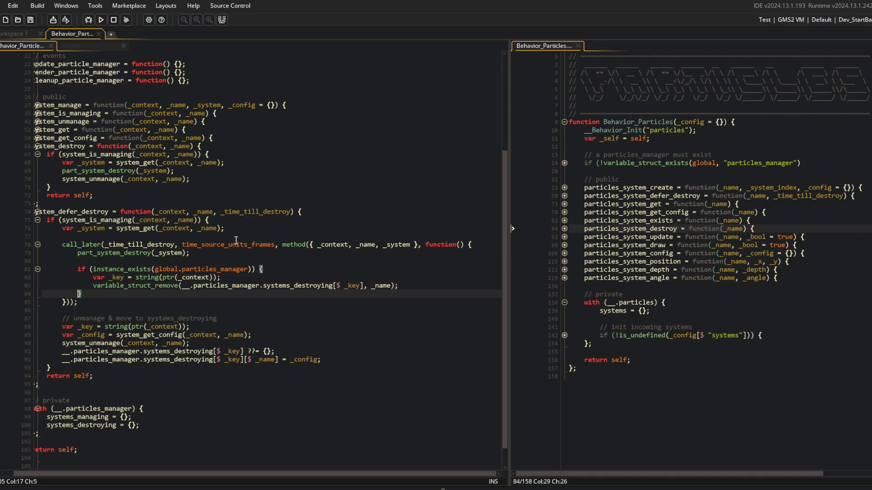
pyautogui.press('Return')
pyautogui.write('emove from systems_destroying')
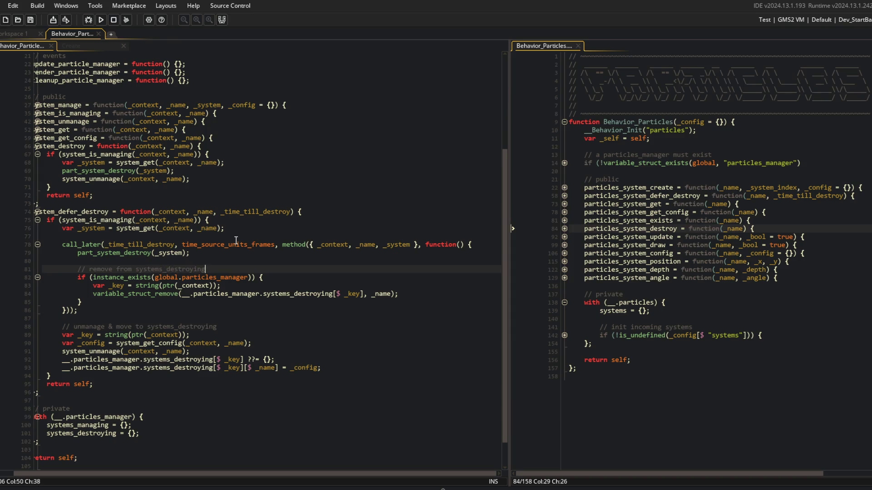
pyautogui.press('Up')
pyautogui.press('Up')
pyautogui.press('Up')
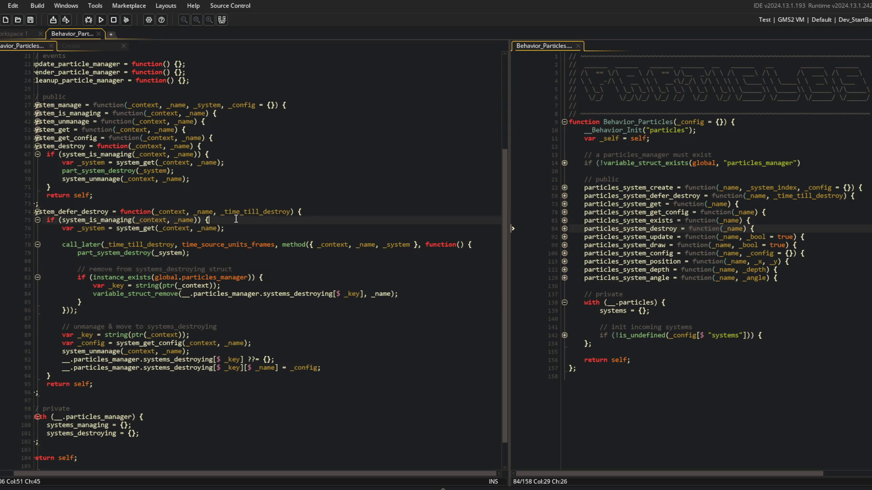
pyautogui.scroll(-1, 173, 210)
# - Review the call_later arguments and highlight every use of _system
pyautogui.hscroll(-1, 173, 210)
pyautogui.click(163, 221)
pyautogui.click(242, 221)
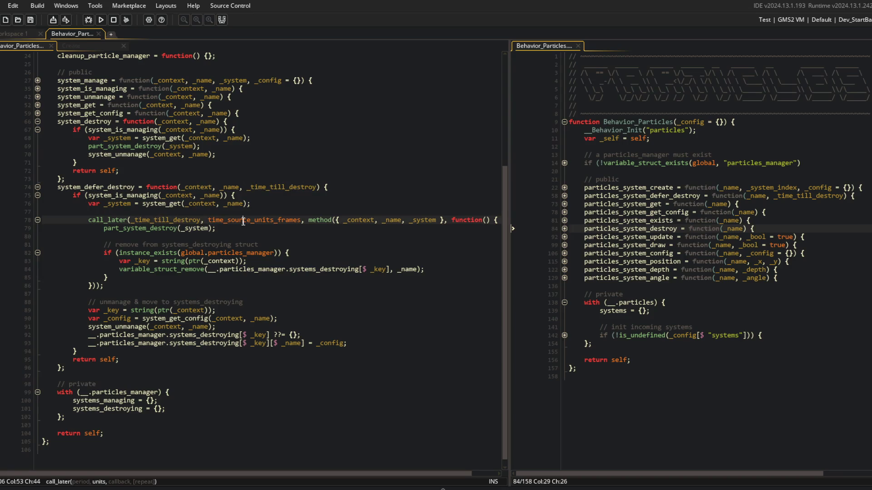
pyautogui.click(367, 221)
pyautogui.doubleClick(415, 219)
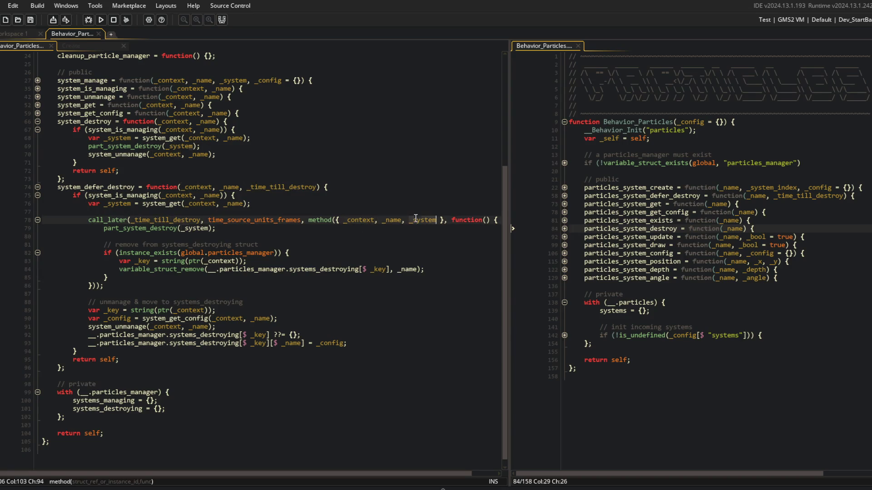
pyautogui.click(405, 244)
pyautogui.click(397, 286)
# - Inspect the instance_exists(global.particles_manager) check and the time_source_units_frames argument
pyautogui.click(150, 227)
pyautogui.click(202, 245)
pyautogui.click(163, 270)
pyautogui.click(194, 253)
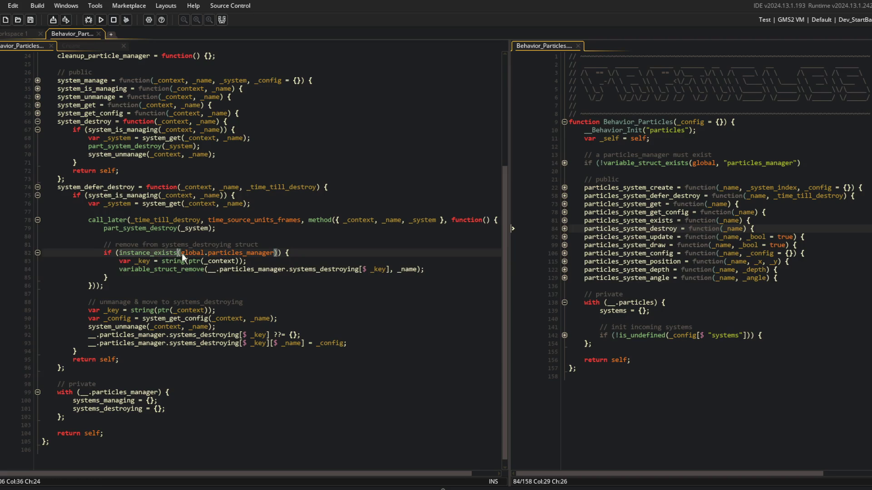
pyautogui.doubleClick(225, 253)
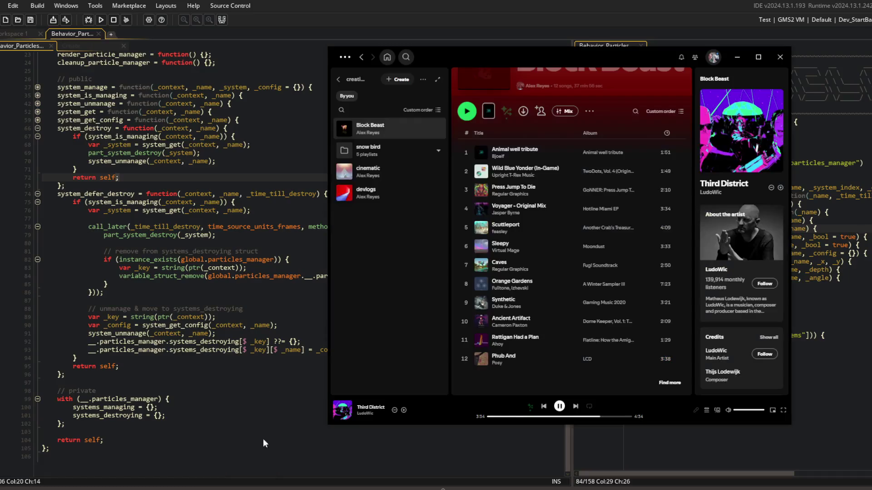
pyautogui.click(576, 406)
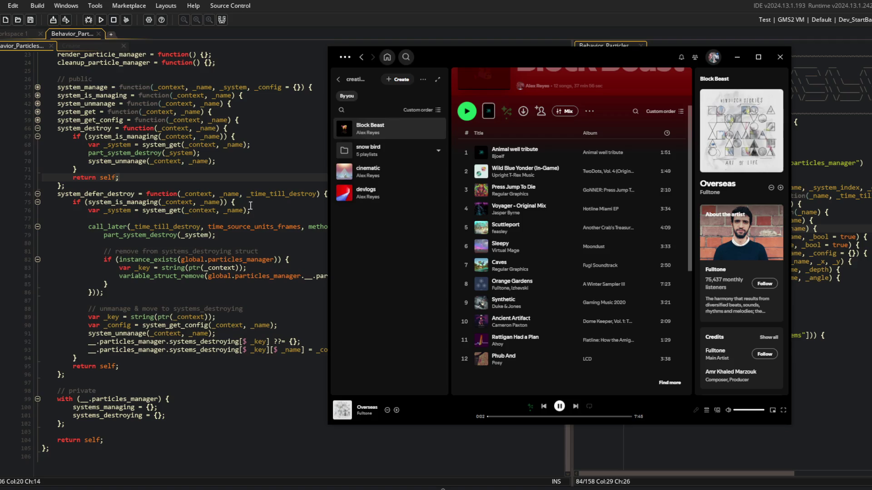
pyautogui.doubleClick(245, 227)
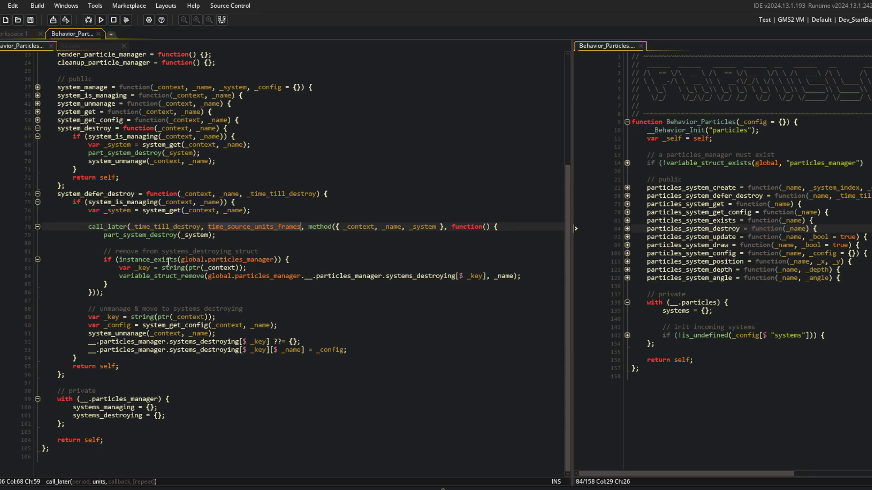
pyautogui.click(274, 260)
# - Check the particles_manager and systems_destroying references in the variable_struct_remove line
pyautogui.scroll(4, 268, 257)
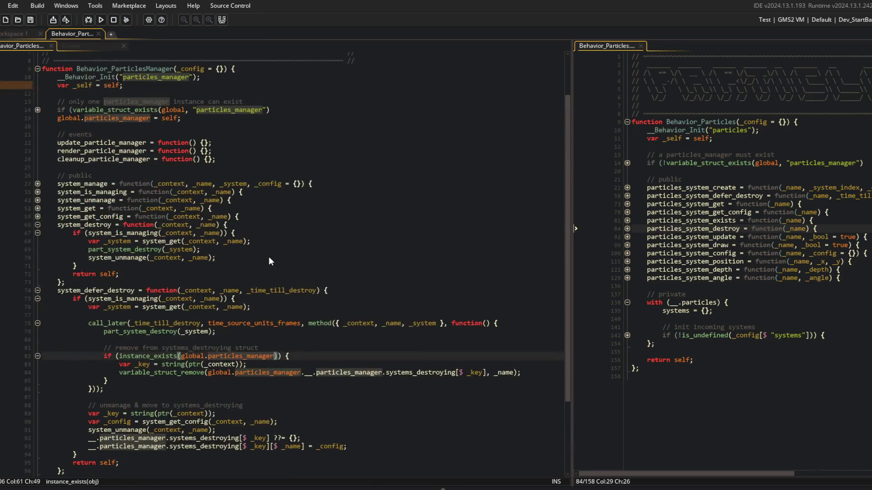
pyautogui.scroll(-4, 268, 261)
pyautogui.click(223, 275)
pyautogui.click(262, 276)
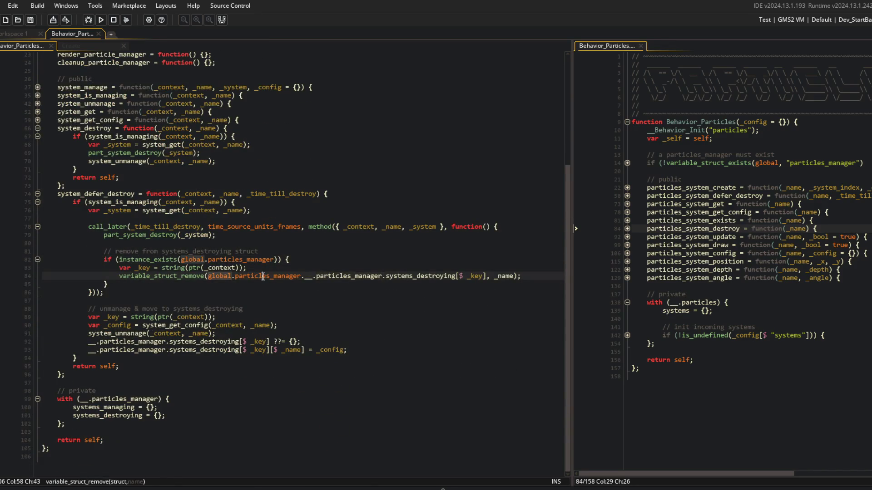
pyautogui.doubleClick(344, 275)
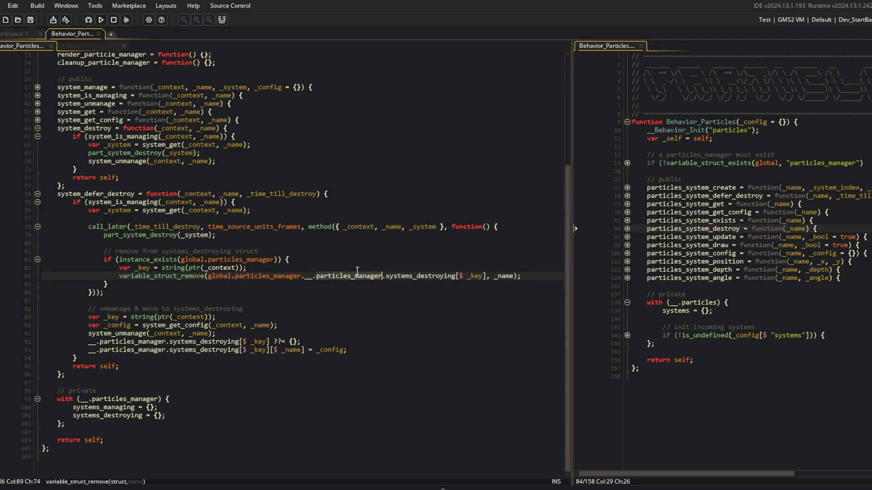
pyautogui.doubleClick(394, 276)
# - Start a var _destroying = declaration above the removal call
pyautogui.press('End')
pyautogui.press('Up')
pyautogui.press('Return')
pyautogui.write('var _')
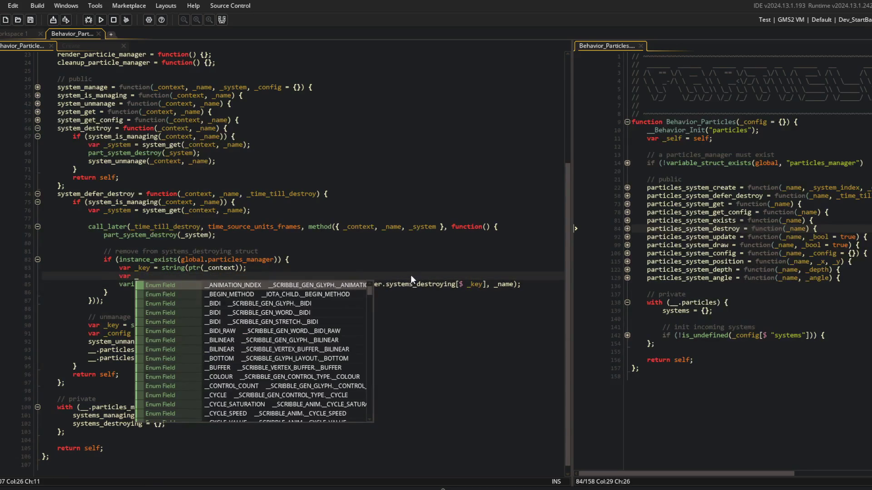
pyautogui.write('destroying')
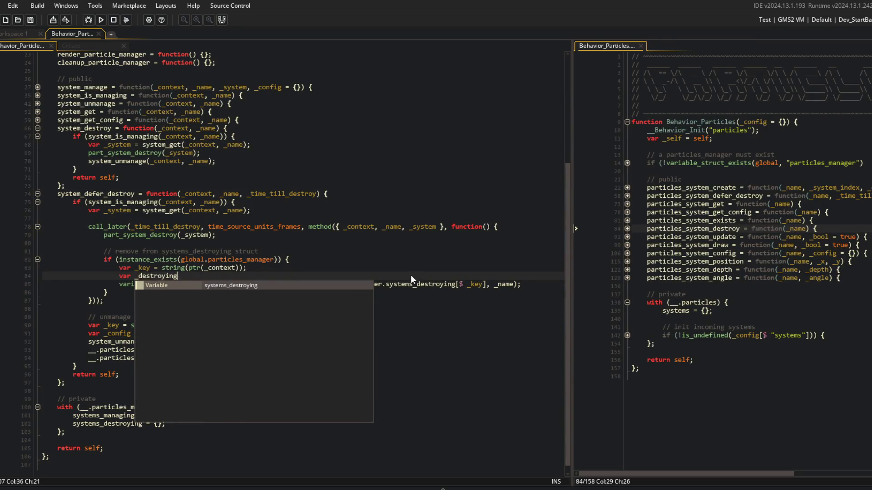
pyautogui.write(' =')
# - Assign the systems_destroying path to _destroying and use _destroying in the removal call
pyautogui.press('Down')
pyautogui.hotkey('ctrl', 'Right')
pyautogui.hotkey('ctrl', 'Right')
pyautogui.hotkey('ctrl', 'shift', 'Right')
pyautogui.hotkey('ctrl', 'shift', 'Right')
pyautogui.hotkey('ctrl', 'shift', 'Right')
pyautogui.hotkey('ctrl', 'shift', 'Right')
pyautogui.hotkey('ctrl', 'shift', 'Right')
pyautogui.hotkey('ctrl', 'shift', 'Right')
pyautogui.press('Delete')
pyautogui.hotkey('ctrl', 'z')
pyautogui.hotkey('ctrl', 'shift', 'Right')
pyautogui.press('Delete')
pyautogui.write('_destroying')
pyautogui.press('Escape')
pyautogui.press('Up')
pyautogui.press('End')
pyautogui.hotkey('ctrl', 'v')
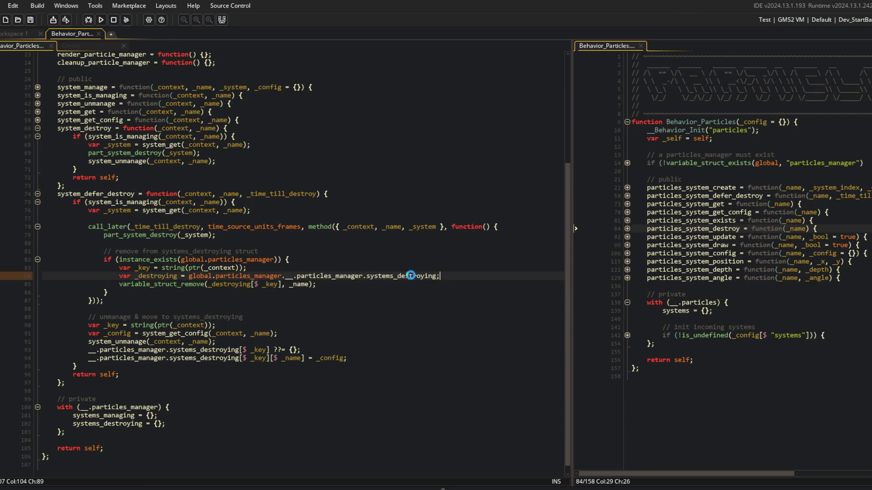
# - Add an if block testing variable_struct_names_count(_destroying) below the removal
pyautogui.press('Down')
pyautogui.press('End')
pyautogui.press('Return')
pyautogui.write('if (variable_struct_')
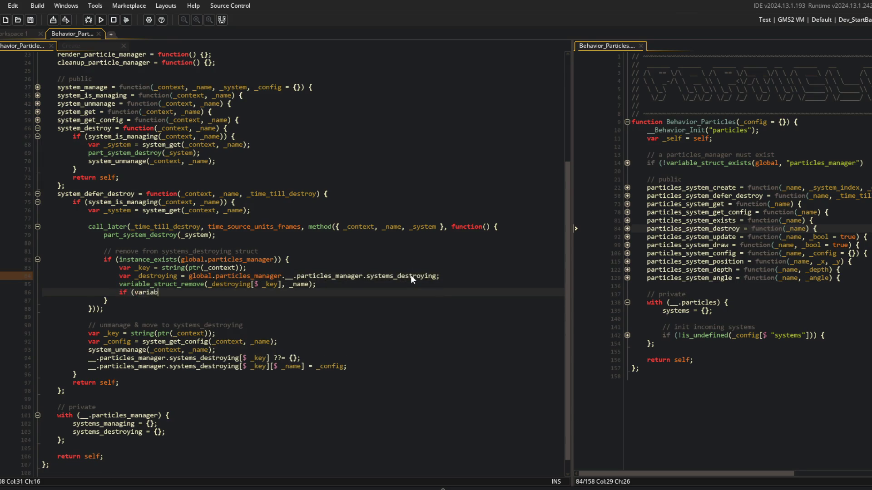
pyautogui.write('names')
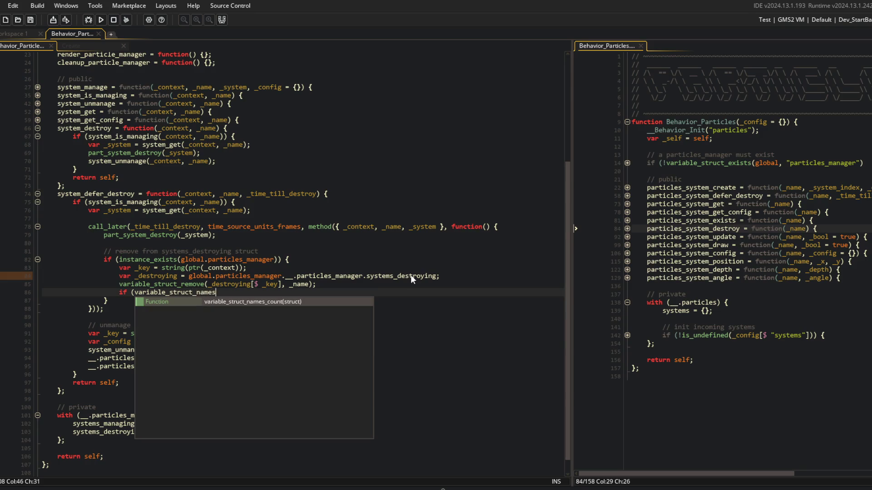
pyautogui.write('_count(_destroying)) {')
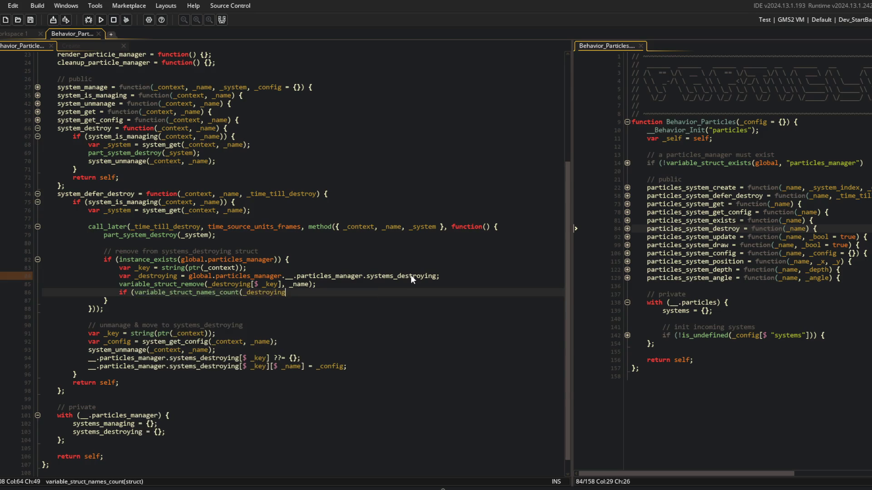
pyautogui.press('Return')
# - Change the if condition to variable_struct_names_count(_destroying[$ _key]) == 0
pyautogui.press('Up')
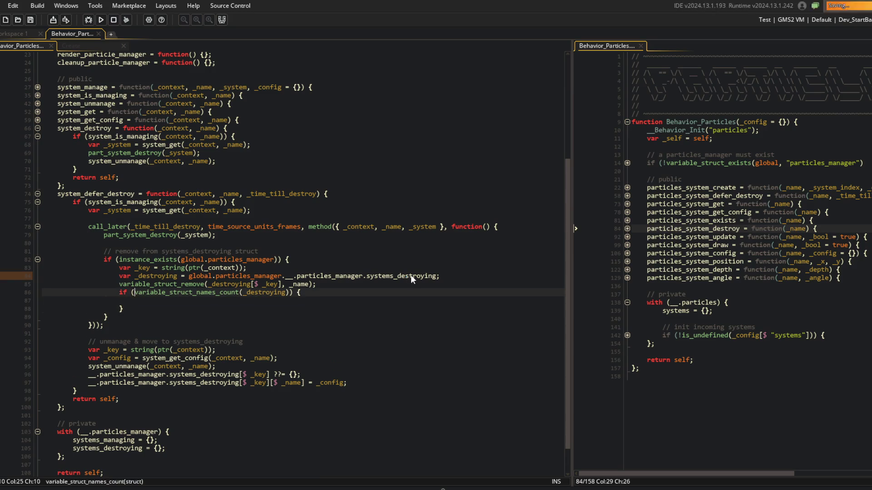
pyautogui.press('End')
pyautogui.press('Left')
pyautogui.press('Left')
pyautogui.press('Left')
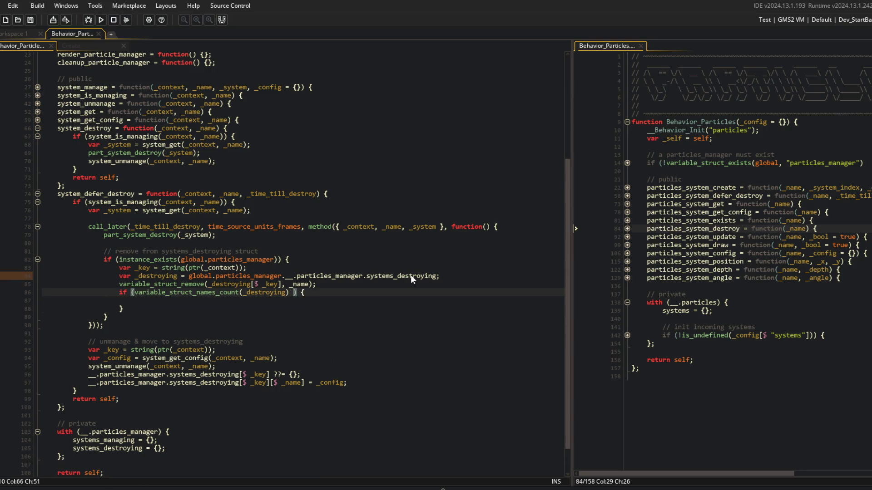
pyautogui.press('BackSpace')
pyautogui.press('BackSpace')
pyautogui.write('[$ _k')
pyautogui.press('Return')
pyautogui.write('] =')
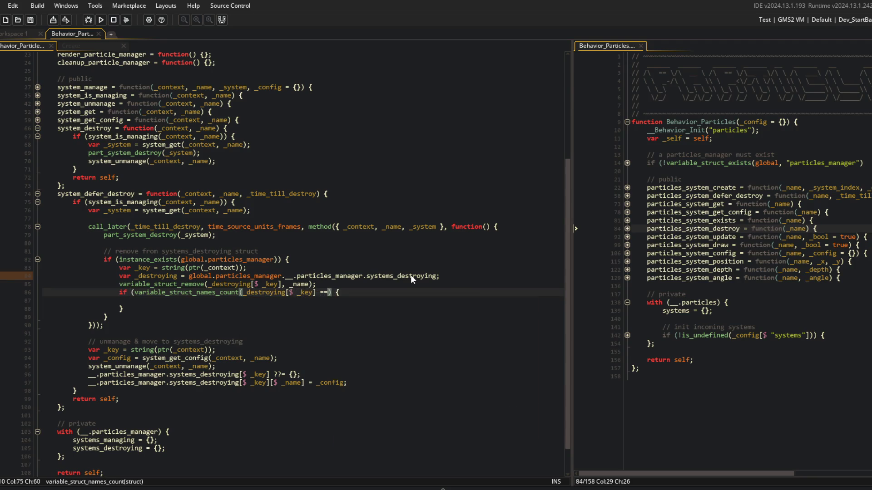
pyautogui.press('Right')
pyautogui.write('== )')
pyautogui.press('Left')
pyautogui.write('0')
# - Inside the if, call variable_struct_remove(_destroying, _key); and add a blank line after
pyautogui.press('Down')
pyautogui.write('variable_str')
pyautogui.hotkey('ctrl', 'BackSpace')
pyautogui.write('variable_struc')
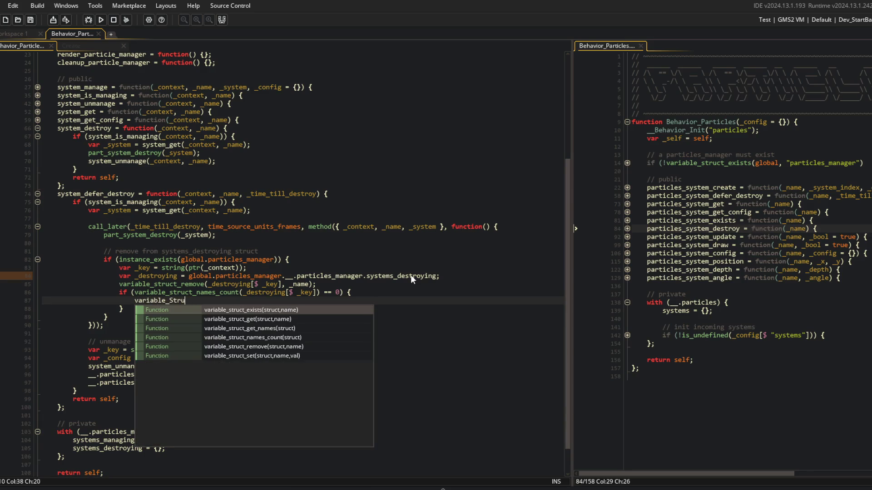
pyautogui.write('t_rem')
pyautogui.press('Return')
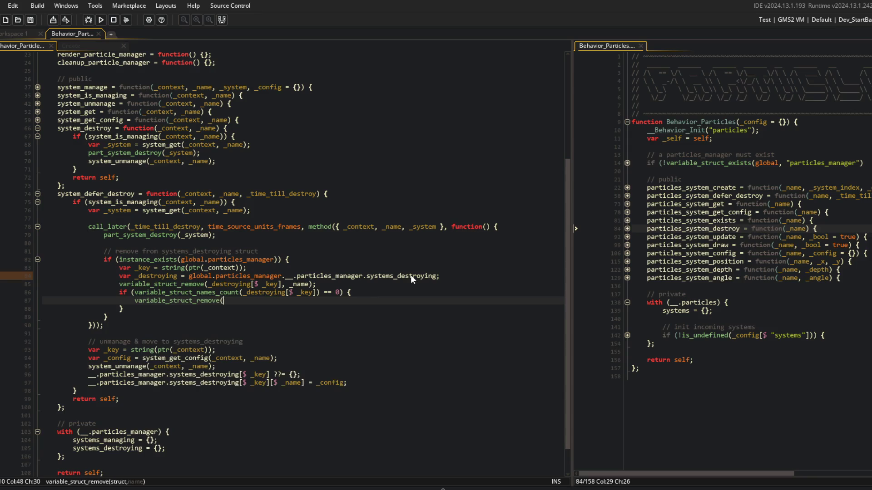
pyautogui.write('_destroying, _key);')
pyautogui.press('Up')
pyautogui.press('Up')
pyautogui.press('End')
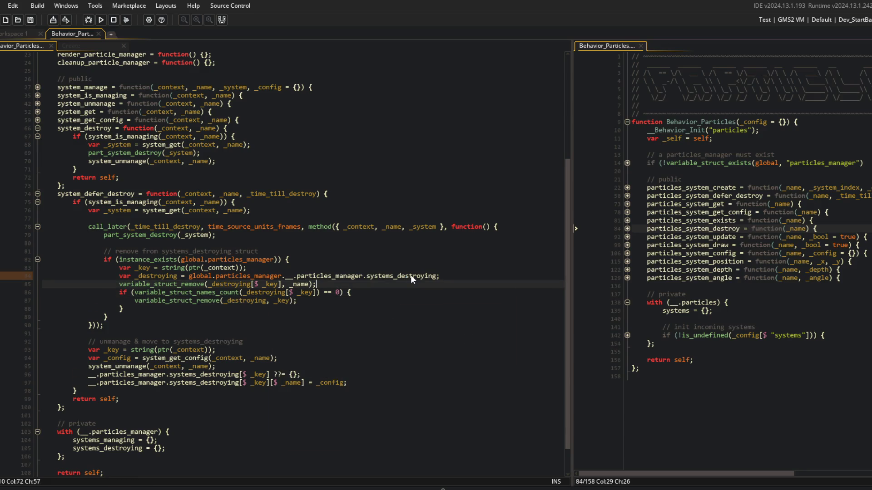
pyautogui.press('Return')
pyautogui.click(381, 236)
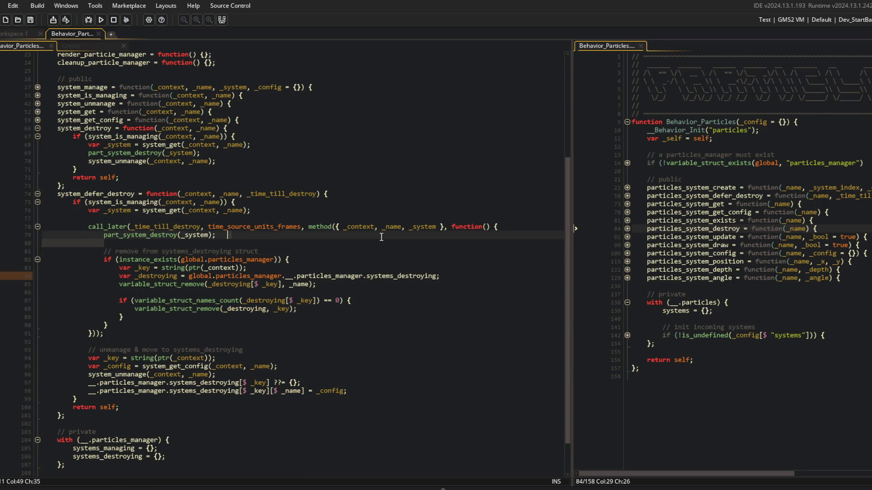
# - Rename every _destroying occurrence in the deferred destroy code to _struct
pyautogui.doubleClick(294, 284)
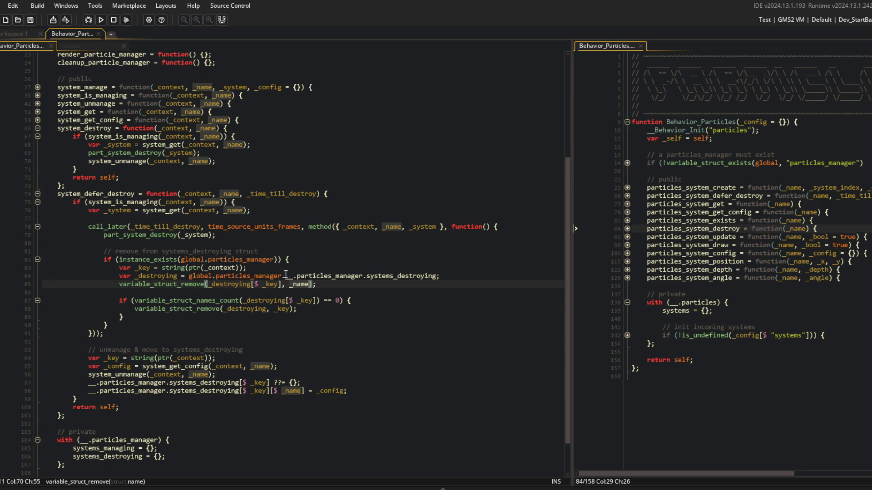
pyautogui.click(156, 277)
pyautogui.click(261, 274)
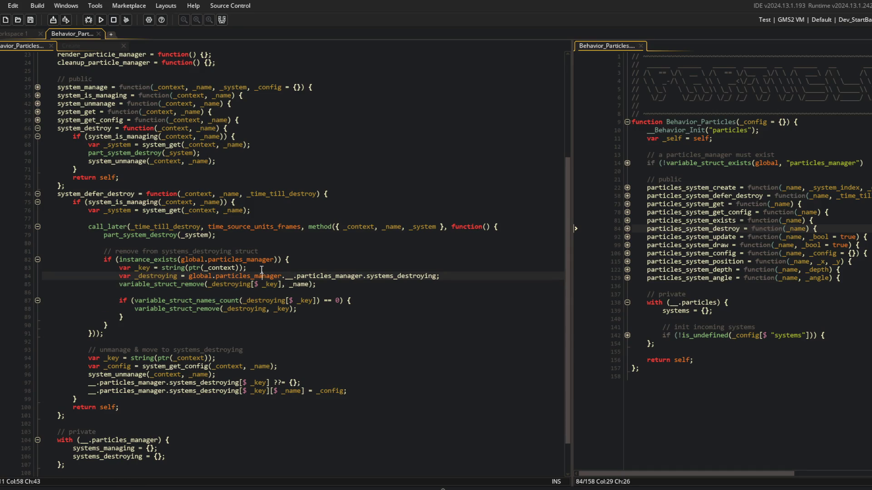
pyautogui.doubleClick(162, 276)
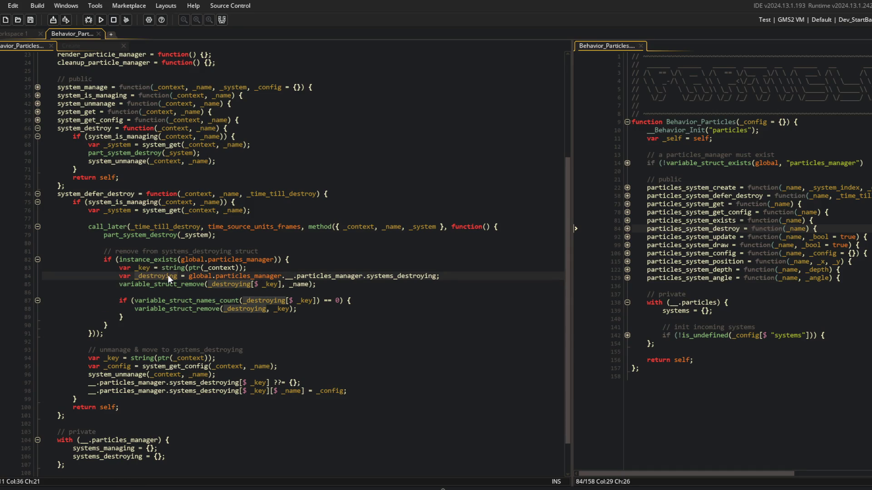
pyautogui.write('_struct')
pyautogui.doubleClick(153, 276)
pyautogui.hotkey('ctrl', 'c')
pyautogui.doubleClick(218, 284)
pyautogui.hotkey('ctrl', 'v')
pyautogui.doubleClick(258, 300)
pyautogui.hotkey('ctrl', 'v')
pyautogui.doubleClick(248, 309)
pyautogui.hotkey('ctrl', 'v')
# - Review the systems_destroying, variable_struct_remove and part_system_destroy code around the renamed variable
pyautogui.click(304, 256)
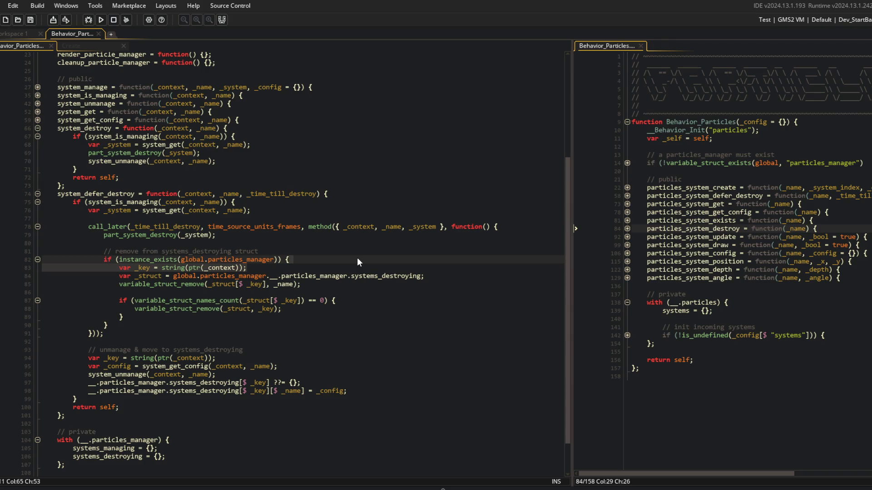
pyautogui.click(347, 276)
pyautogui.doubleClick(370, 276)
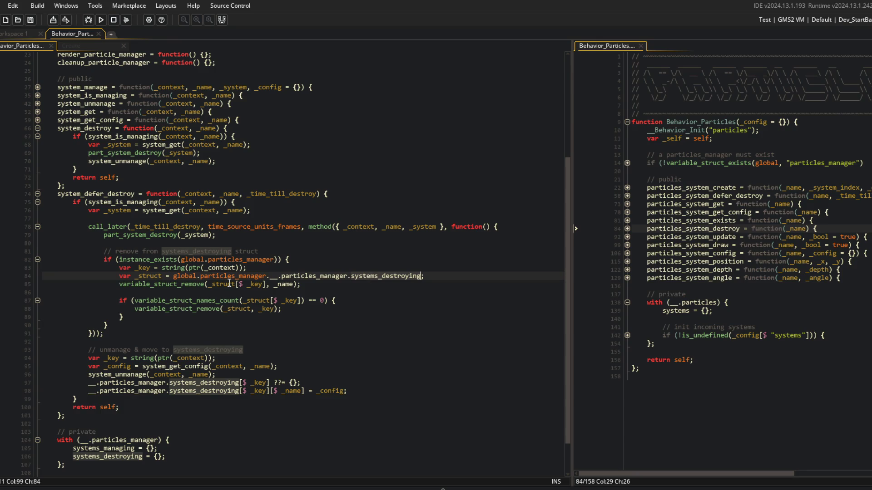
pyautogui.click(249, 300)
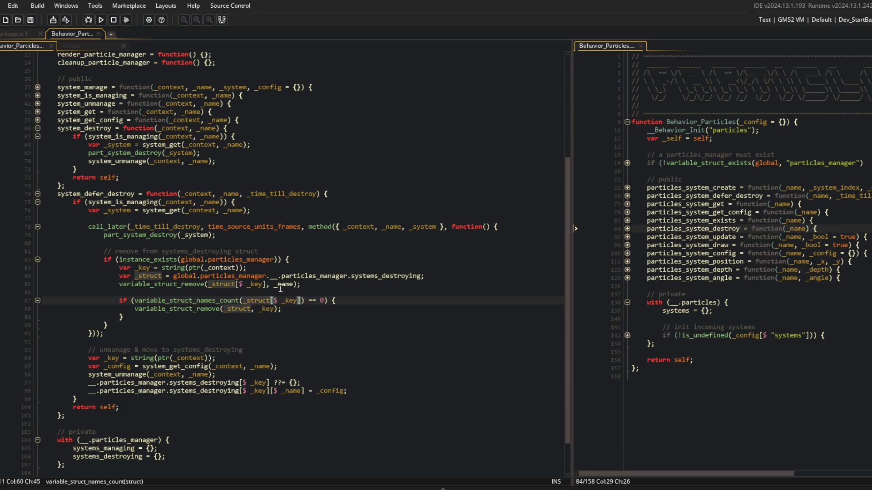
pyautogui.click(328, 284)
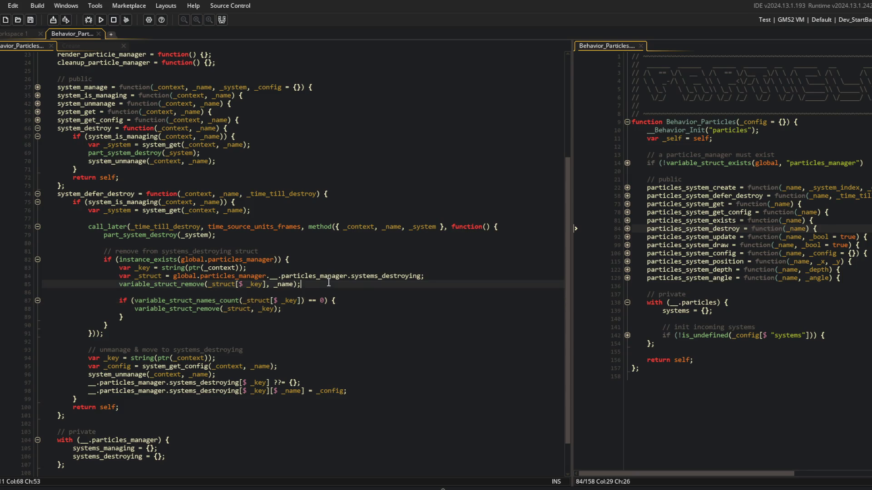
pyautogui.click(262, 308)
pyautogui.click(278, 293)
pyautogui.click(194, 274)
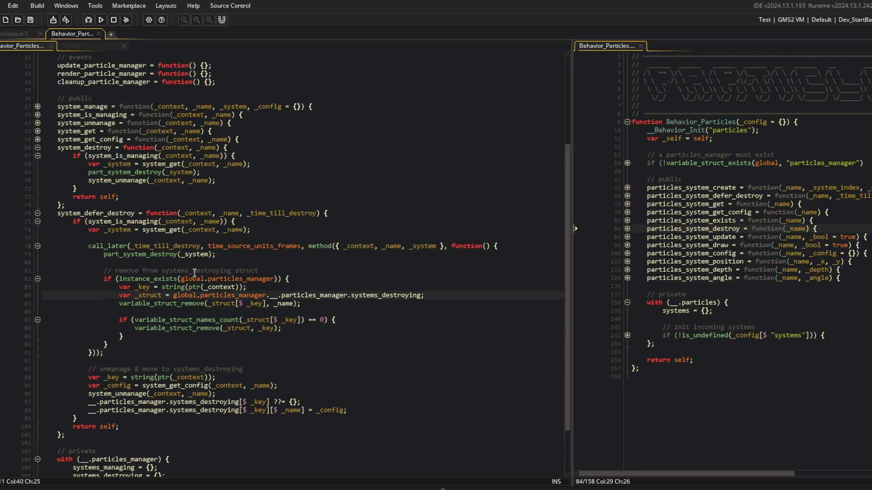
pyautogui.scroll(-2, 195, 273)
pyautogui.click(186, 194)
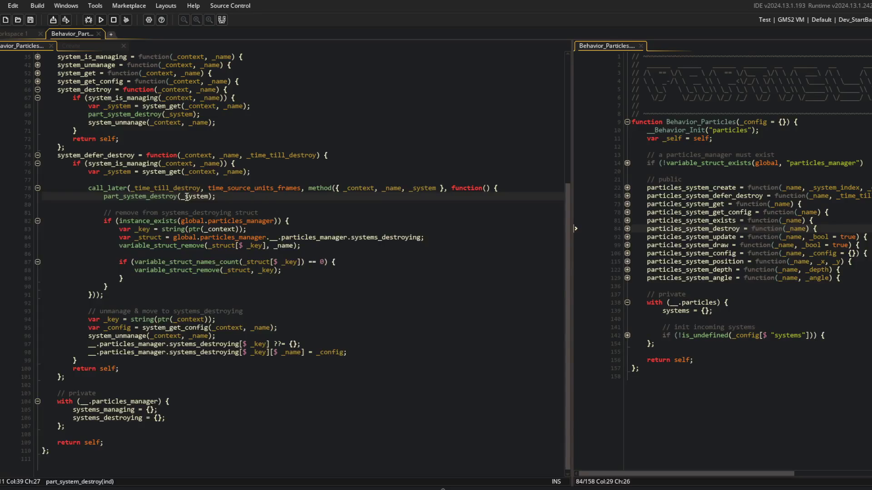
pyautogui.scroll(3, 201, 190)
# - Widen the right code pane, fold both destroy functions, and switch to obj_beast's Create event
pyautogui.moveTo(573, 114); pyautogui.dragTo(453, 128)
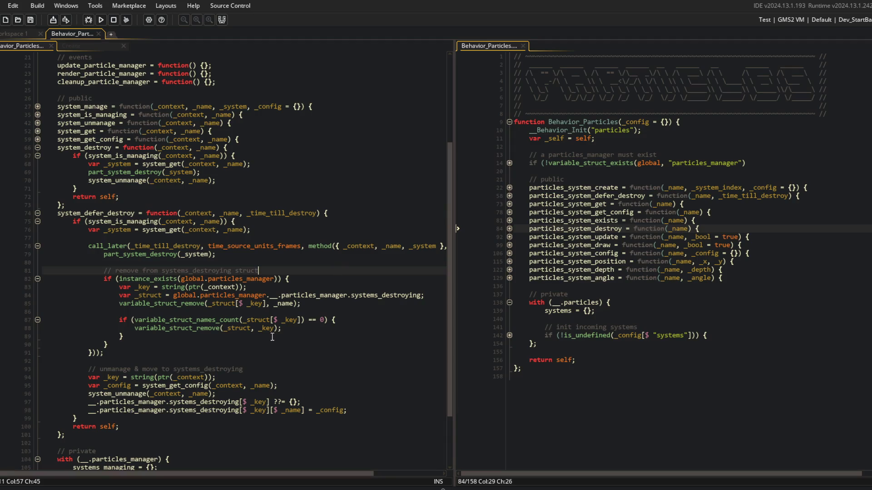
pyautogui.click(193, 369)
pyautogui.click(37, 213)
pyautogui.scroll(5, 38, 204)
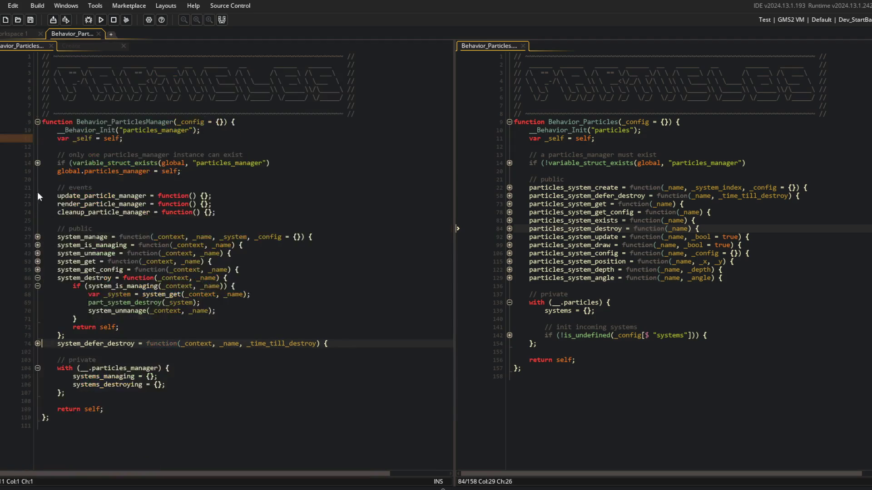
pyautogui.click(37, 277)
pyautogui.click(185, 130)
pyautogui.click(72, 46)
pyautogui.click(165, 131)
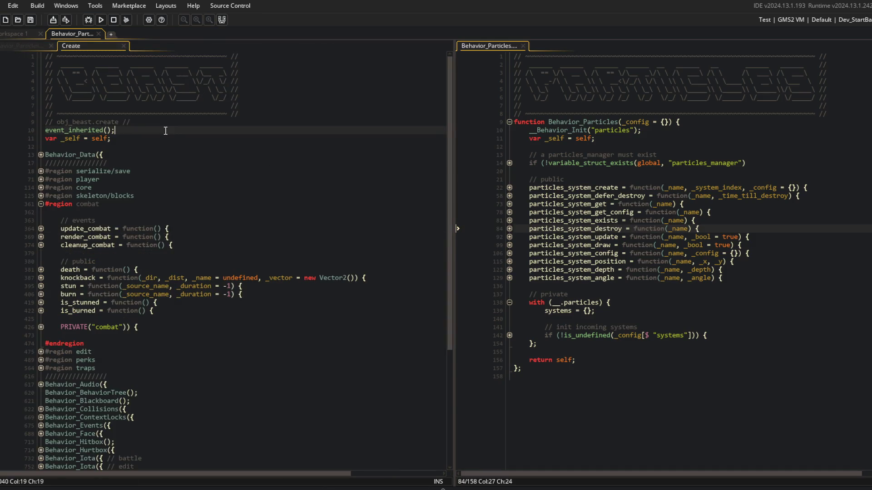
# - Read the death function and lifecycle code to reach the end of the IS_DEV update block
pyautogui.scroll(-4, 144, 218)
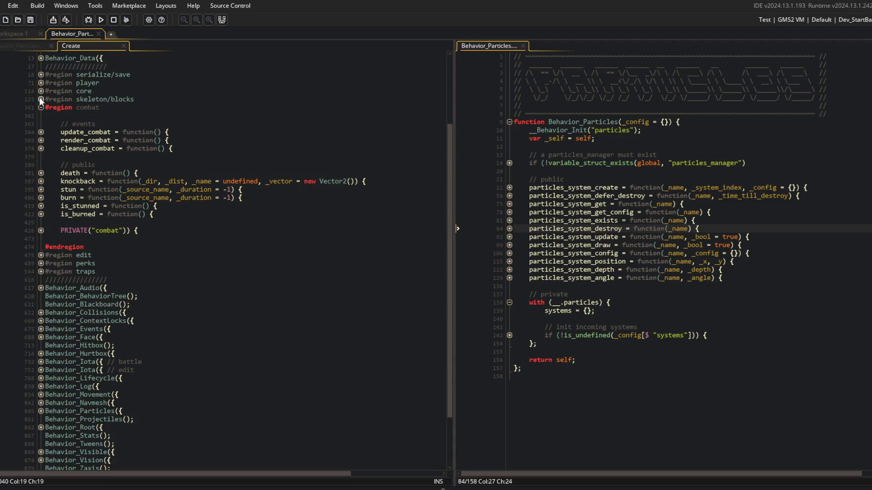
pyautogui.click(41, 173)
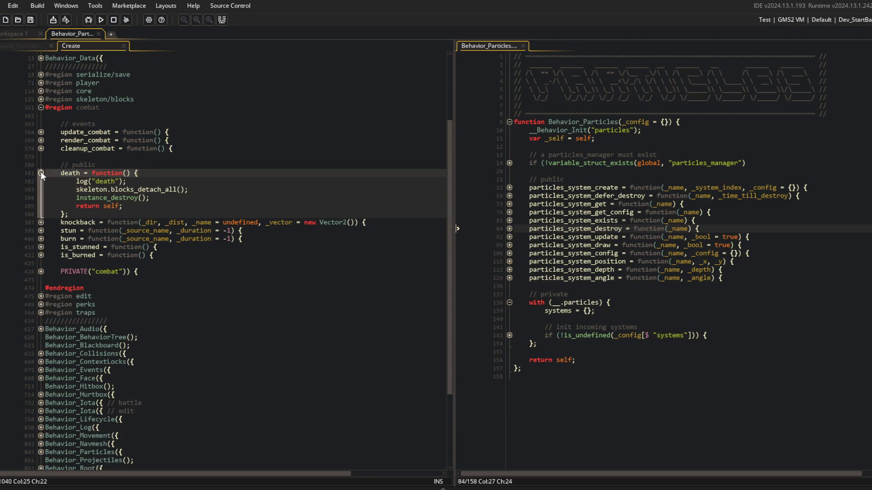
pyautogui.click(41, 173)
pyautogui.scroll(-3, 219, 176)
pyautogui.click(41, 325)
pyautogui.click(161, 342)
pyautogui.scroll(-7, 196, 313)
pyautogui.click(135, 370)
# - Start an if (keyboard_check_pressed("D")) block in the IS_DEV update code
pyautogui.press('Return')
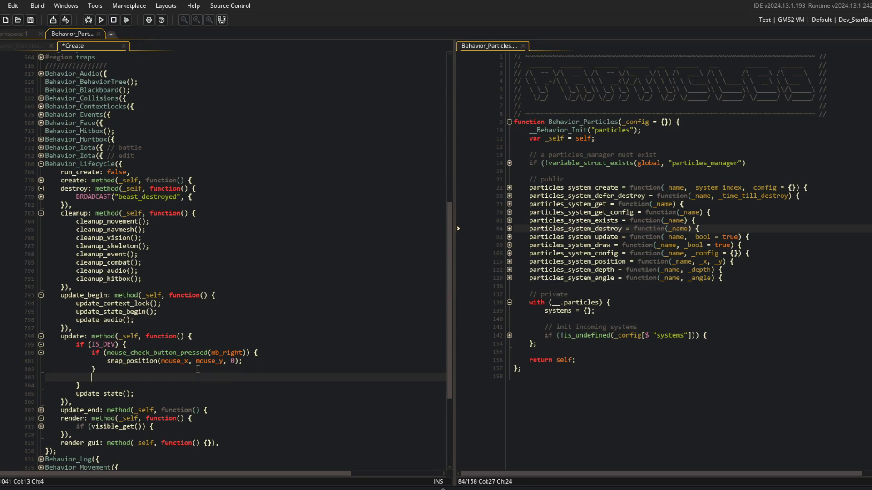
pyautogui.write('if(keyboard_check)')
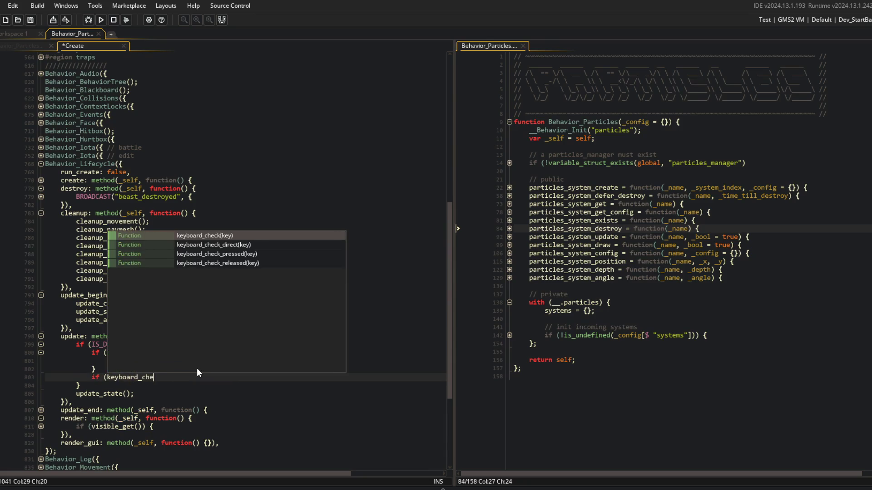
pyautogui.press('BackSpace')
pyautogui.write('_pre')
pyautogui.press('Return')
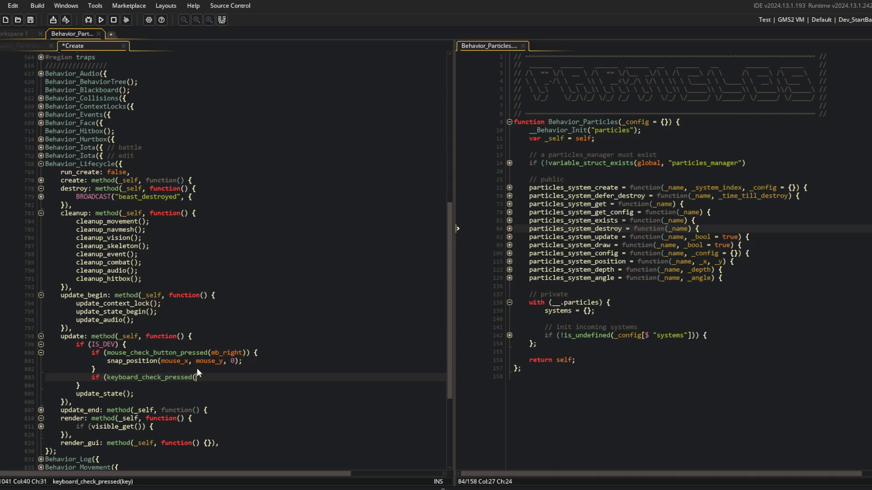
pyautogui.write('"D"))) ')
pyautogui.write('{')
pyautogui.press('Return')
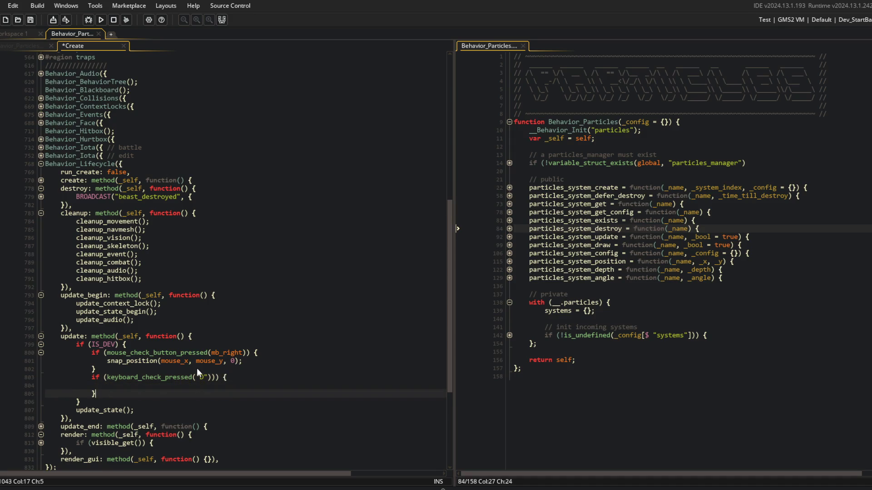
pyautogui.hotkey('ctrl', 's')
# - Wrap "D" in ord(), call death() inside the block, save, and launch a test run
pyautogui.press('Left')
pyautogui.press('Left')
pyautogui.press('Left')
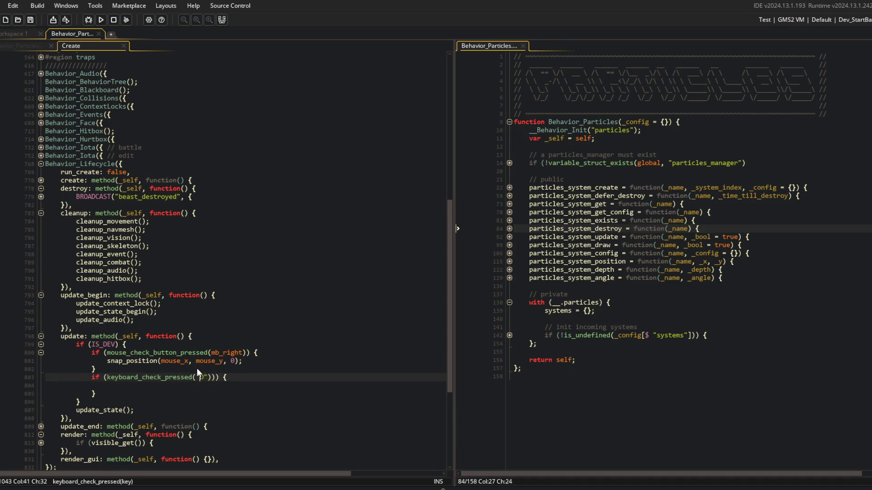
pyautogui.write('ord(')
pyautogui.press('Down')
pyautogui.write('death();')
pyautogui.hotkey('ctrl', 's')
pyautogui.press('F5')
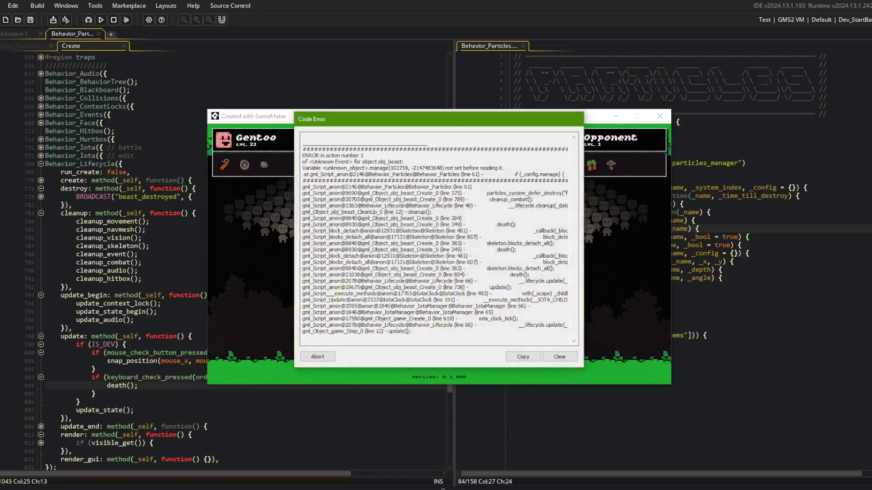
# - Dismiss the _config.manage error and inspect particles_system_defer_destroy and particles_system_config
pyautogui.moveTo(523, 175); pyautogui.dragTo(568, 175)
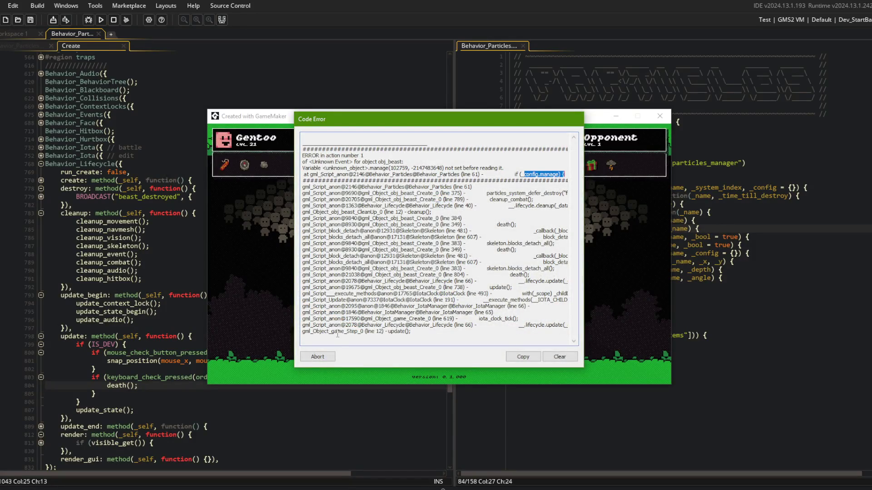
pyautogui.click(317, 357)
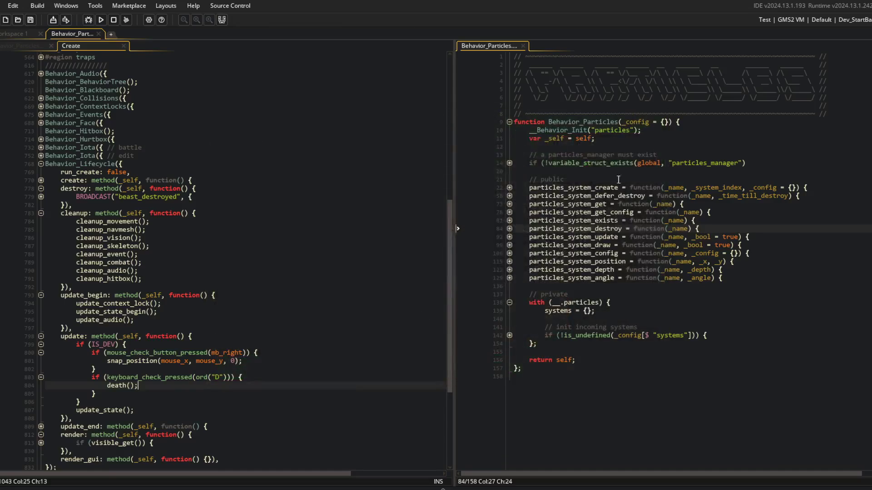
pyautogui.click(509, 196)
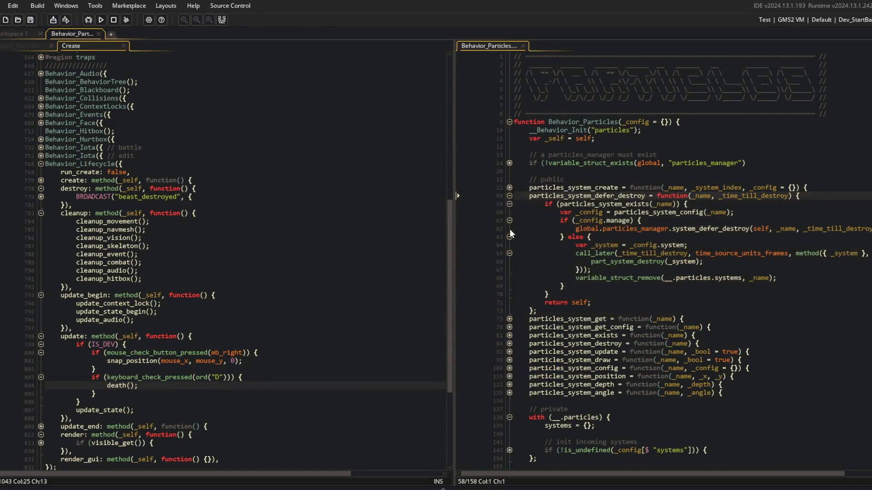
pyautogui.click(583, 213)
pyautogui.click(615, 221)
pyautogui.doubleClick(634, 212)
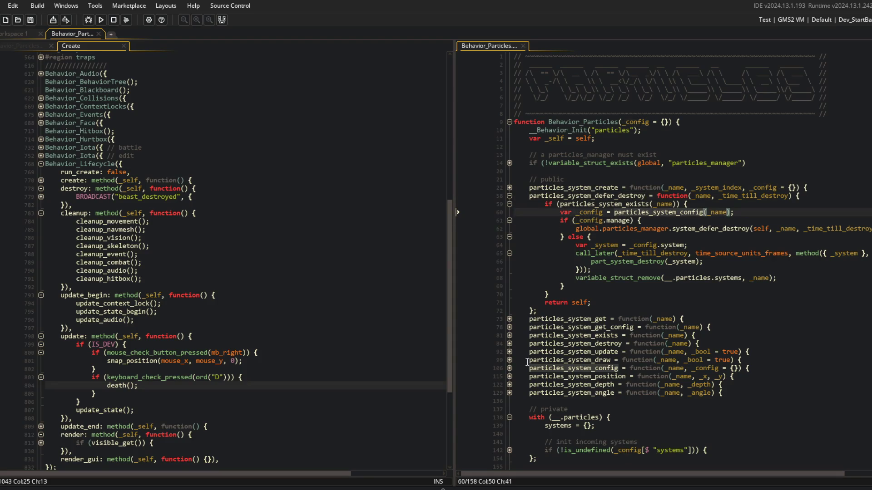
pyautogui.click(509, 368)
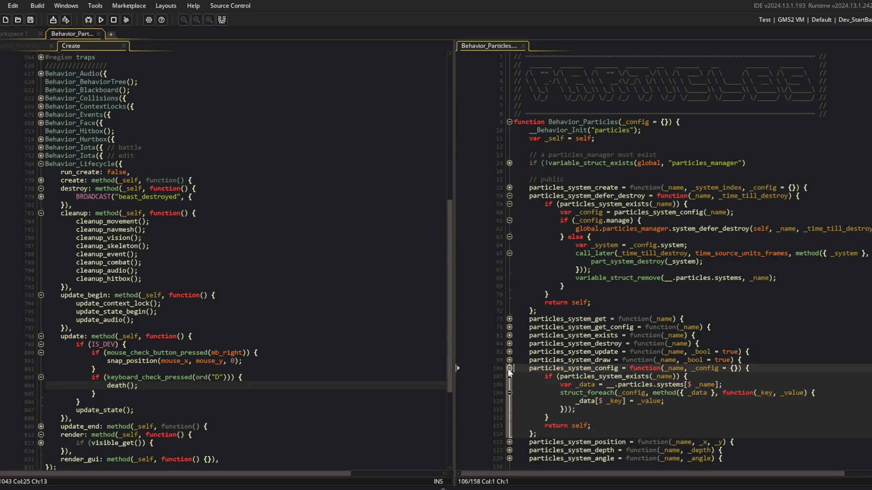
pyautogui.click(509, 368)
# - Replace particles_system_config with particles_system_get_config on line 60 and run the game again
pyautogui.doubleClick(611, 327)
pyautogui.click(632, 212)
pyautogui.doubleClick(632, 212)
pyautogui.hotkey('ctrl', 'v')
pyautogui.click(130, 172)
pyautogui.click(100, 19)
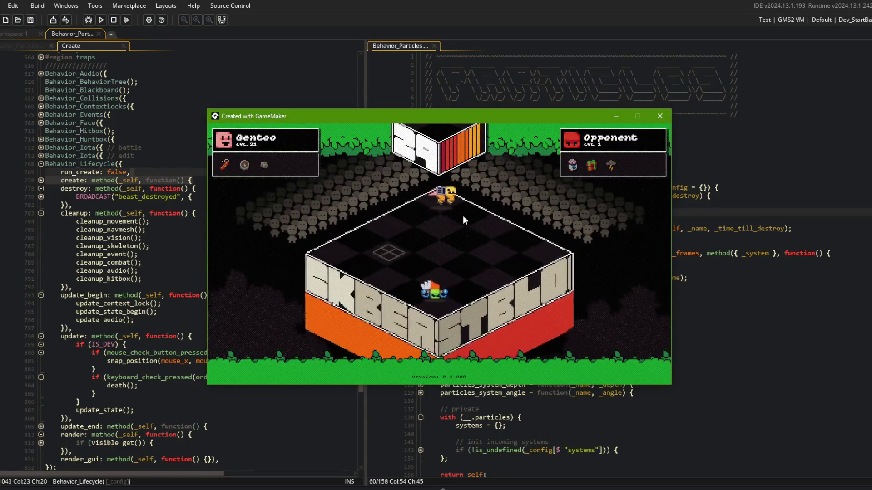
# - Kill the beast with K and abort the crashed game run
pyautogui.press('k')
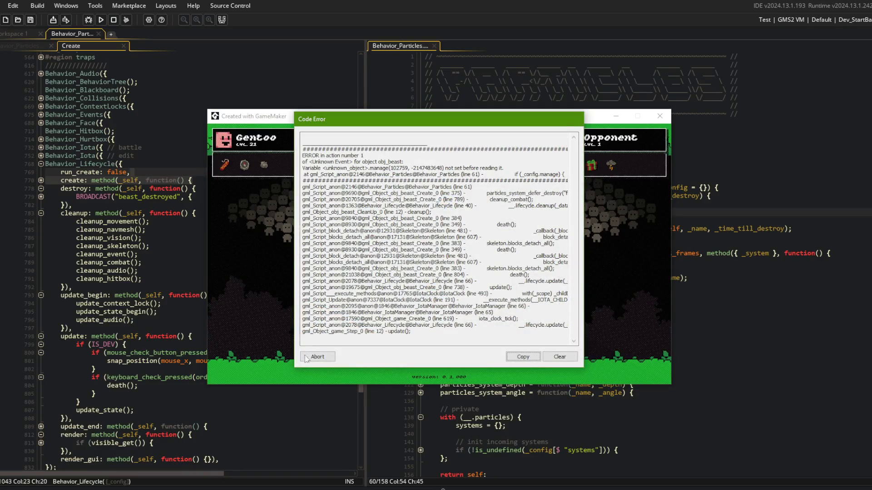
pyautogui.click(317, 356)
pyautogui.click(668, 297)
# - Expand particles_system_get_config to see its systems lookup, then unfold obj_beast's cleanup_combat
pyautogui.click(496, 220)
pyautogui.doubleClick(563, 212)
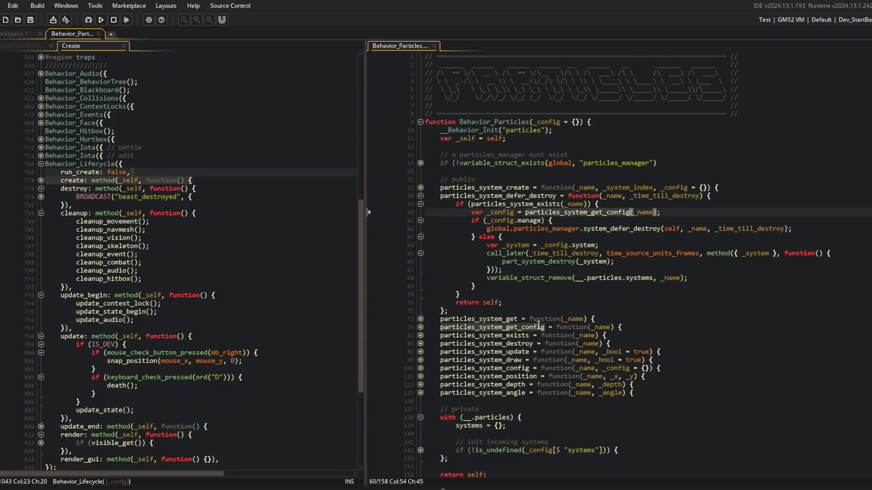
pyautogui.click(420, 327)
pyautogui.doubleClick(547, 336)
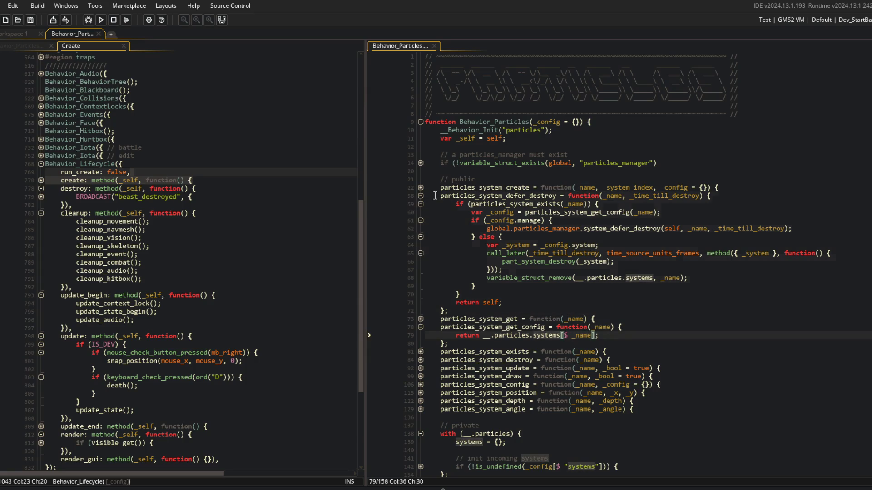
pyautogui.click(556, 196)
pyautogui.scroll(6, 118, 204)
pyautogui.scroll(6, 118, 203)
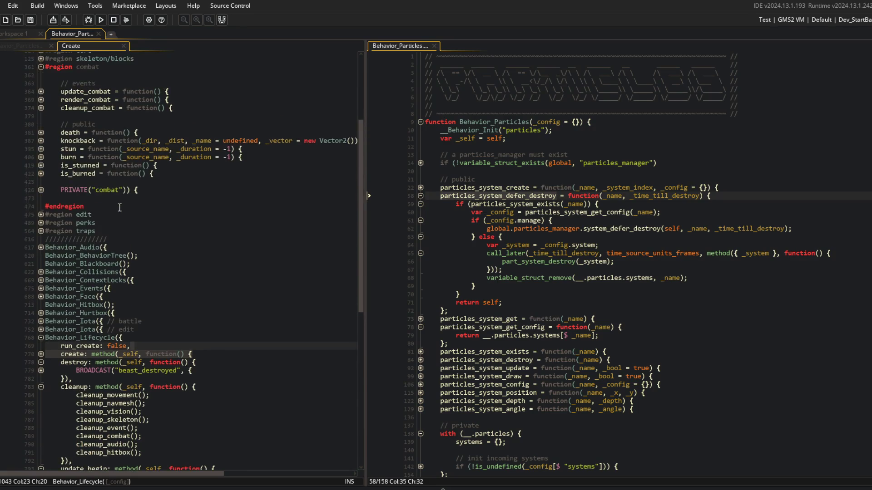
pyautogui.scroll(-4, 64, 208)
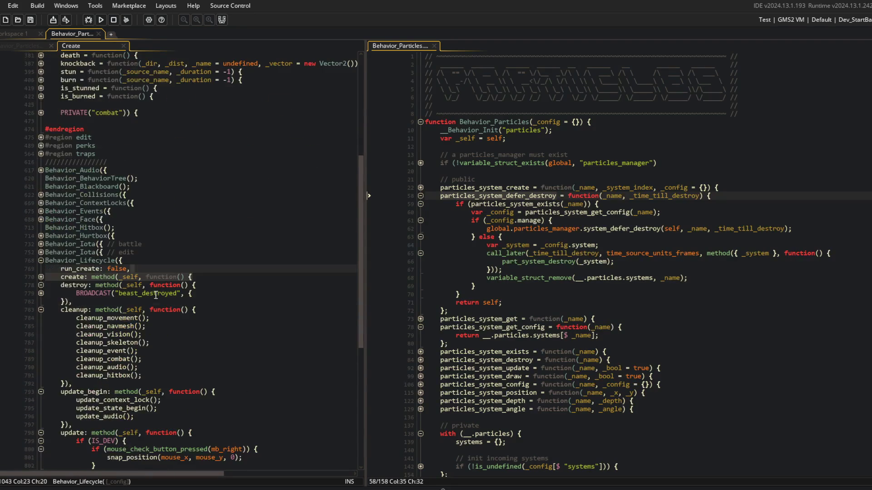
pyautogui.click(41, 107)
# - Inspect cleanup_combat and expand the incoming-systems initialisation code in Behavior_Particles
pyautogui.click(148, 117)
pyautogui.doubleClick(148, 117)
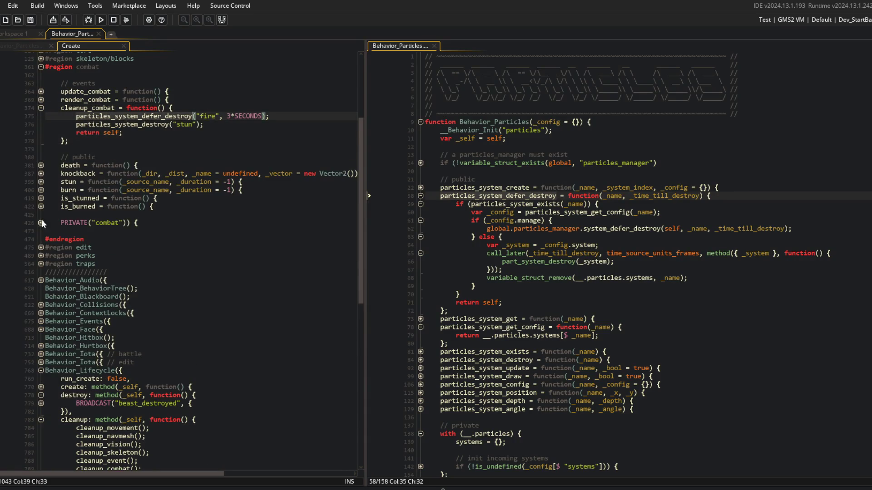
pyautogui.click(41, 222)
pyautogui.scroll(-6, 40, 269)
pyautogui.scroll(7, 45, 275)
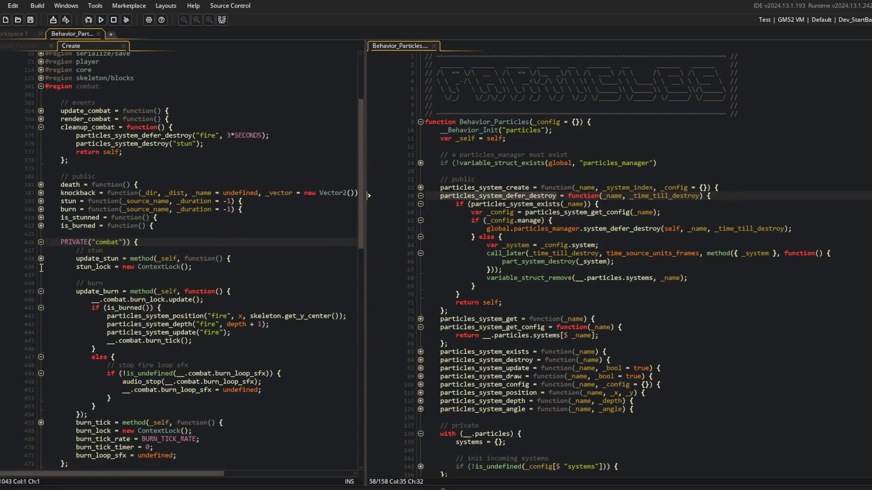
pyautogui.click(41, 242)
pyautogui.scroll(-10, 43, 245)
pyautogui.click(207, 325)
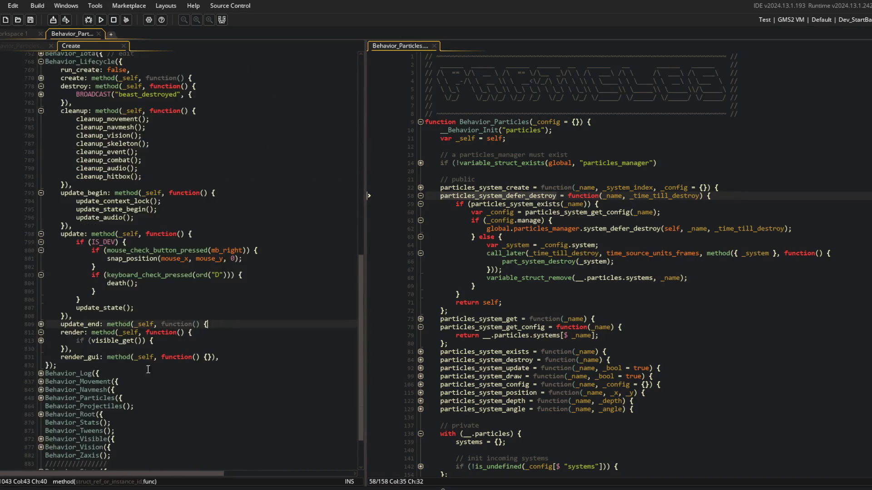
pyautogui.scroll(-3, 75, 383)
pyautogui.click(41, 344)
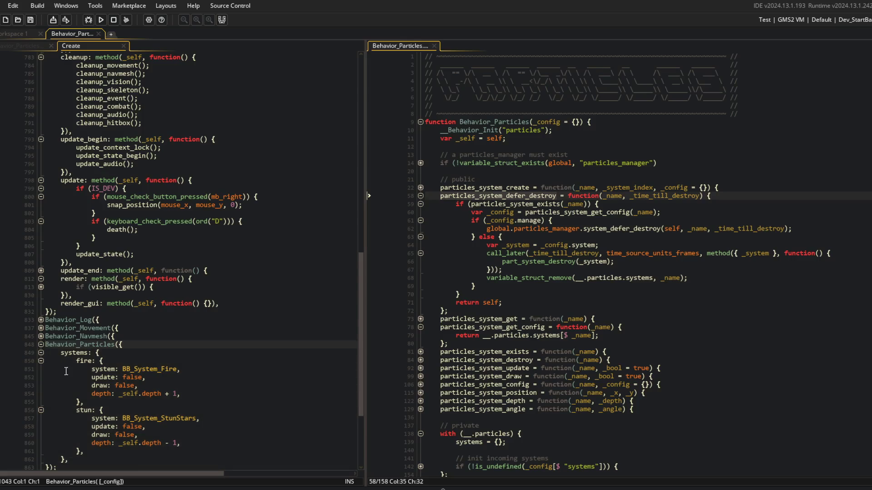
pyautogui.click(517, 352)
pyautogui.click(421, 467)
pyautogui.scroll(-5, 599, 402)
# - Add manage: _data[$ "manage"] to the particles_system_create call and save the script
pyautogui.click(599, 402)
pyautogui.press('Return')
pyautogui.write('m')
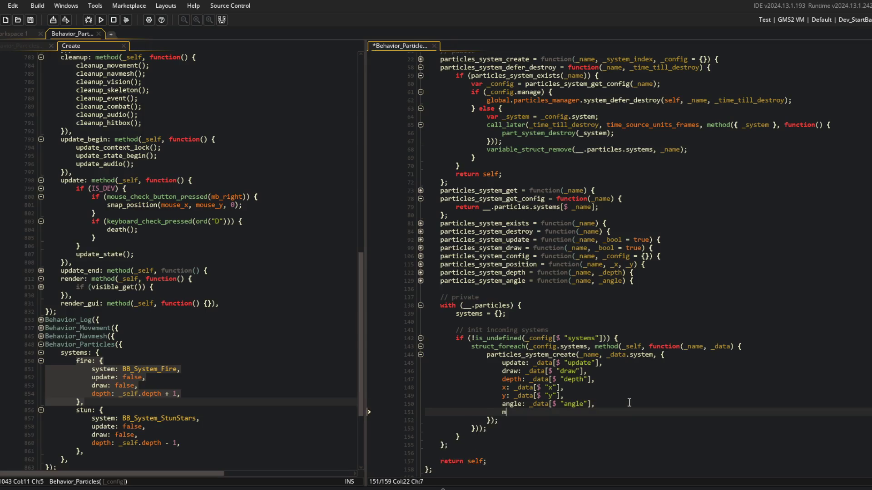
pyautogui.write('anage: _data[$ "manage"')
pyautogui.write(']')
pyautogui.hotkey('ctrl', 's')
# - Run the game, kill the beast with K, and abort the crashed run
pyautogui.click(677, 334)
pyautogui.click(101, 19)
pyautogui.scroll(3, 528, 199)
pyautogui.scroll(2, 528, 200)
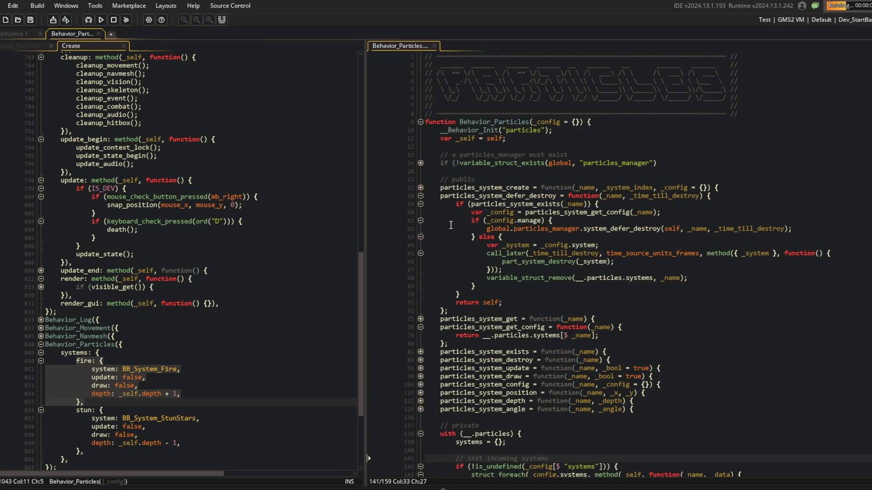
pyautogui.click(420, 188)
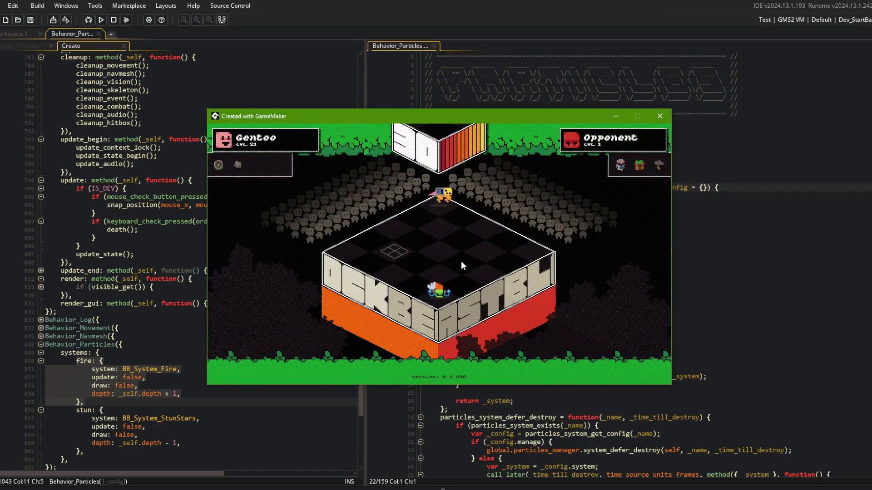
pyautogui.press('k')
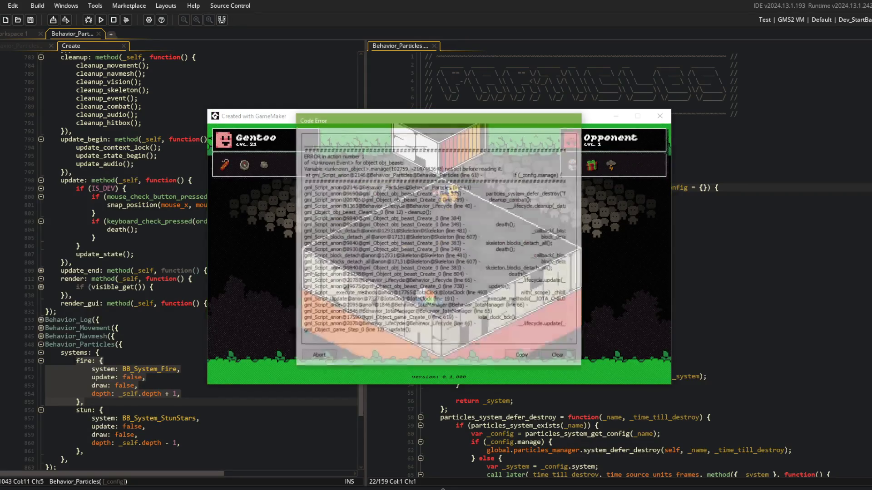
pyautogui.click(317, 356)
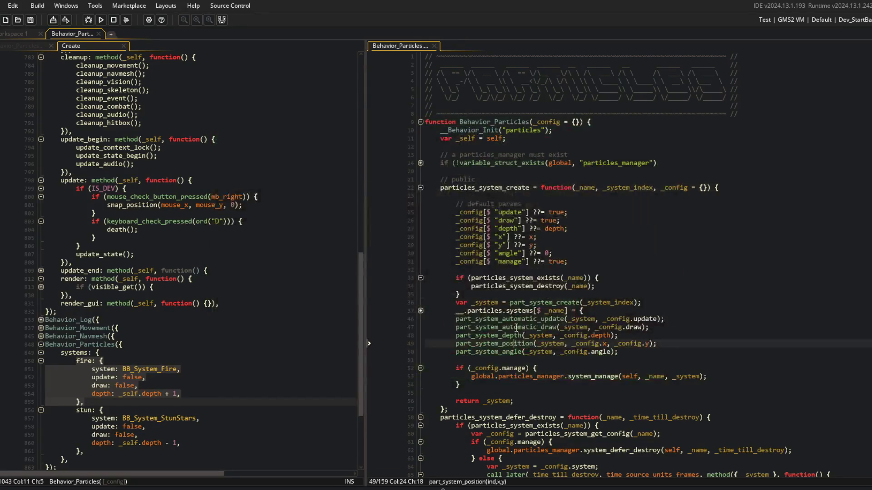
# - Add manage: _config.manage to the stored systems record in particles_system_create
pyautogui.click(515, 261)
pyautogui.scroll(-2, 575, 218)
pyautogui.click(620, 245)
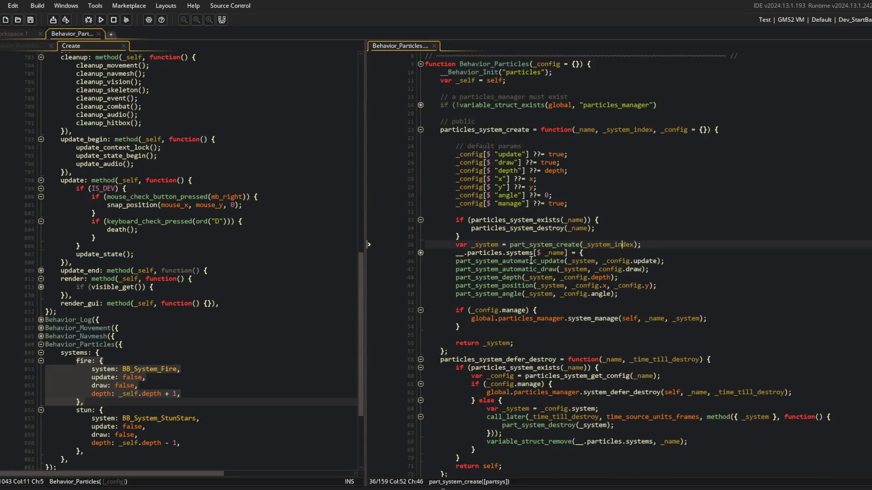
pyautogui.click(420, 253)
pyautogui.click(555, 310)
pyautogui.press('Return')
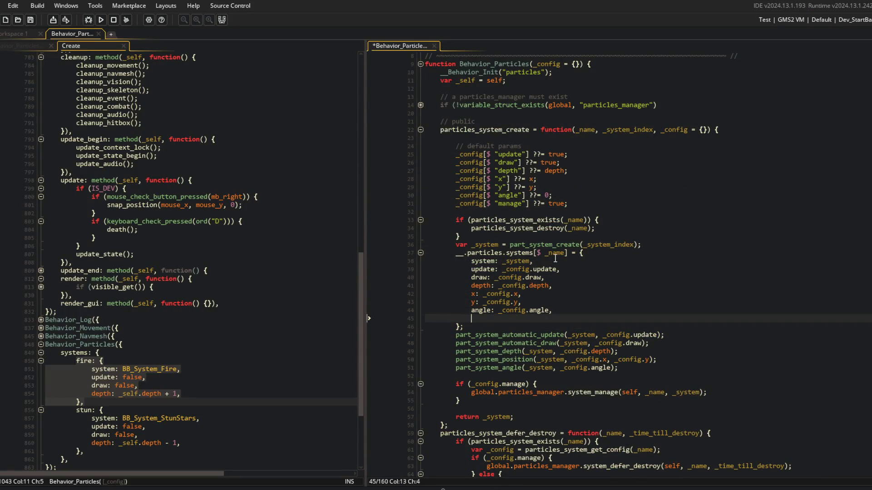
pyautogui.write('manage: _config./ma')
pyautogui.press('BackSpace')
pyautogui.write('manage,')
# - Rerun with F5, kill the beast with K, and read the full ParticlesManager error line
pyautogui.press('F5')
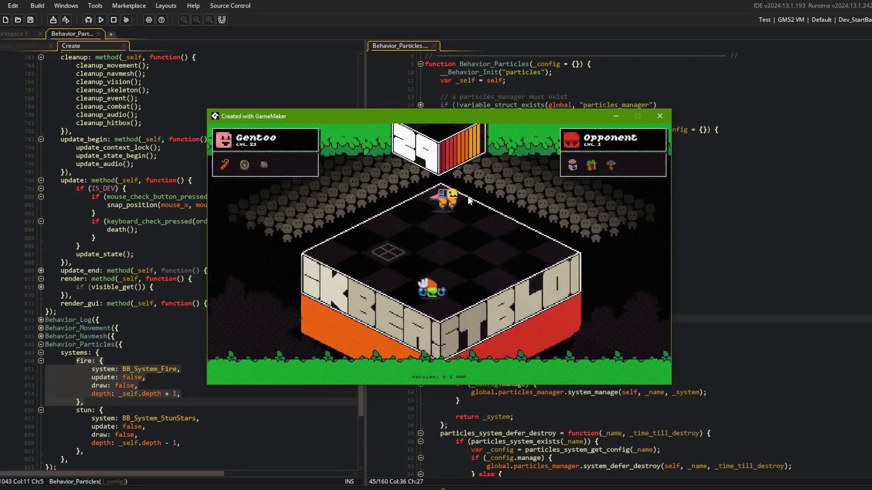
pyautogui.press('k')
pyautogui.moveTo(510, 174)
pyautogui.mouseDown()
pyautogui.moveTo(318, 168)
pyautogui.moveTo(567, 166)
pyautogui.moveTo(503, 176)
pyautogui.moveTo(345, 168)
pyautogui.mouseUp()
# - Abort the error and change system_get's lookup to particles_manager.systems_managing[$ _key]
pyautogui.click(535, 169)
pyautogui.click(334, 357)
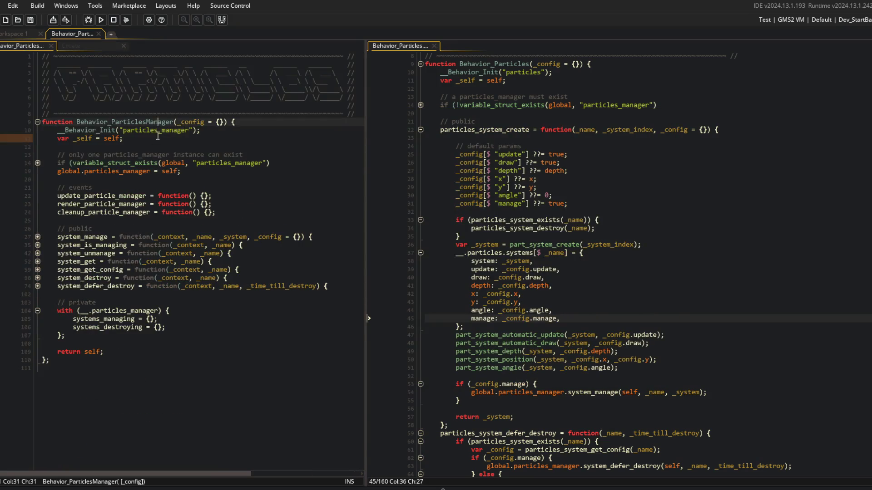
pyautogui.click(38, 262)
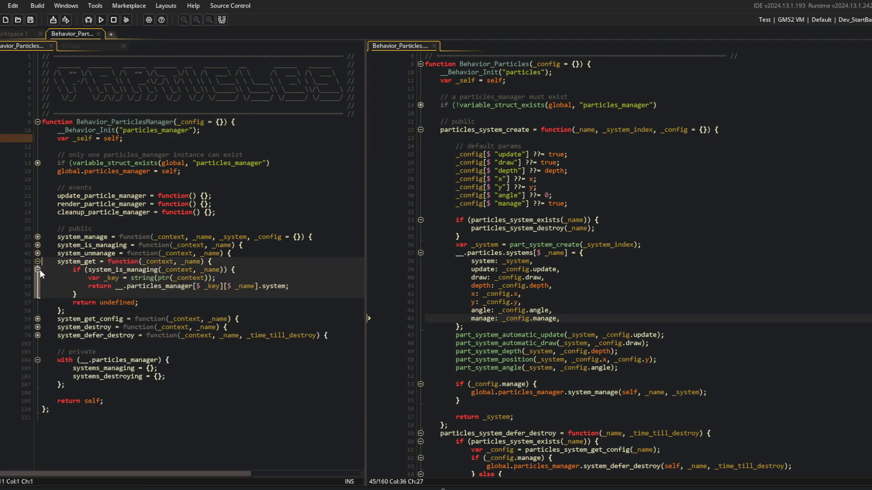
pyautogui.click(119, 278)
pyautogui.doubleClick(149, 288)
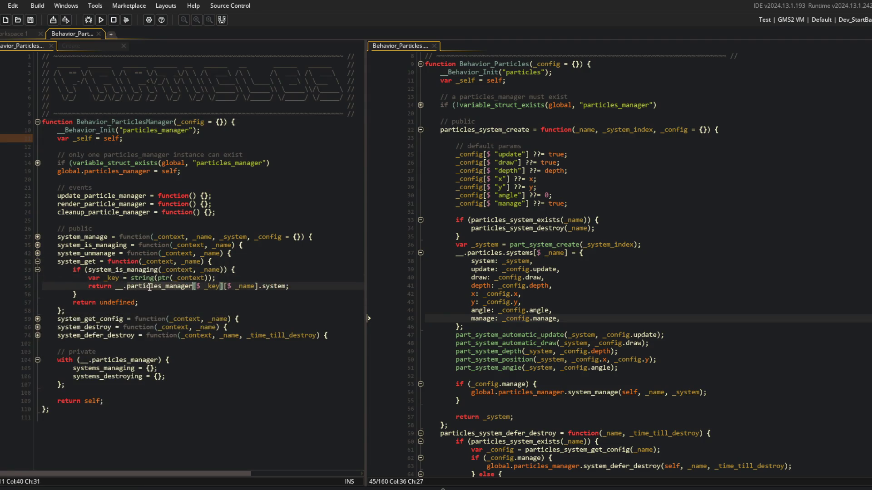
pyautogui.click(196, 287)
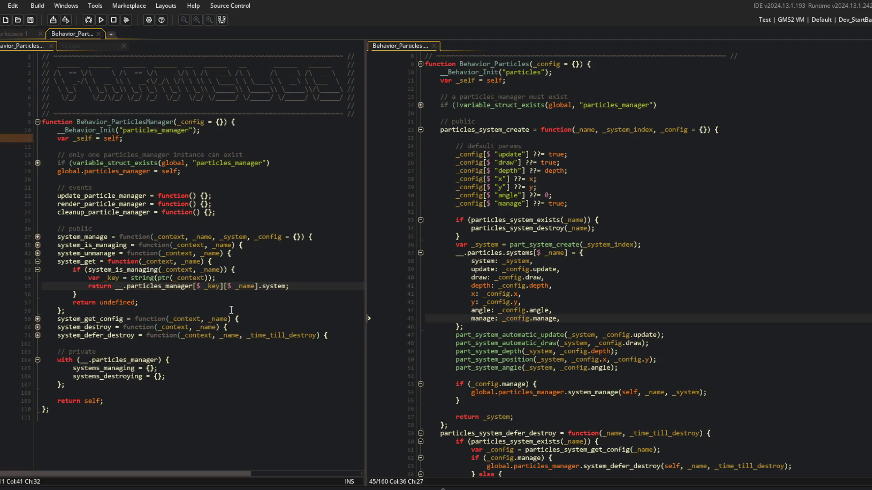
pyautogui.write('.systems_managing')
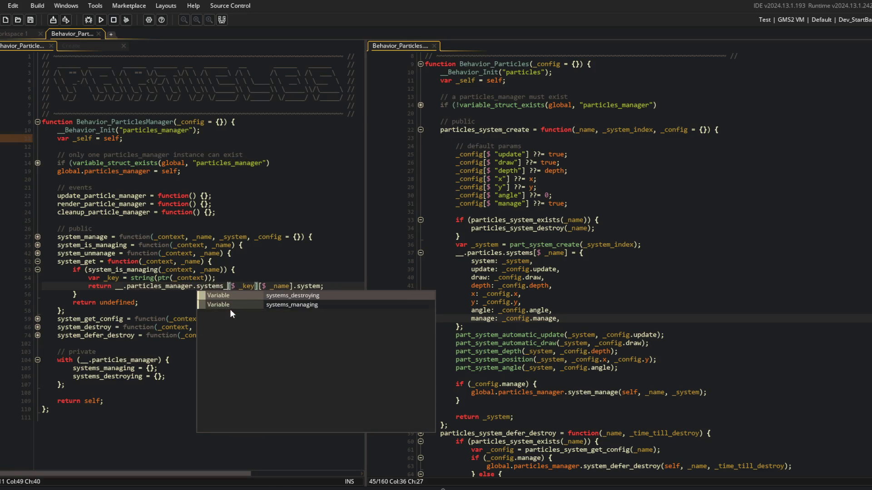
pyautogui.click(218, 228)
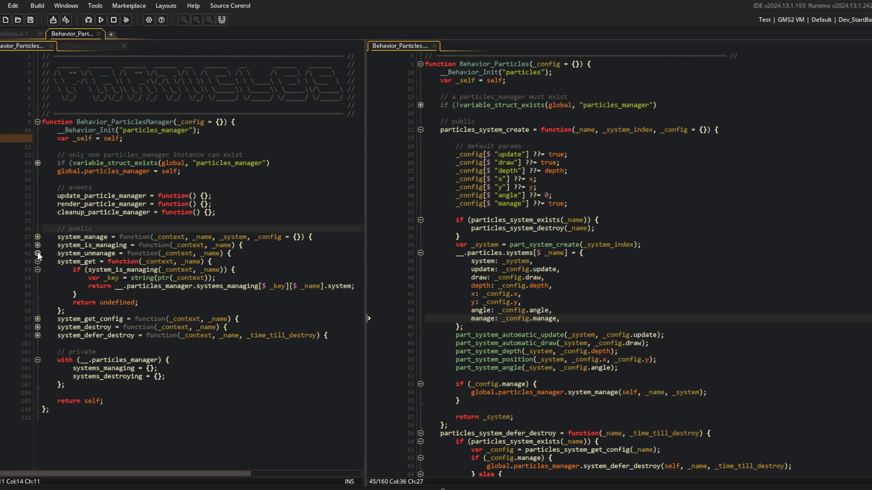
# - Check the neighbouring manager functions, then apply the same .systems_managing lookup in system_get_config
pyautogui.click(37, 252)
pyautogui.click(37, 252)
pyautogui.click(34, 244)
pyautogui.click(34, 242)
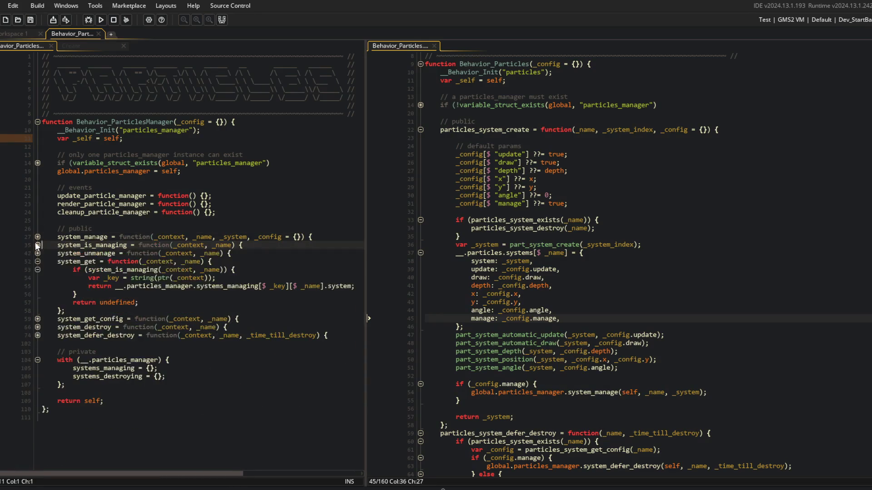
pyautogui.click(38, 236)
pyautogui.click(37, 236)
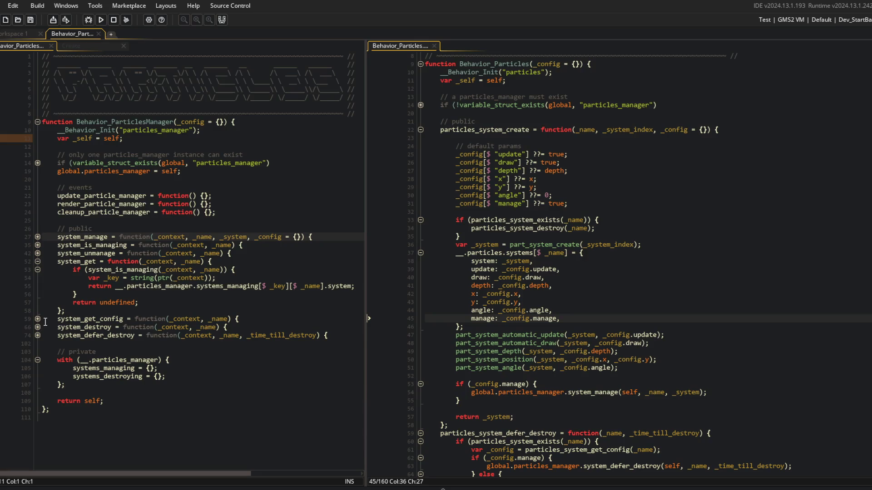
pyautogui.click(37, 319)
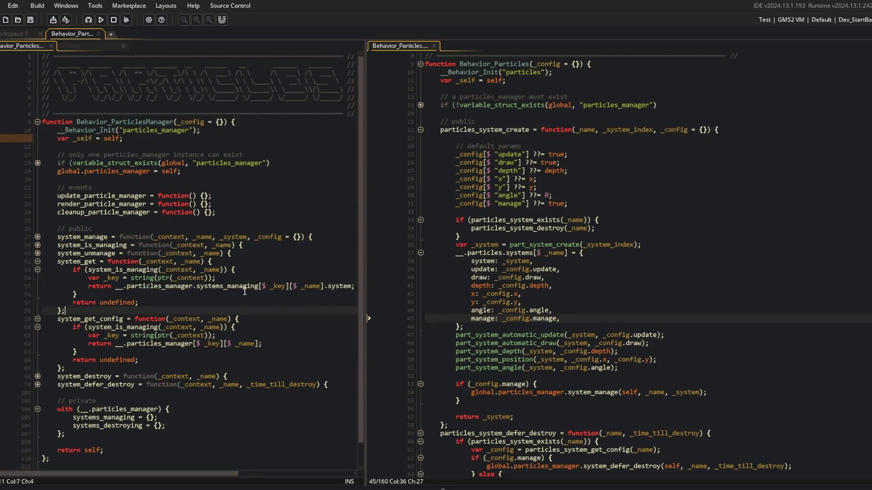
pyautogui.click(260, 286)
pyautogui.click(191, 344)
pyautogui.write('.systems_managing')
pyautogui.scroll(-1, 88, 329)
# - Review system_destroy and system_defer_destroy, launch a test run, and fold all manager functions
pyautogui.click(37, 352)
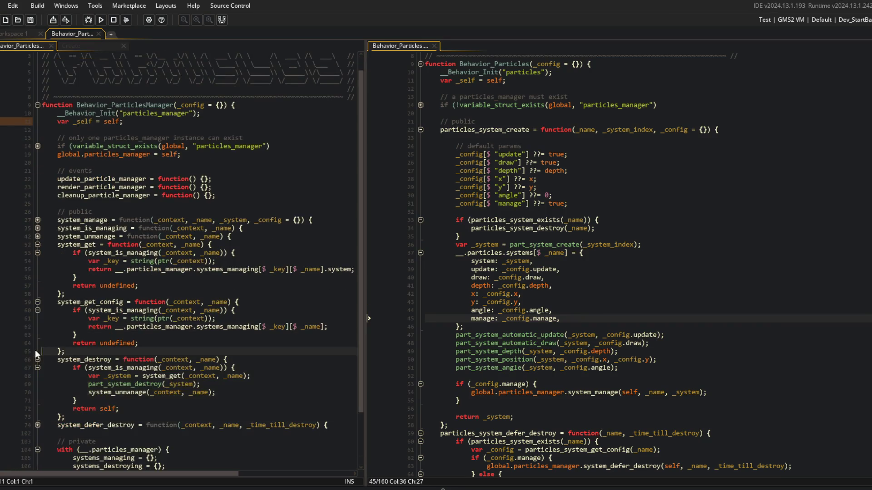
pyautogui.click(38, 425)
pyautogui.scroll(-5, 38, 428)
pyautogui.click(265, 317)
pyautogui.hscroll(3, 266, 313)
pyautogui.hscroll(-3, 265, 314)
pyautogui.scroll(6, 266, 314)
pyautogui.click(100, 21)
pyautogui.click(131, 179)
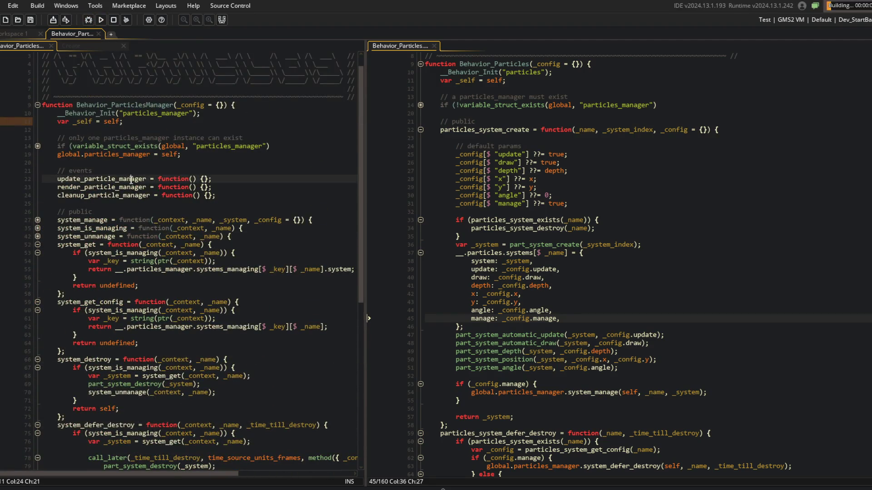
pyautogui.hotkey('ctrl', 'm')
# - Read the ds_list_clear error and its MoveController stack trace, then abort the crashed run
pyautogui.click(202, 358)
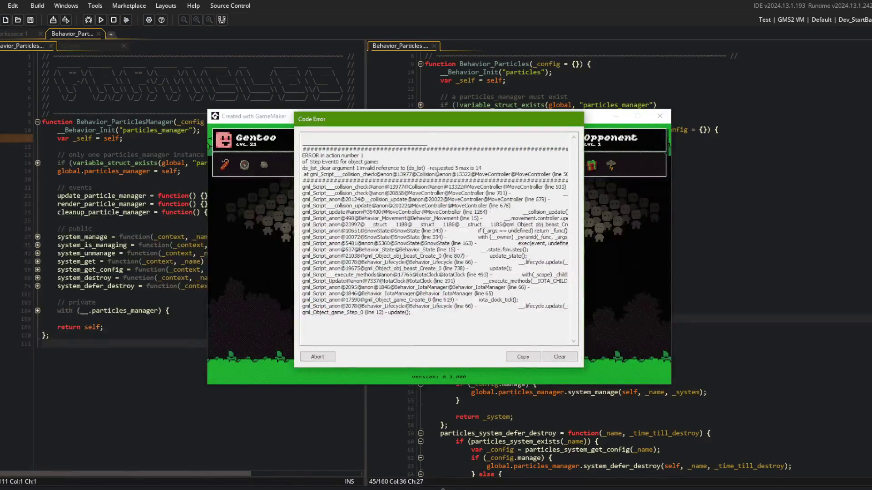
pyautogui.moveTo(469, 175); pyautogui.dragTo(574, 174)
pyautogui.click(560, 174)
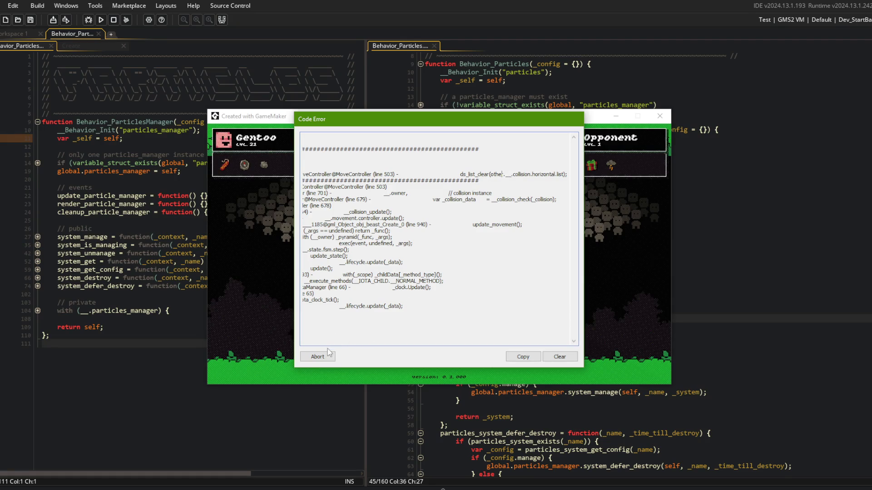
pyautogui.moveTo(383, 173); pyautogui.dragTo(302, 174)
pyautogui.click(379, 180)
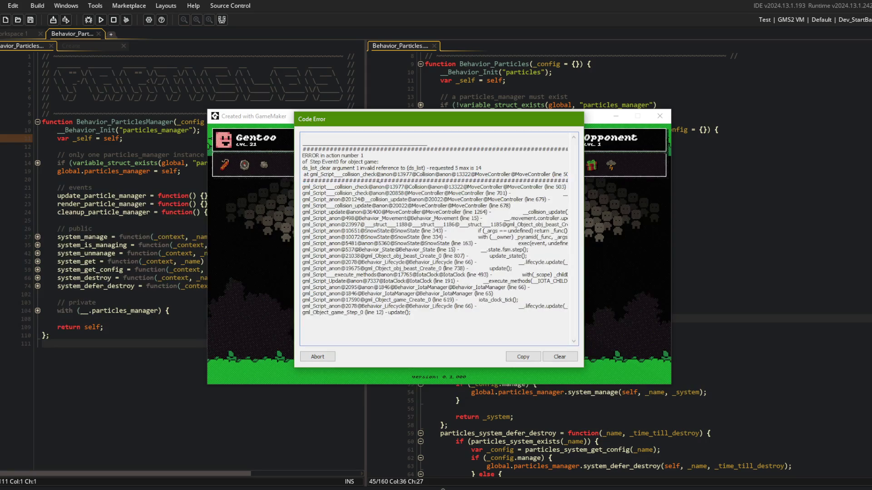
pyautogui.moveTo(434, 174); pyautogui.dragTo(592, 177)
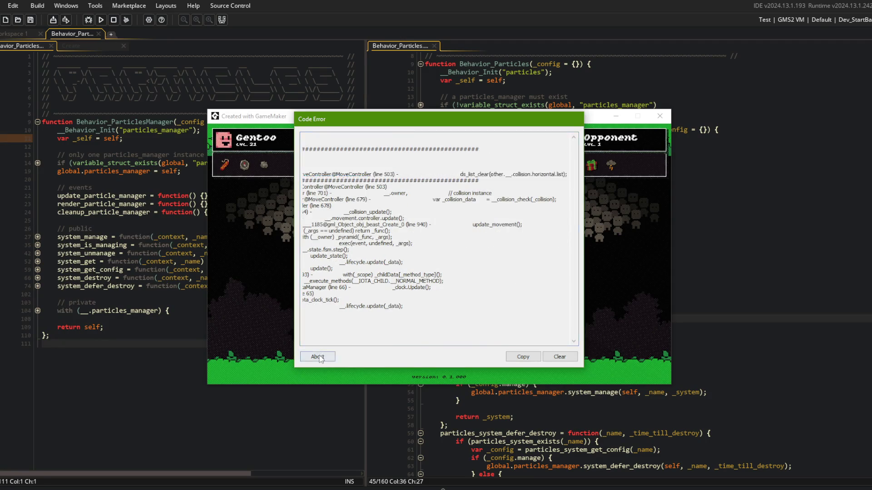
pyautogui.click(318, 357)
# - Put a breakpoint on the fire defer-destroy line in obj_beast's cleanup_combat, debug-run, then stop
pyautogui.click(424, 198)
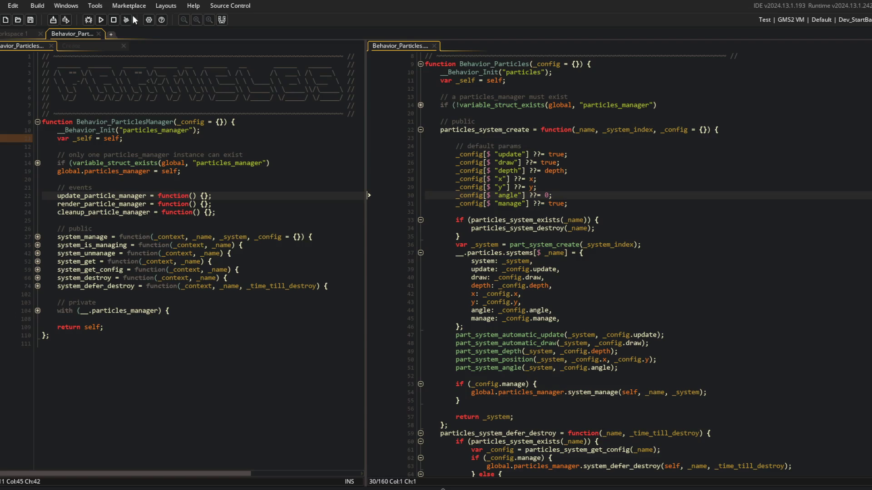
pyautogui.click(80, 46)
pyautogui.scroll(20, 72, 117)
pyautogui.click(104, 192)
pyautogui.click(45, 225)
pyautogui.click(101, 19)
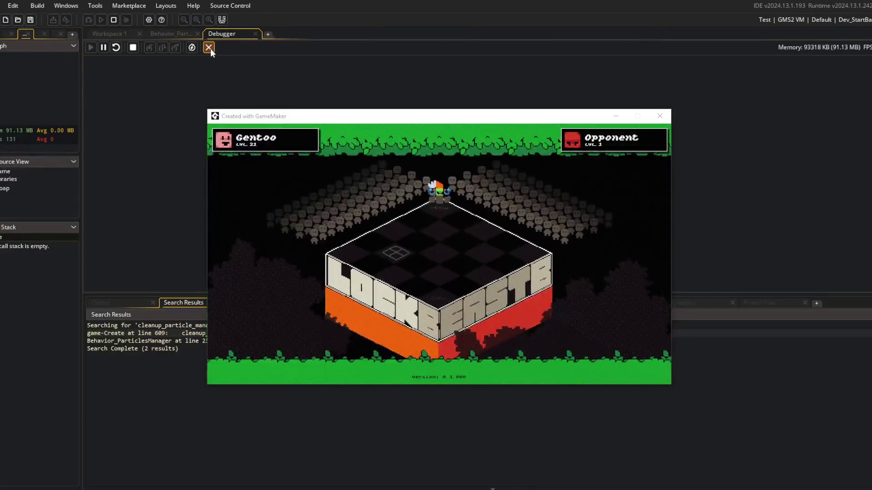
pyautogui.click(210, 48)
pyautogui.click(112, 225)
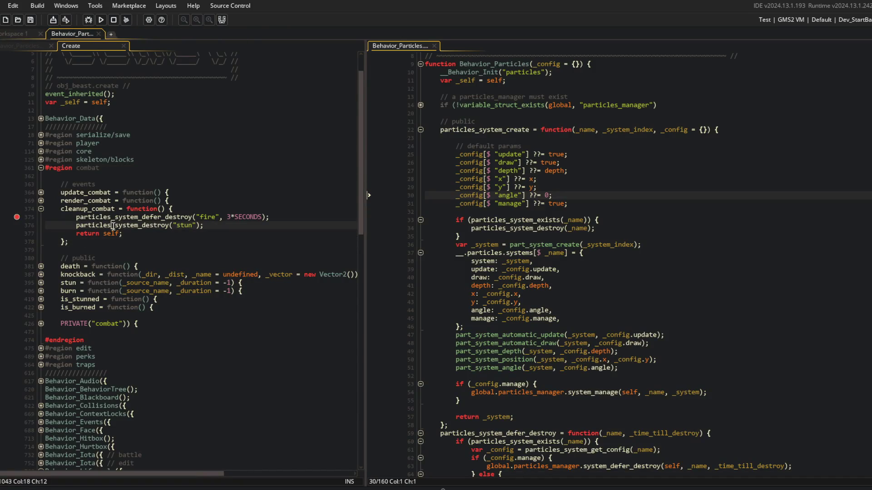
# - Comment out lines 375–376 with Ctrl+K and rerun; the ds_list_clear crash reappears, so abort
pyautogui.press('Up')
pyautogui.press('Home')
pyautogui.press('Down')
pyautogui.press('Left')
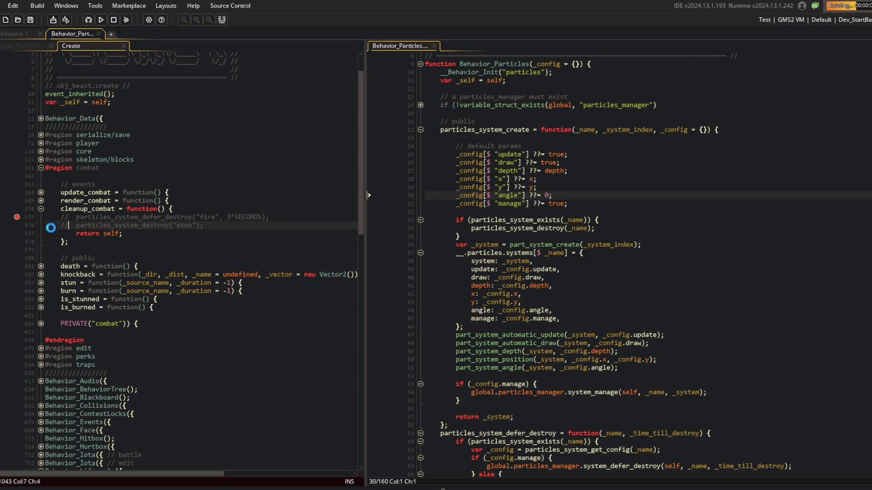
pyautogui.click(172, 241)
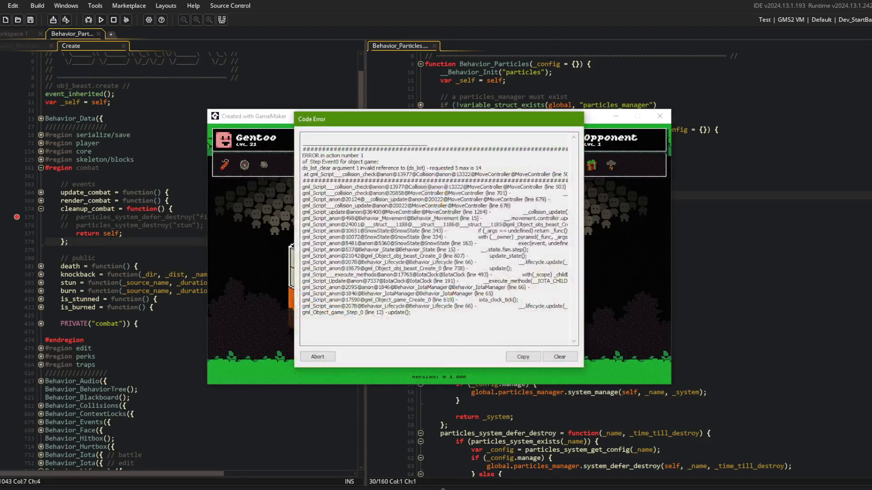
pyautogui.moveTo(547, 171); pyautogui.dragTo(594, 175)
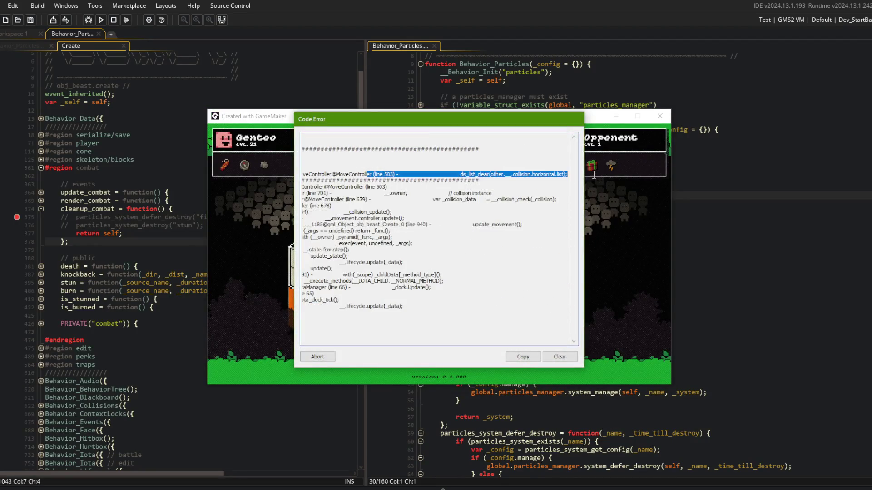
pyautogui.click(311, 357)
# - Inspect the particles_system_destroy call and the death function, then open the skeleton/blocks region
pyautogui.doubleClick(156, 226)
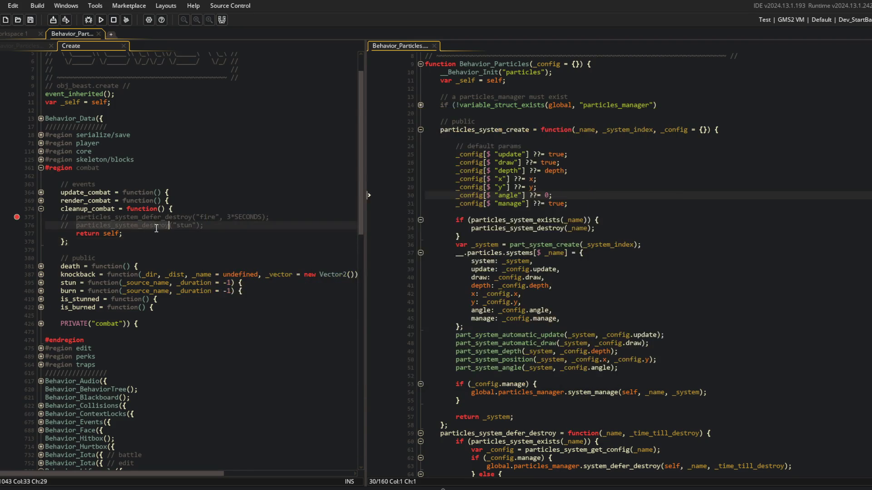
pyautogui.click(41, 266)
pyautogui.click(41, 266)
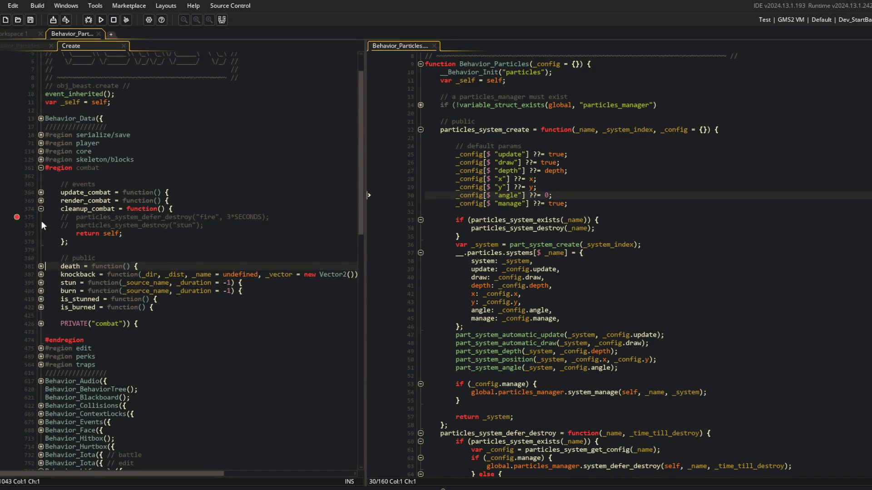
pyautogui.click(40, 160)
# - Peek through the skeleton/blocks, core, player and serialize/save regions of obj_beast's Create code
pyautogui.click(41, 160)
pyautogui.click(40, 152)
pyautogui.click(40, 151)
pyautogui.click(41, 143)
pyautogui.click(40, 143)
pyautogui.click(40, 135)
pyautogui.click(41, 134)
pyautogui.click(99, 200)
pyautogui.click(196, 159)
# - Find obj_block with Ctrl+T and open its Create event in its own workspace
pyautogui.hotkey('ctrl', 't')
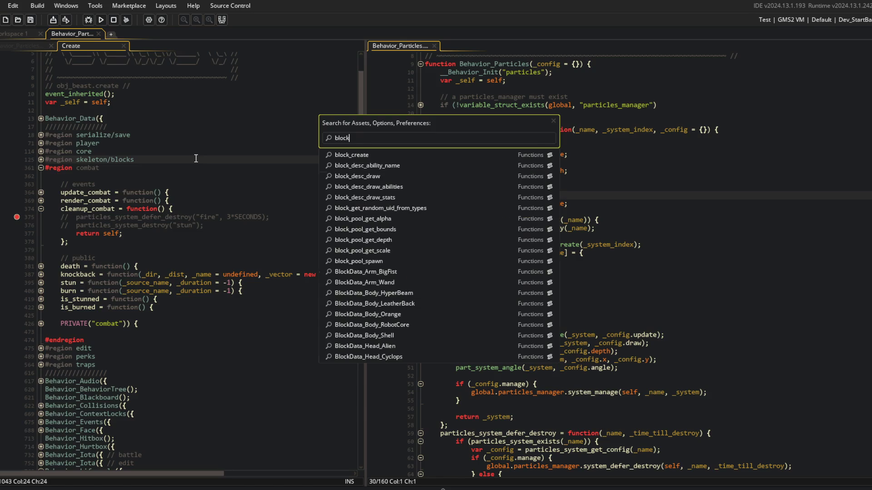
pyautogui.press('BackSpace')
pyautogui.press('BackSpace')
pyautogui.press('BackSpace')
pyautogui.write('obj_b')
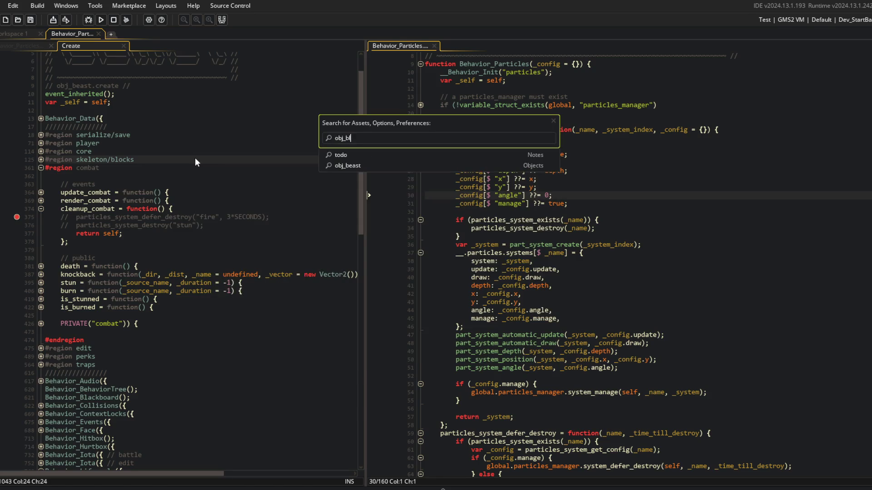
pyautogui.write('o')
pyautogui.press('Return')
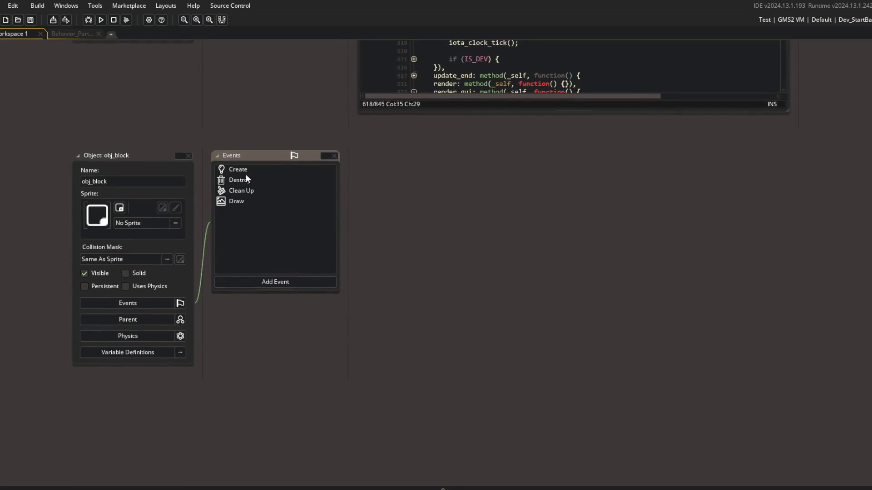
pyautogui.doubleClick(238, 169)
pyautogui.moveTo(400, 171); pyautogui.dragTo(111, 35)
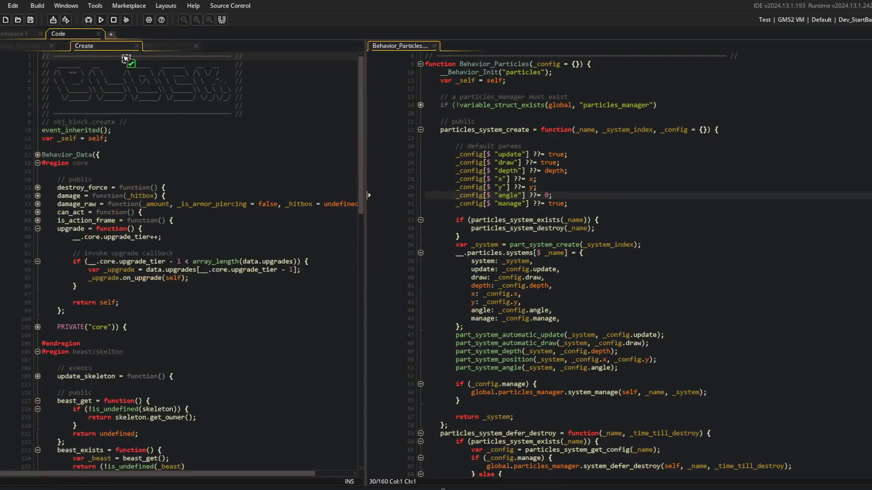
# - Trace damage and damage_raw to the block_damaged broadcast and the skeleton_detach call
pyautogui.click(151, 220)
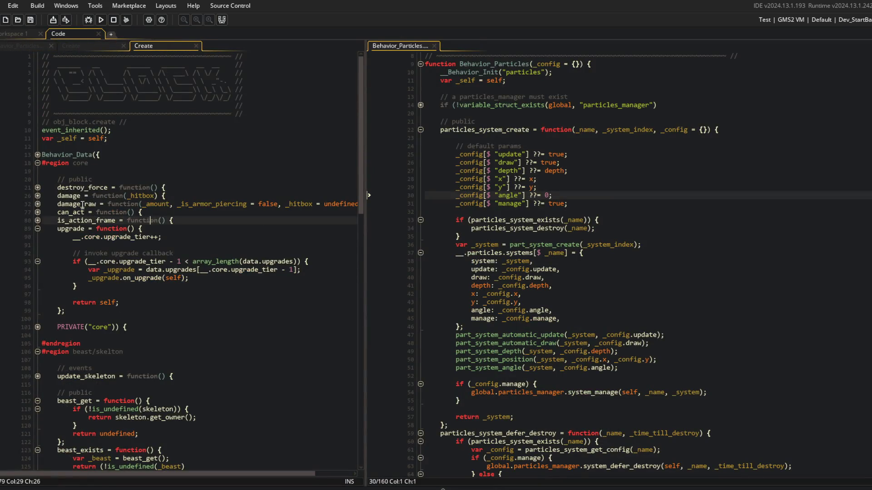
pyautogui.click(38, 196)
pyautogui.click(37, 245)
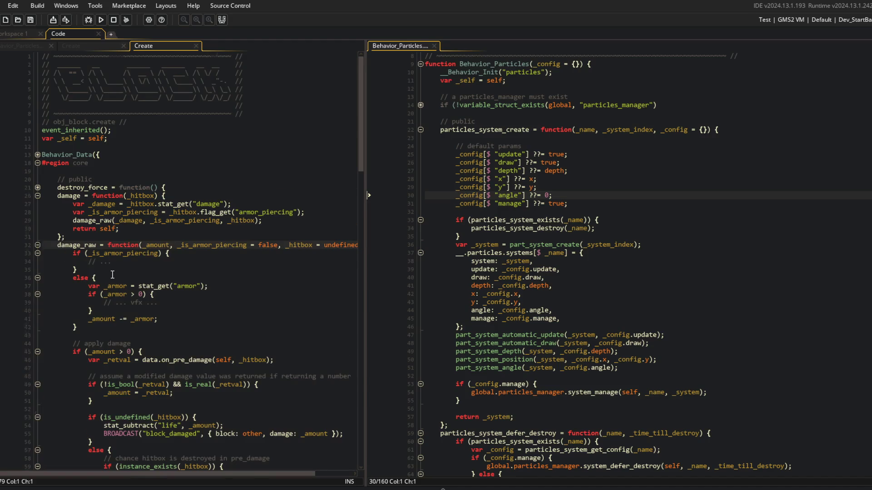
pyautogui.scroll(-10, 112, 274)
pyautogui.click(155, 299)
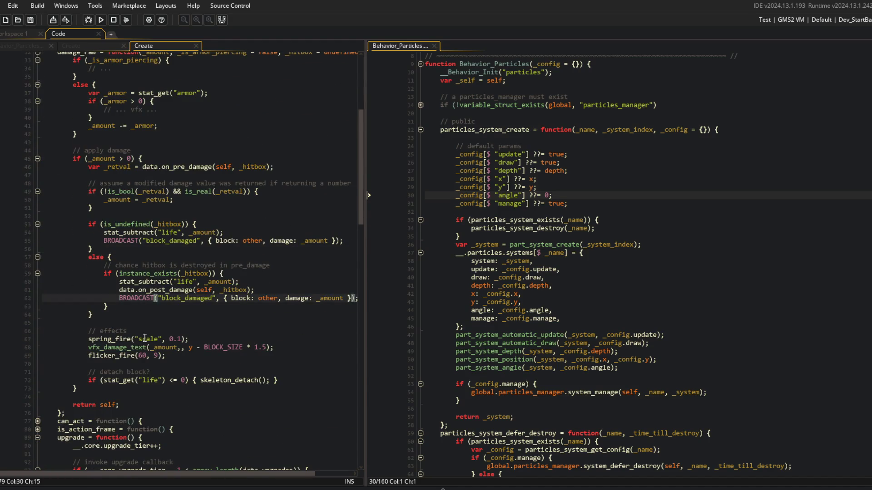
pyautogui.click(230, 380)
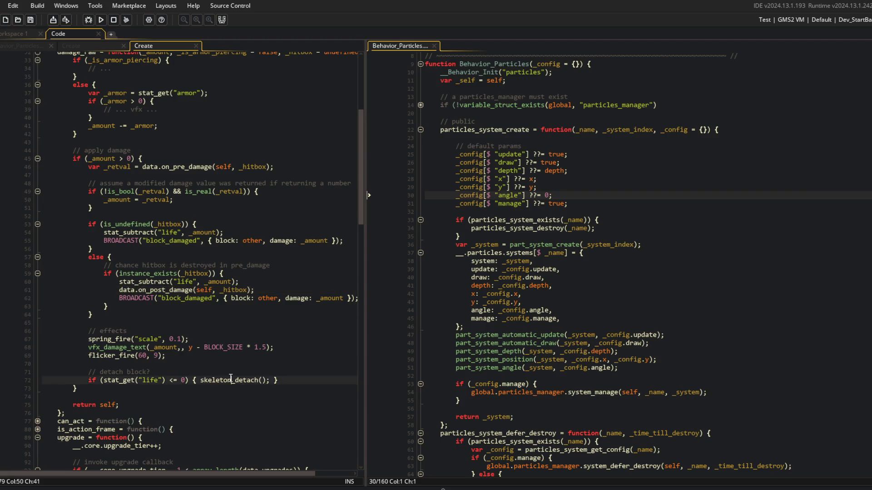
pyautogui.doubleClick(231, 380)
pyautogui.scroll(-7, 231, 380)
pyautogui.scroll(8, 189, 285)
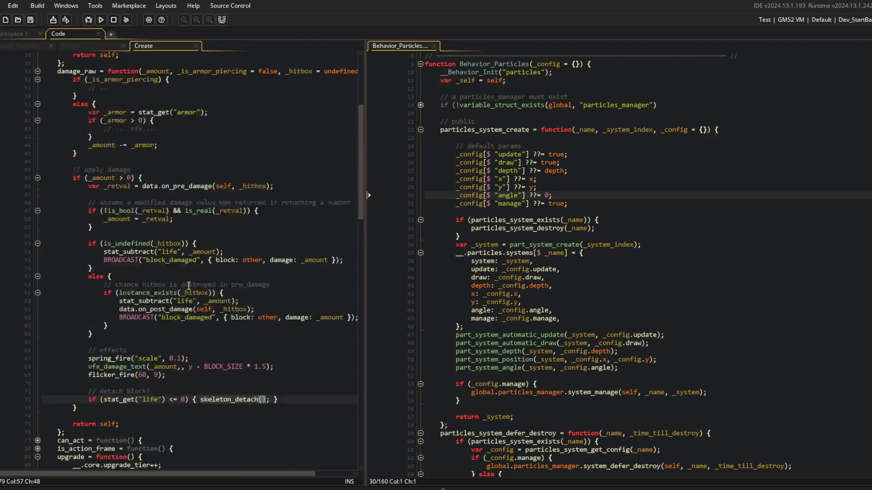
pyautogui.scroll(10, 189, 285)
# - Examine skeleton_detach in the beast/skelton region, including its recursion check and skeleton_exists, and widen the pane
pyautogui.click(37, 162)
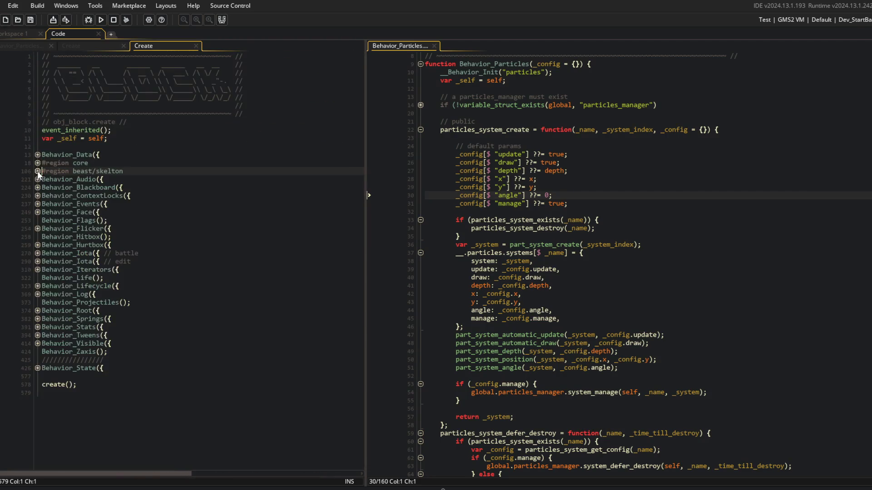
pyautogui.click(38, 171)
pyautogui.click(170, 212)
pyautogui.click(38, 171)
pyautogui.click(37, 171)
pyautogui.click(38, 294)
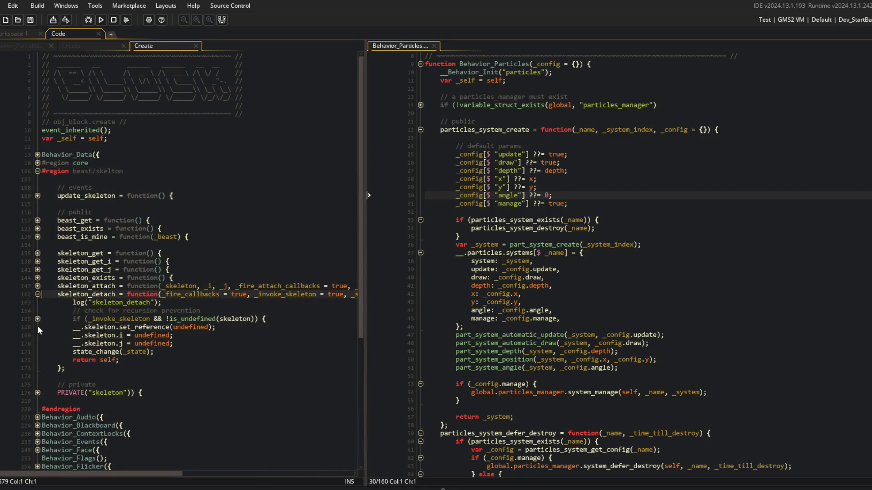
pyautogui.click(73, 319)
pyautogui.click(211, 369)
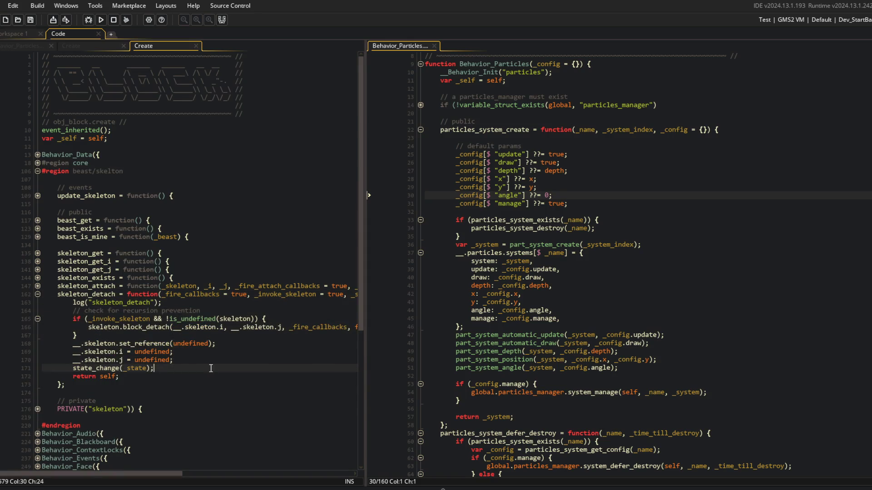
pyautogui.click(38, 409)
pyautogui.scroll(-5, 39, 409)
pyautogui.click(142, 267)
pyautogui.click(234, 165)
pyautogui.moveTo(364, 151)
pyautogui.mouseDown()
pyautogui.moveTo(409, 143)
pyautogui.moveTo(470, 150)
pyautogui.mouseUp()
# - Back in obj_beast's Create code, inspect skeleton_destroy_all_blocks and its blocks_destroy_all call
pyautogui.click(71, 45)
pyautogui.click(113, 127)
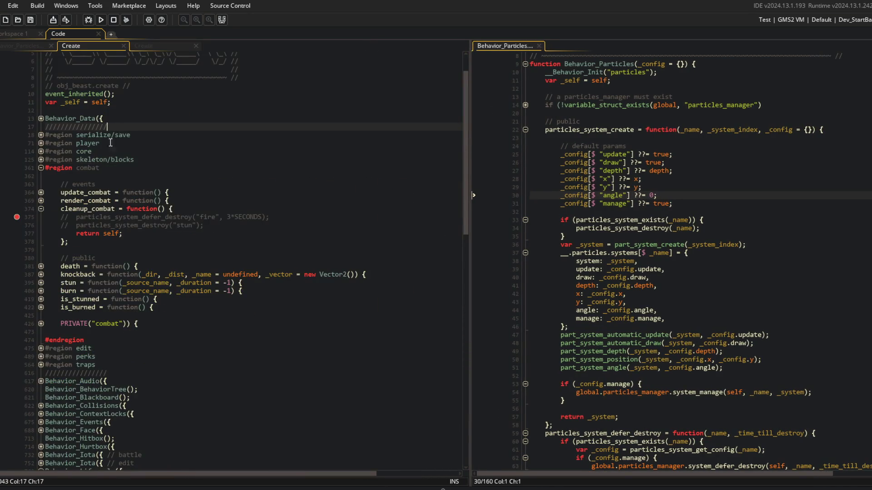
pyautogui.click(25, 216)
pyautogui.click(42, 159)
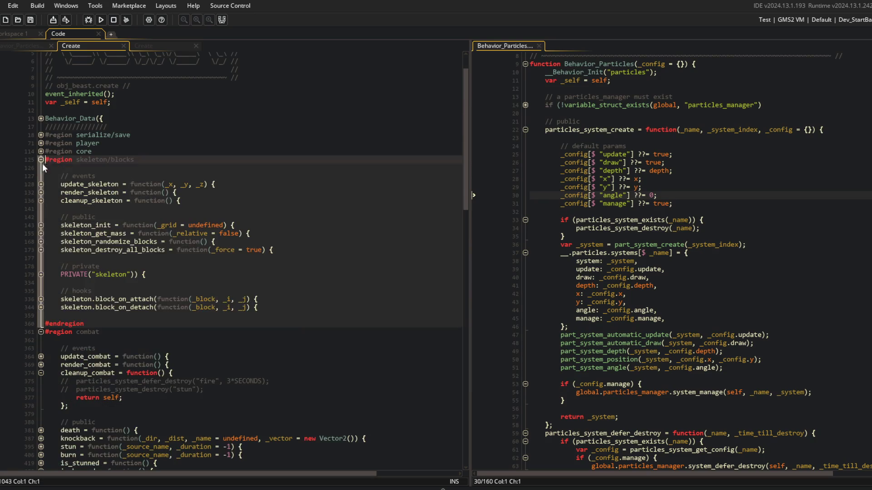
pyautogui.click(40, 249)
pyautogui.doubleClick(139, 258)
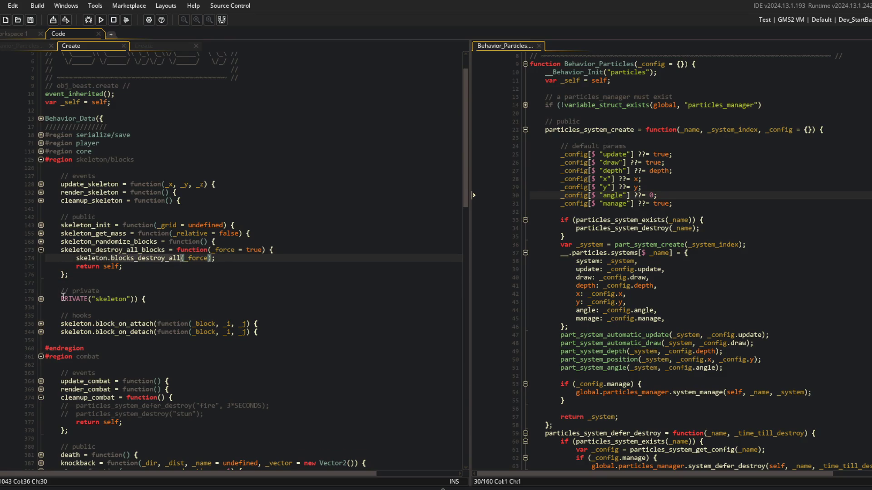
# - Examine block_on_detach's death check with its block-count and HEAD conditions
pyautogui.click(40, 332)
pyautogui.click(44, 347)
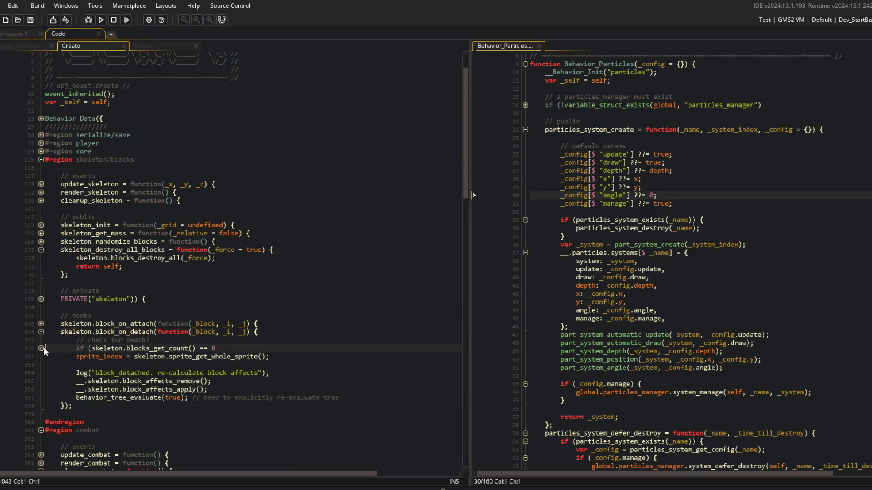
pyautogui.click(41, 348)
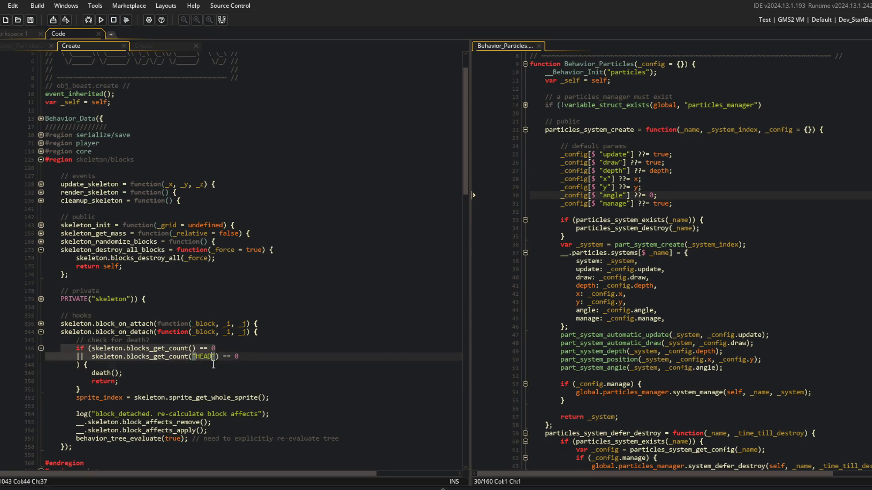
pyautogui.click(277, 373)
pyautogui.click(248, 348)
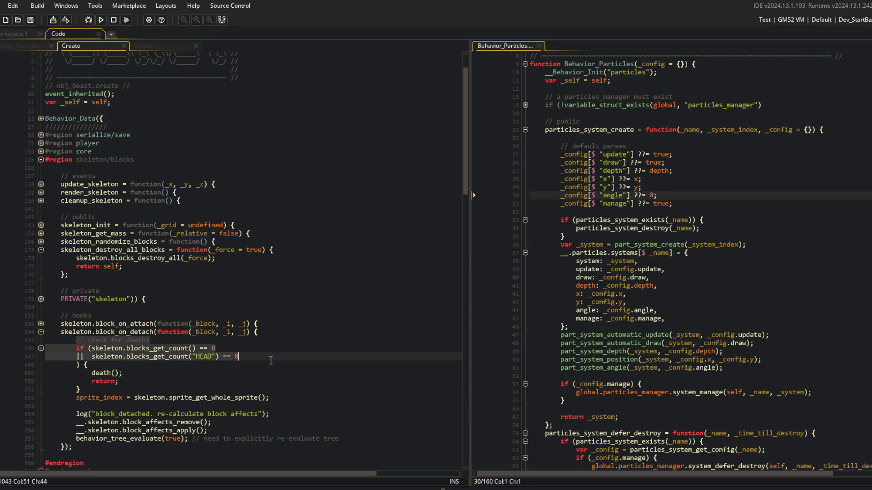
pyautogui.click(111, 358)
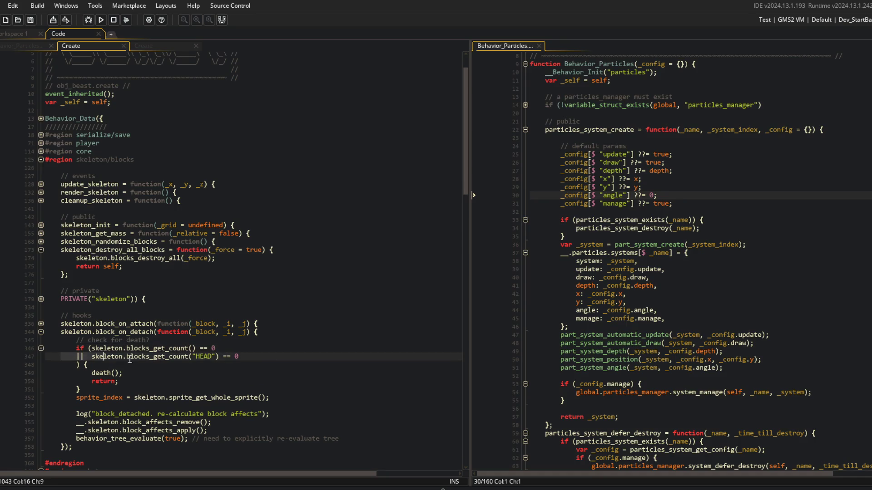
pyautogui.click(257, 373)
# - Add 'exit;' on a new line right after death() in the D-key debug branch
pyautogui.scroll(-2, 257, 373)
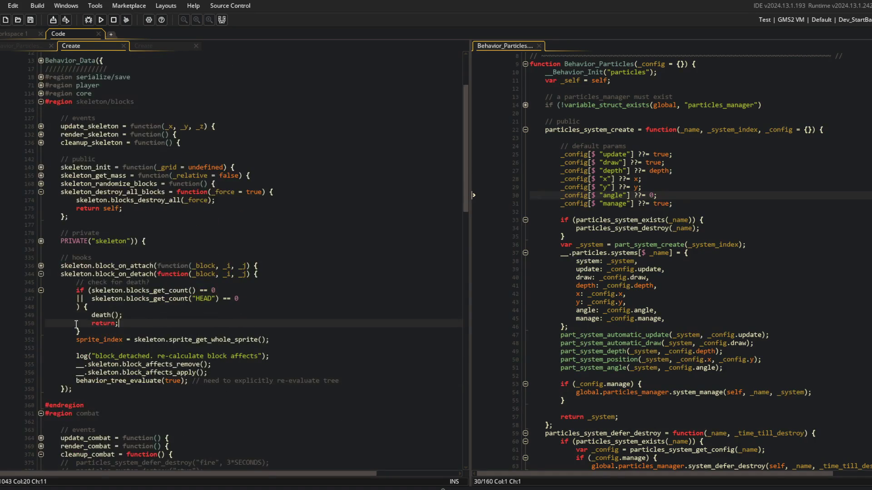
pyautogui.scroll(-18, 173, 313)
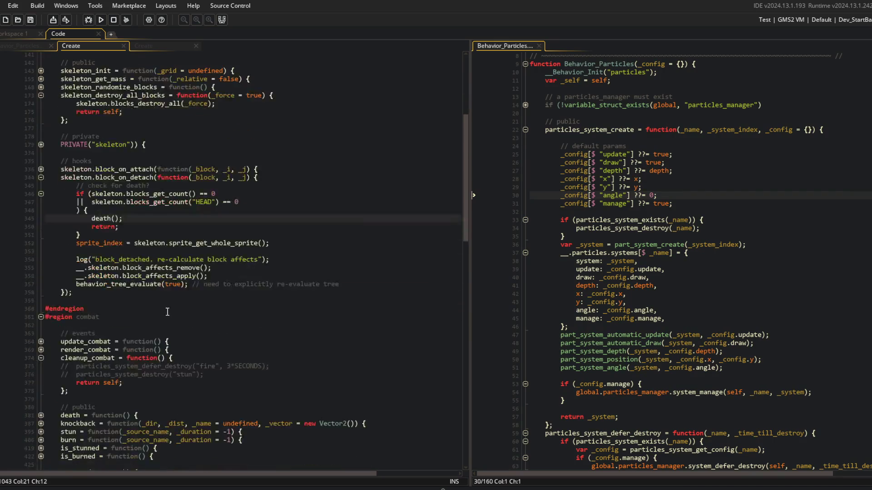
pyautogui.scroll(15, 168, 312)
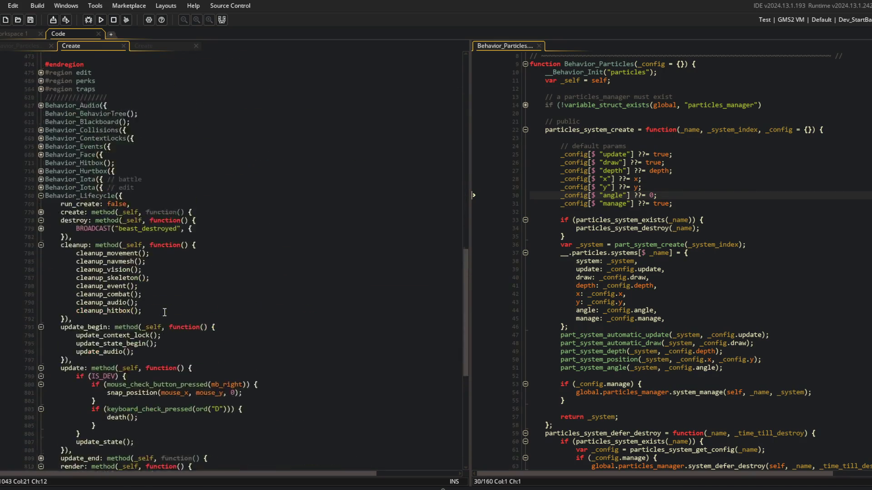
pyautogui.scroll(-12, 164, 312)
pyautogui.click(142, 271)
pyautogui.click(74, 286)
pyautogui.click(153, 262)
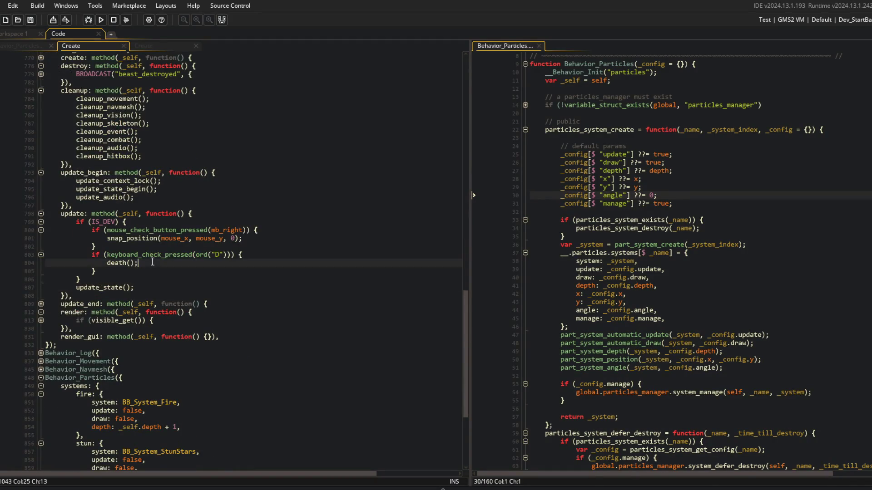
pyautogui.press('Return')
pyautogui.write('exit;')
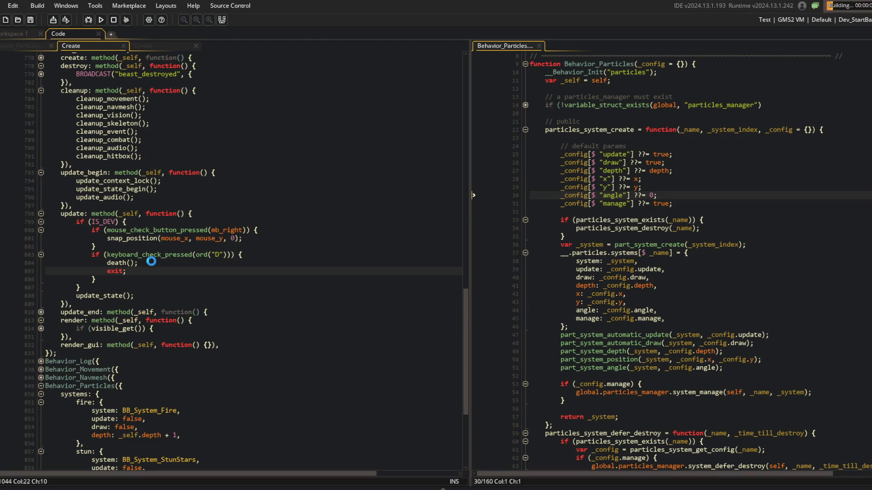
pyautogui.scroll(-1, 185, 195)
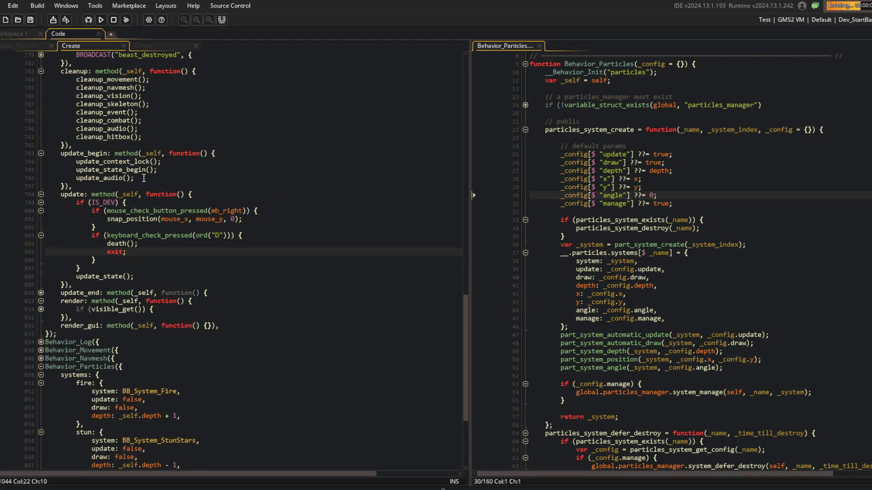
pyautogui.click(41, 293)
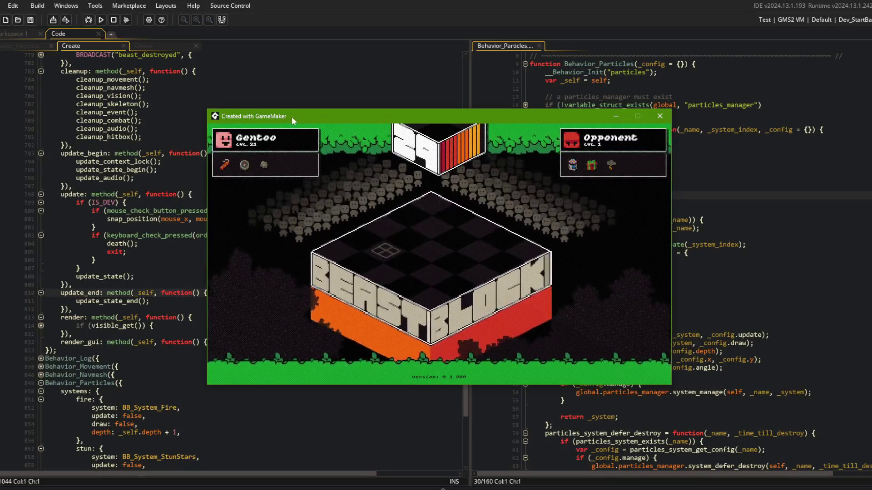
pyautogui.moveTo(384, 117); pyautogui.dragTo(376, 121)
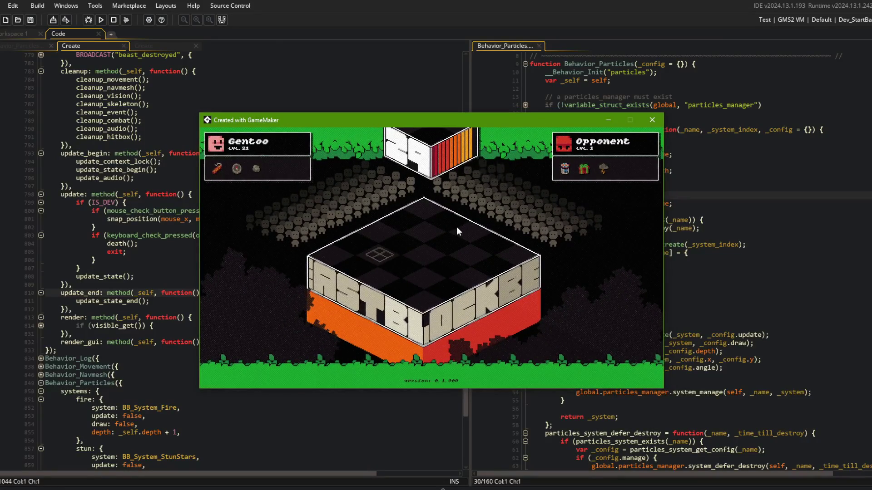
pyautogui.click(303, 76)
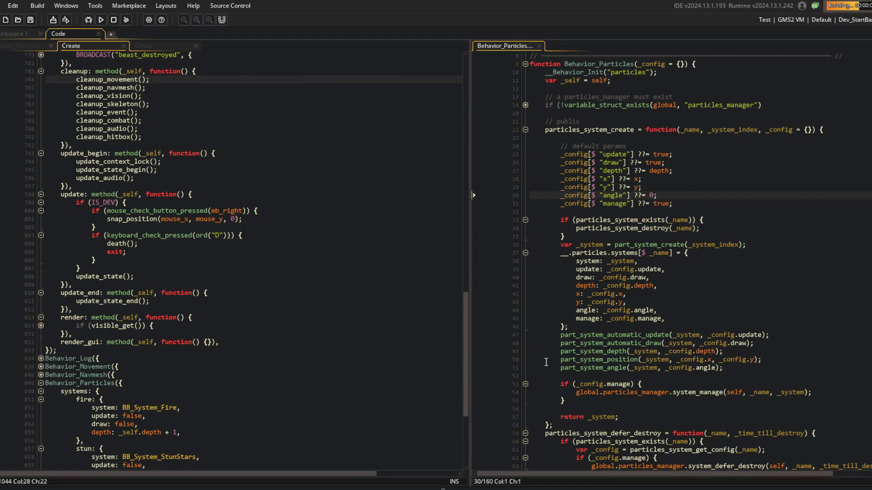
pyautogui.scroll(5, 372, 285)
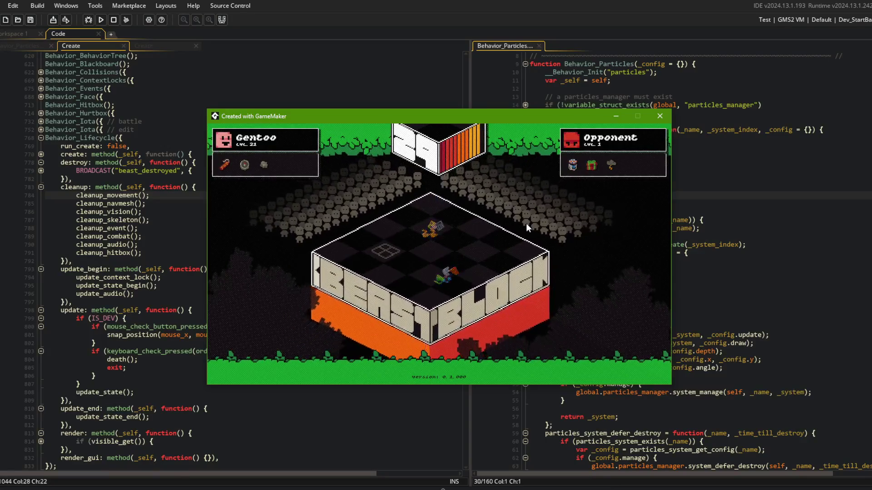
pyautogui.click(659, 116)
pyautogui.scroll(1, 126, 398)
pyautogui.click(161, 378)
pyautogui.scroll(9, 161, 372)
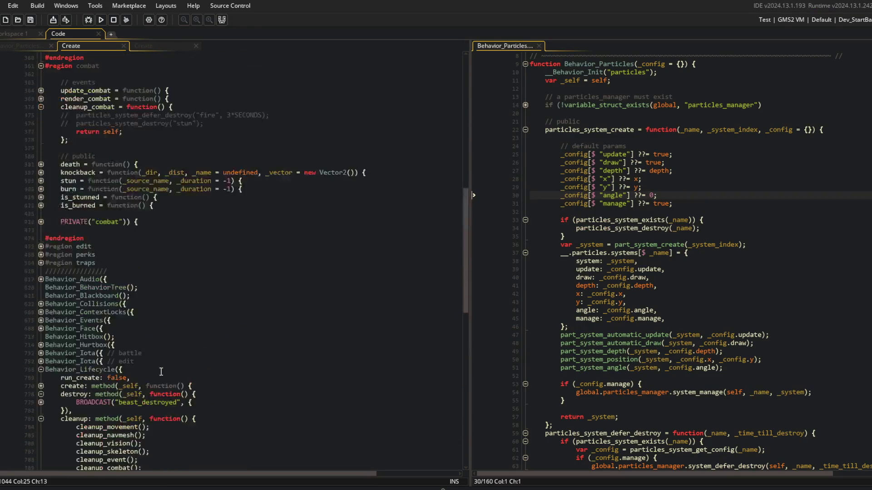
# - Uncomment the fire defer-destroy and stun destroy calls, fold the combat region, and close the retest game
pyautogui.scroll(8, 161, 372)
pyautogui.press('Down')
pyautogui.press('Down')
pyautogui.press('Down')
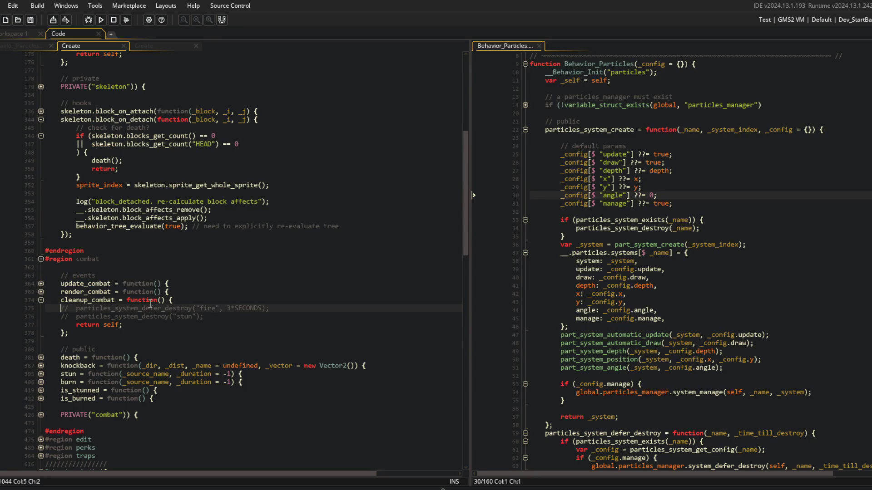
pyautogui.hotkey('ctrl', 'k')
pyautogui.hotkey('ctrl', 'm')
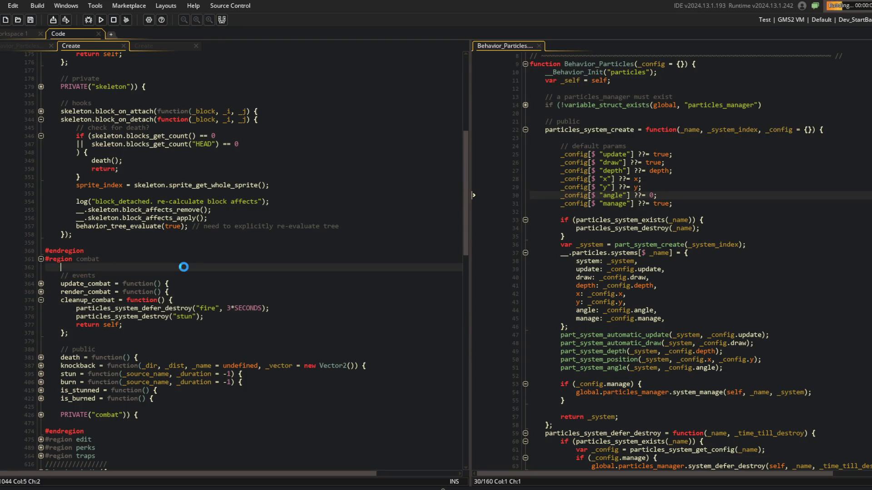
pyautogui.hotkey('ctrl', 'm')
pyautogui.press('Down')
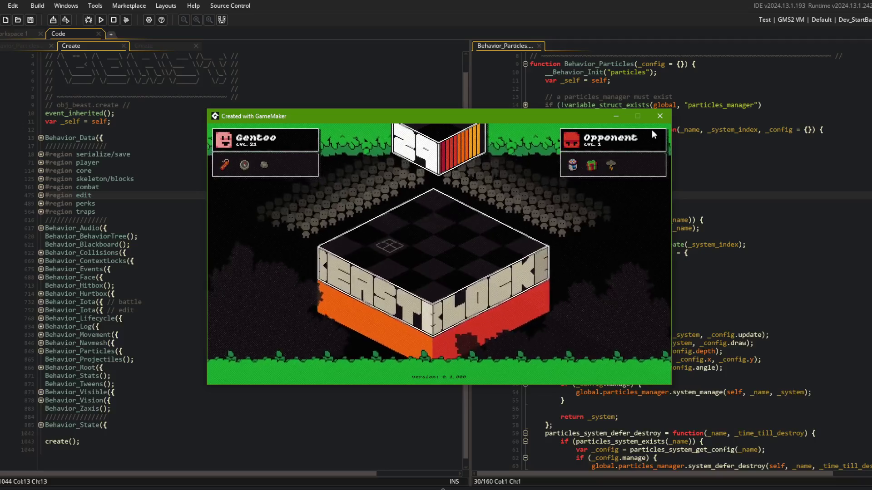
pyautogui.click(660, 116)
pyautogui.click(263, 105)
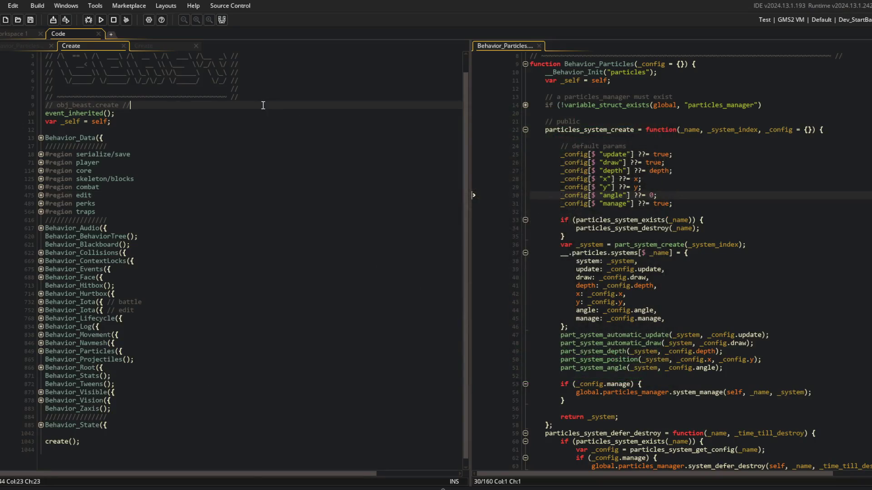
# - In Behavior_ParticlesManager, expand system_defer_destroy's call_later callback and its struct-removal checks
pyautogui.click(20, 46)
pyautogui.click(223, 127)
pyautogui.click(38, 286)
pyautogui.click(38, 319)
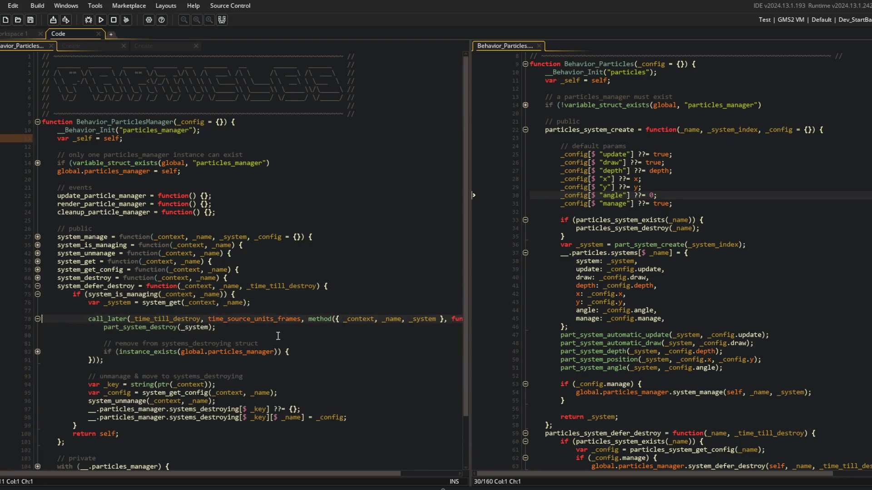
pyautogui.click(38, 352)
pyautogui.click(38, 393)
# - Insert a show_message call after part_system_destroy and open a line after the struct-removal block
pyautogui.click(239, 326)
pyautogui.press('Return')
pyautogui.write('show_message("defer des')
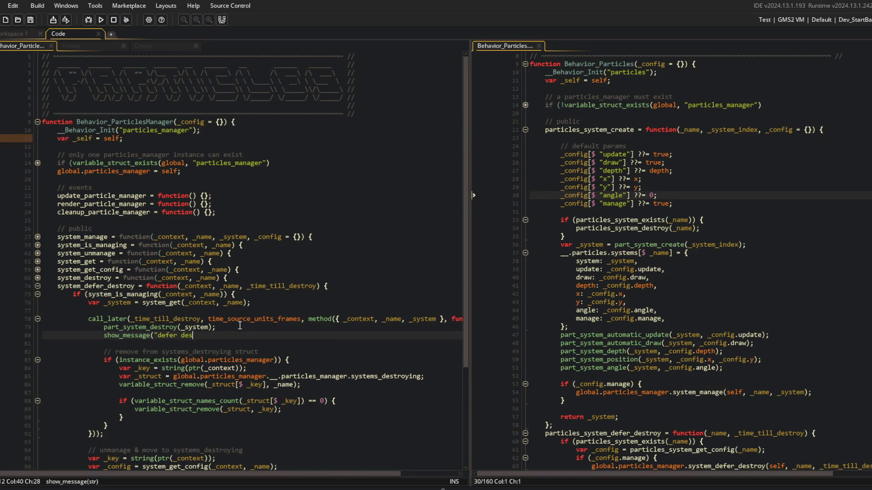
pyautogui.press('Down')
pyautogui.press('Down')
pyautogui.press('Down')
pyautogui.press('End')
pyautogui.press('Return')
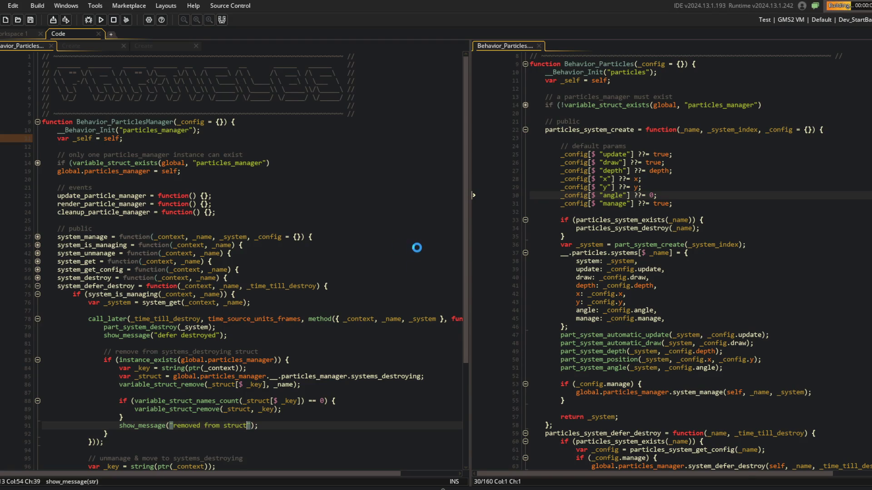
pyautogui.scroll(-4, 265, 193)
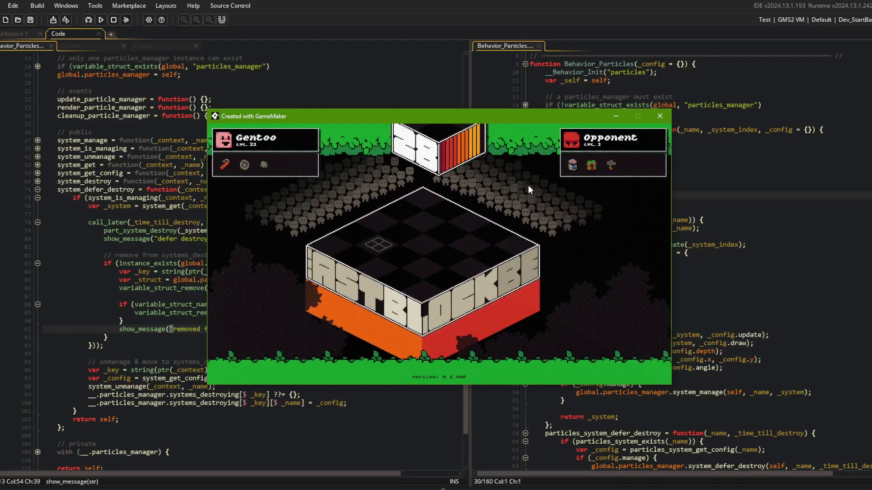
# - Dismiss the four debug messages, including 'removed from struct' and 'defer destroyed', and close the game
pyautogui.click(470, 277)
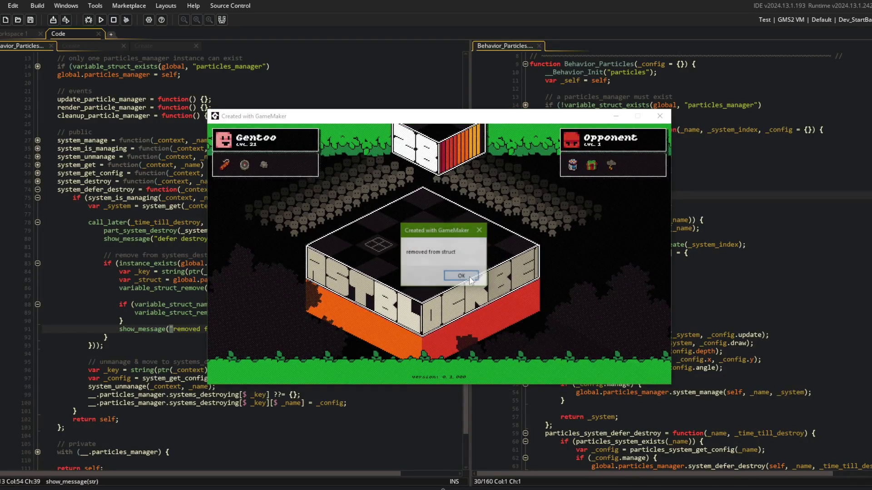
pyautogui.click(469, 277)
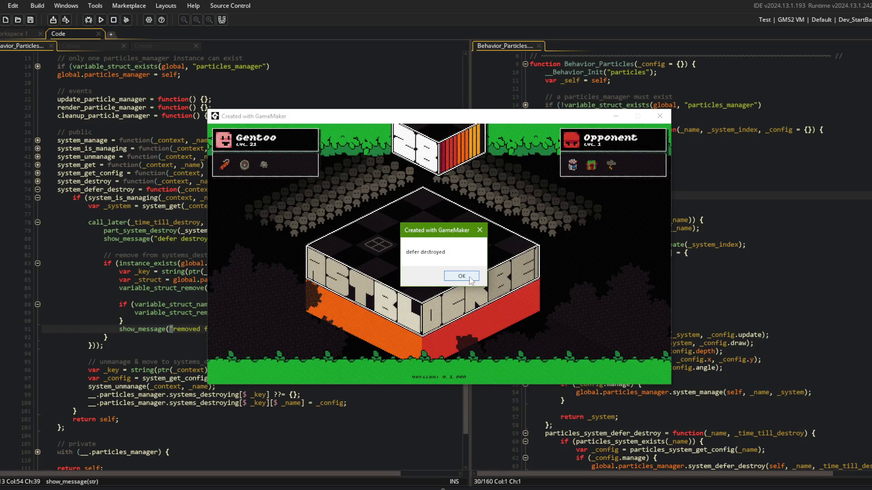
pyautogui.click(471, 278)
pyautogui.click(471, 278)
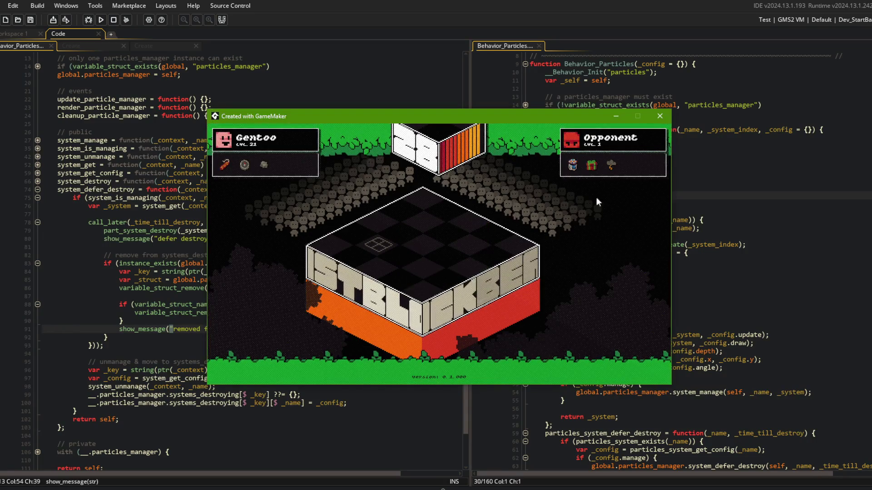
pyautogui.click(657, 114)
pyautogui.click(254, 238)
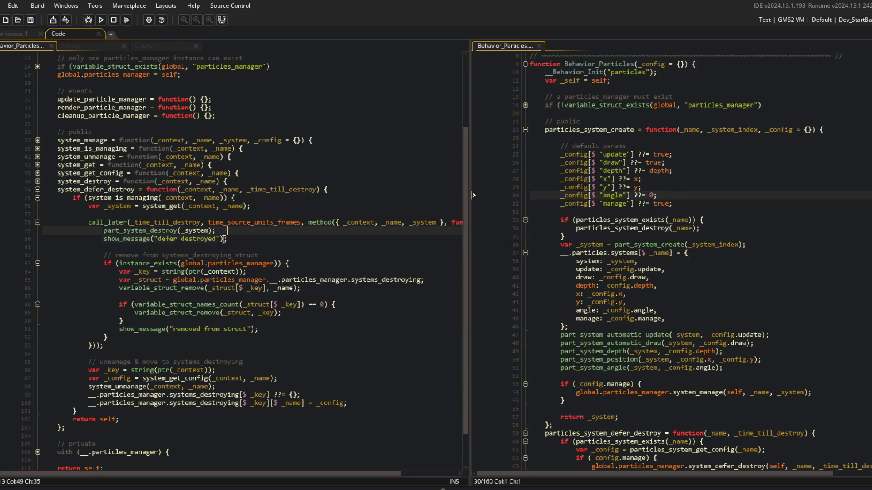
# - Delete the 'defer destroyed' show_message line and fold the system_defer_destroy function
pyautogui.hotkey('shift', 'Home')
pyautogui.press('BackSpace')
pyautogui.click(37, 189)
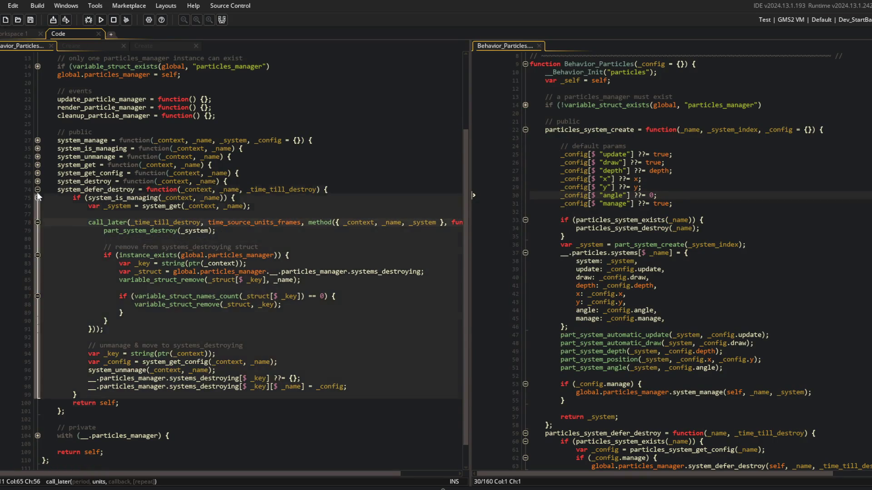
pyautogui.click(160, 184)
pyautogui.click(38, 287)
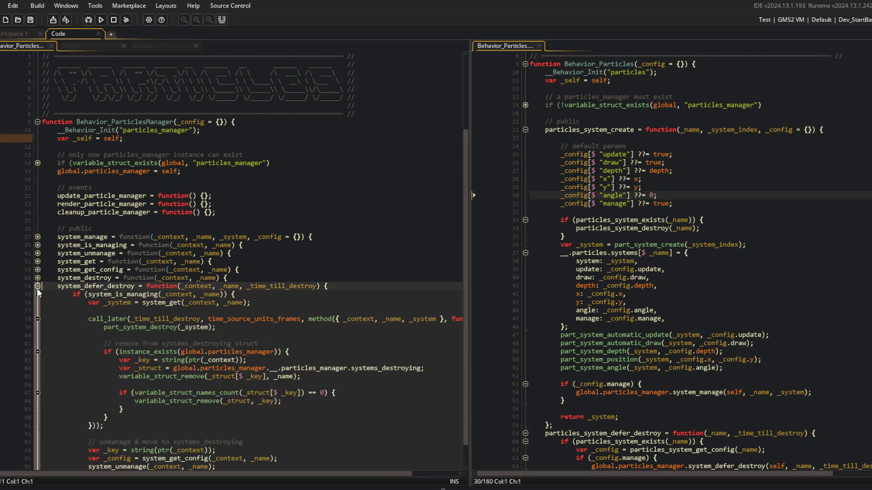
pyautogui.click(38, 287)
# - Expand system_manage and its systems_managing entry to inspect the _system parameter
pyautogui.click(215, 189)
pyautogui.click(215, 195)
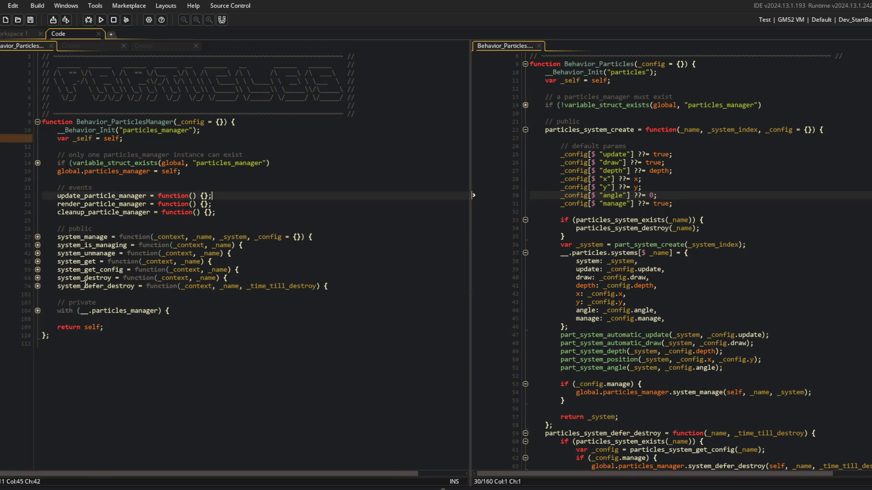
pyautogui.click(37, 236)
pyautogui.click(38, 262)
pyautogui.click(160, 269)
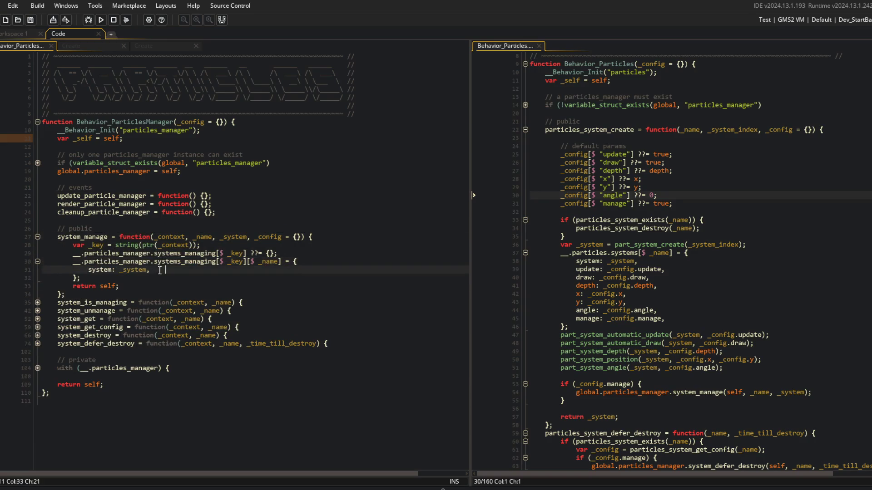
pyautogui.click(236, 239)
pyautogui.click(229, 239)
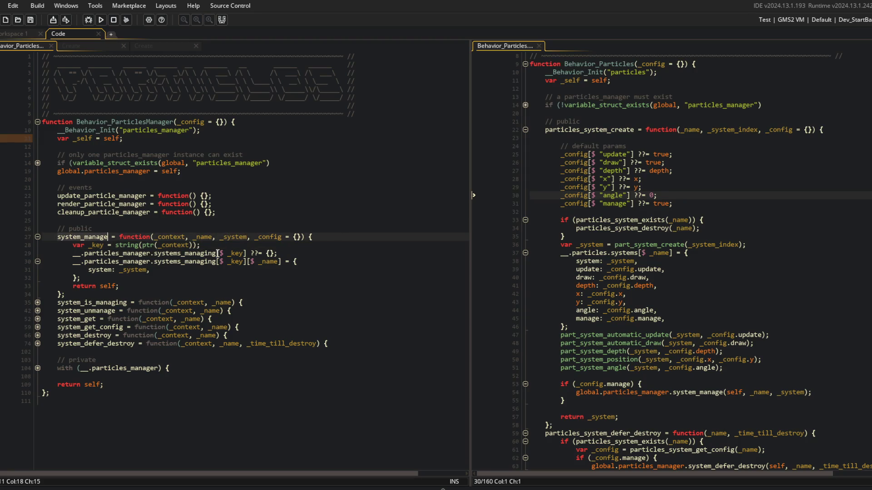
# - Trace the systems_managing assignment and system_manage usages, then build and run the game again
pyautogui.click(316, 262)
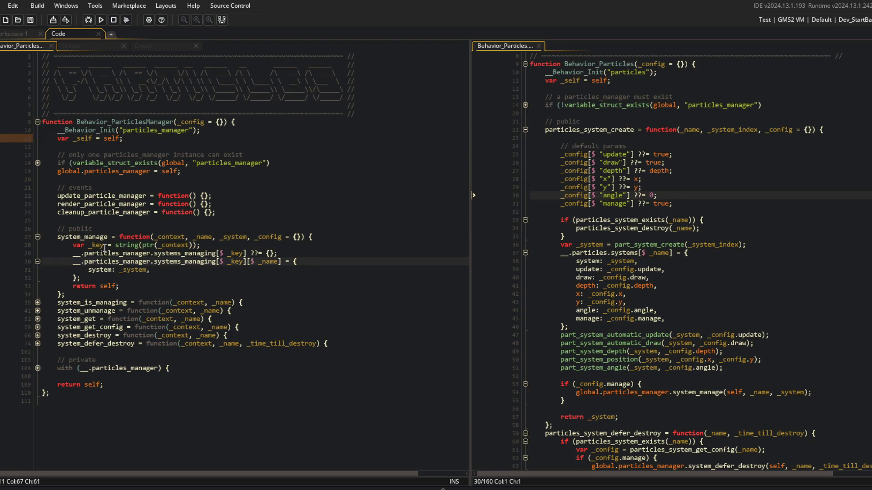
pyautogui.click(94, 237)
pyautogui.click(315, 260)
pyautogui.click(212, 196)
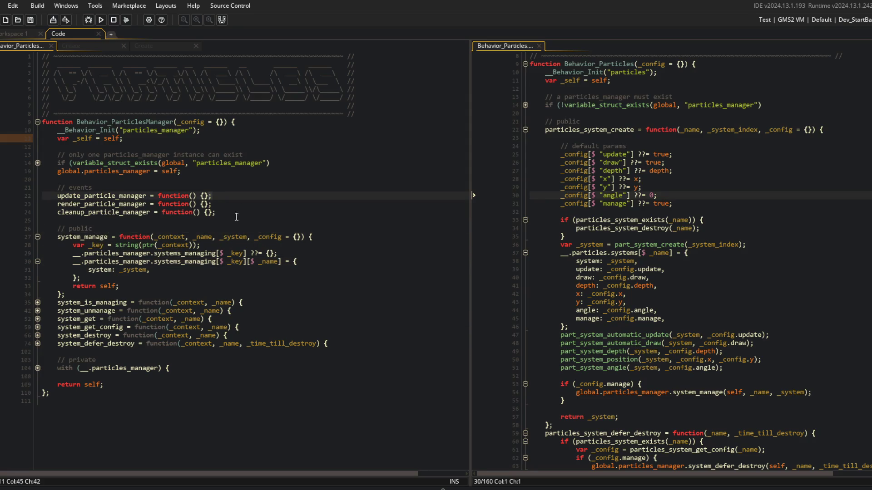
pyautogui.click(236, 189)
pyautogui.click(240, 236)
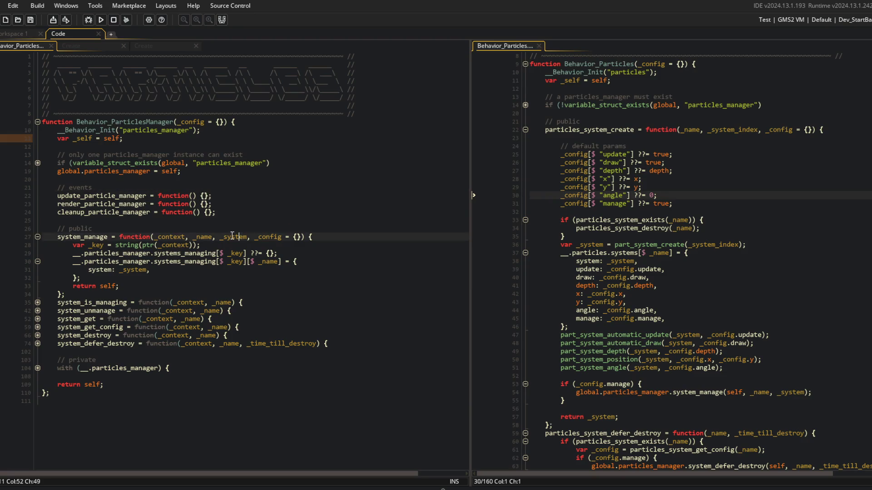
pyautogui.click(119, 236)
pyautogui.click(101, 20)
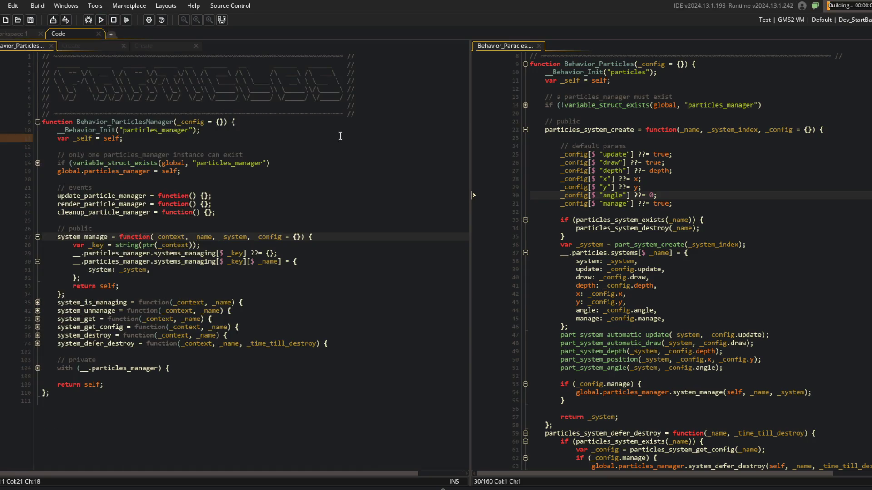
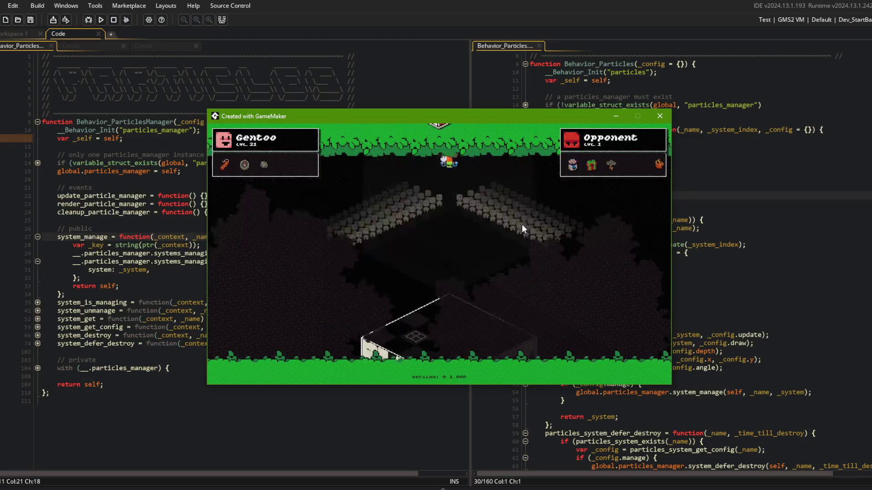
# - Spawn a flame on an arena tile, close the test game, and fold the system_manage function
pyautogui.click(394, 252)
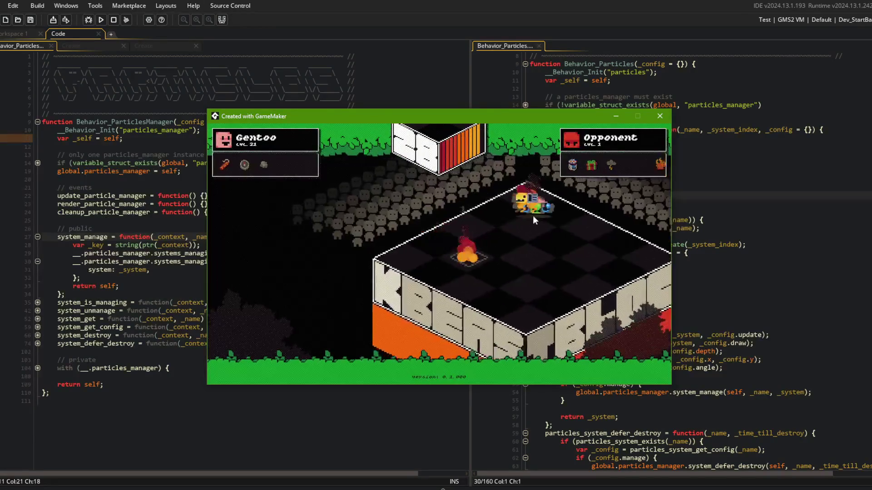
pyautogui.click(660, 116)
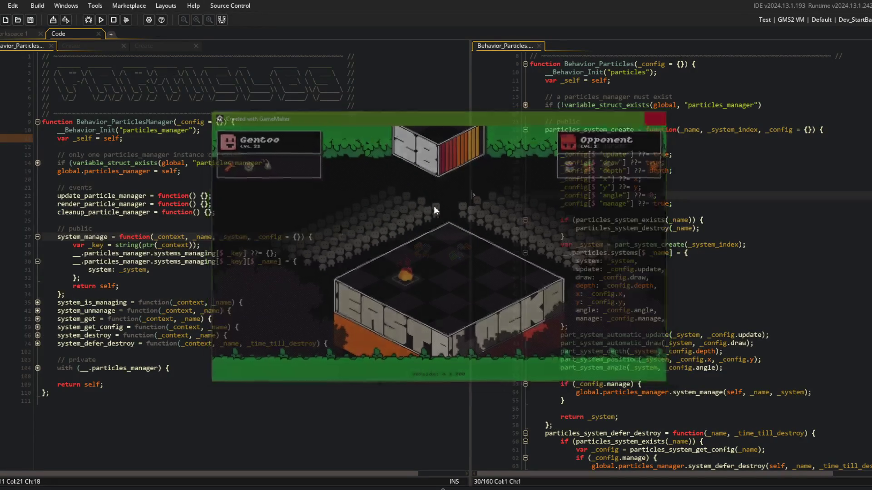
pyautogui.click(37, 237)
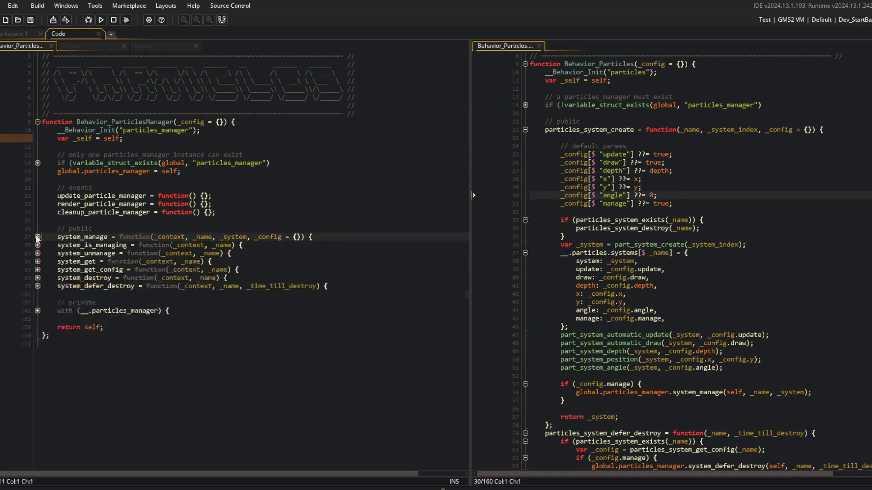
# - Collapse the particles_system_create and particles_system_get_config functions in Behavior_Particles
pyautogui.moveTo(266, 212); pyautogui.dragTo(57, 196)
pyautogui.click(266, 212)
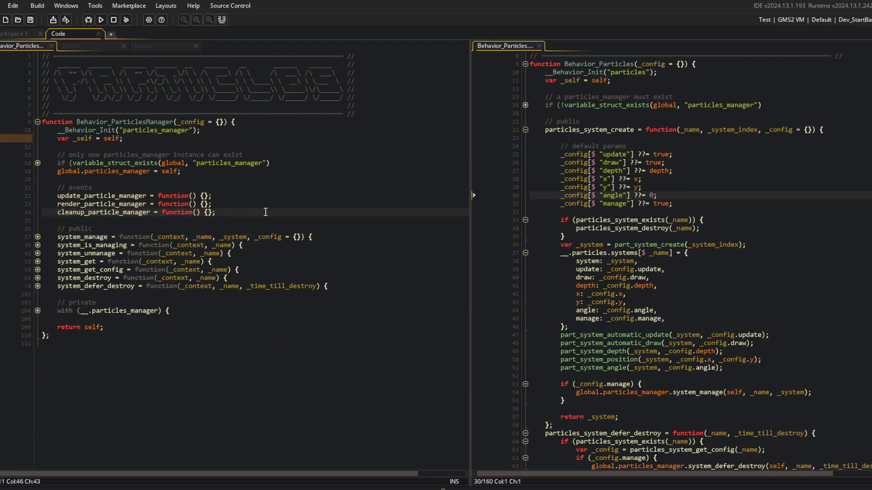
pyautogui.click(524, 139)
pyautogui.click(525, 146)
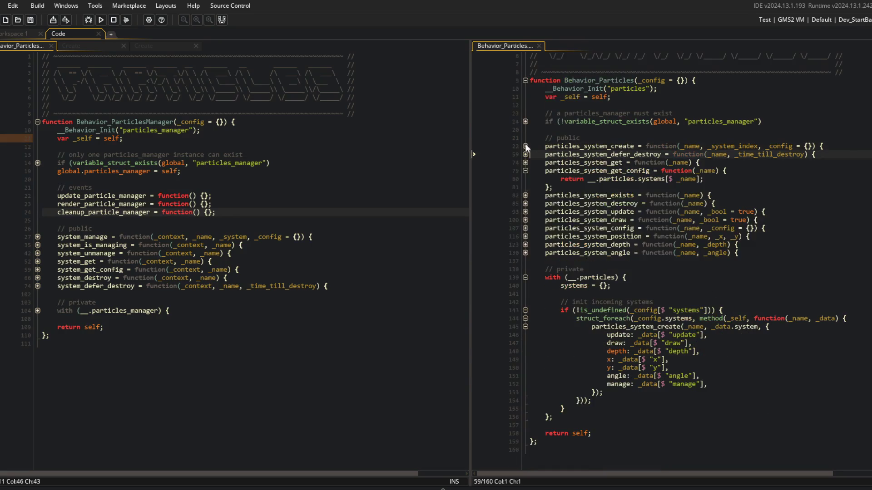
pyautogui.click(526, 171)
pyautogui.click(525, 170)
pyautogui.doubleClick(575, 187)
pyautogui.click(575, 195)
pyautogui.scroll(-2, 475, 138)
# - Widen the Behavior_Particles pane, fold particles_system_defer_destroy, and return to ParticlesManager line 23
pyautogui.moveTo(470, 120); pyautogui.dragTo(377, 121)
pyautogui.click(536, 154)
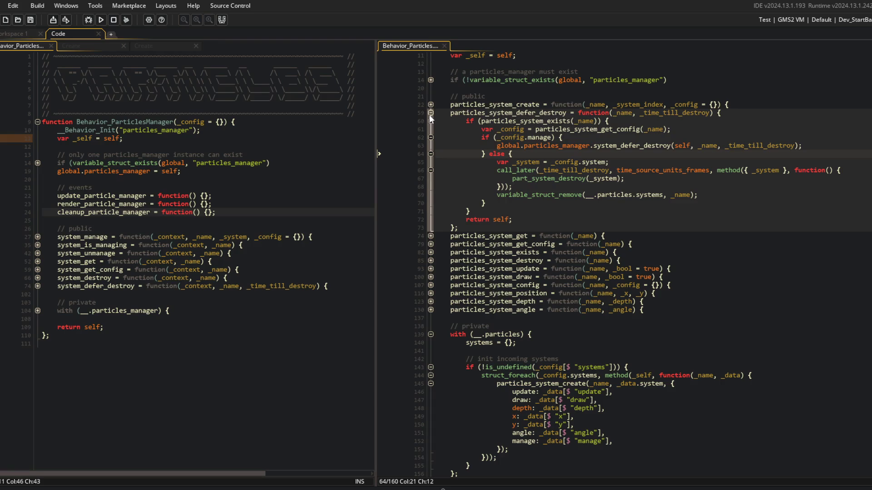
pyautogui.click(430, 113)
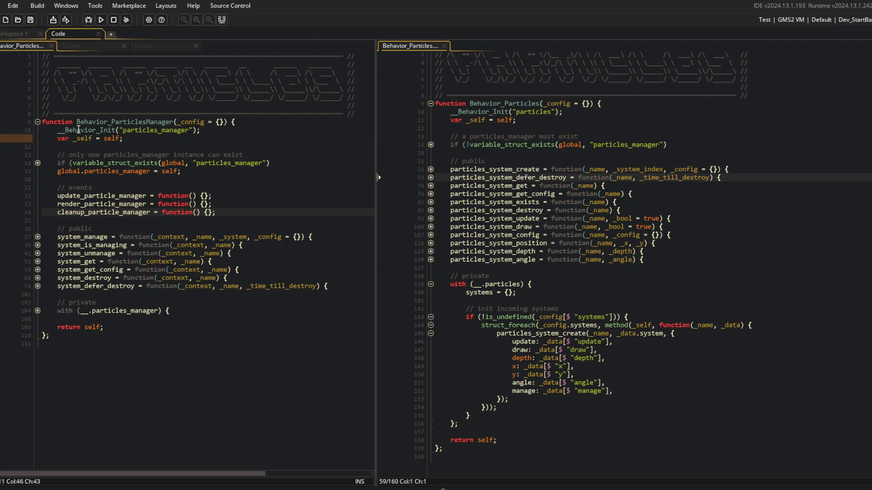
pyautogui.click(235, 216)
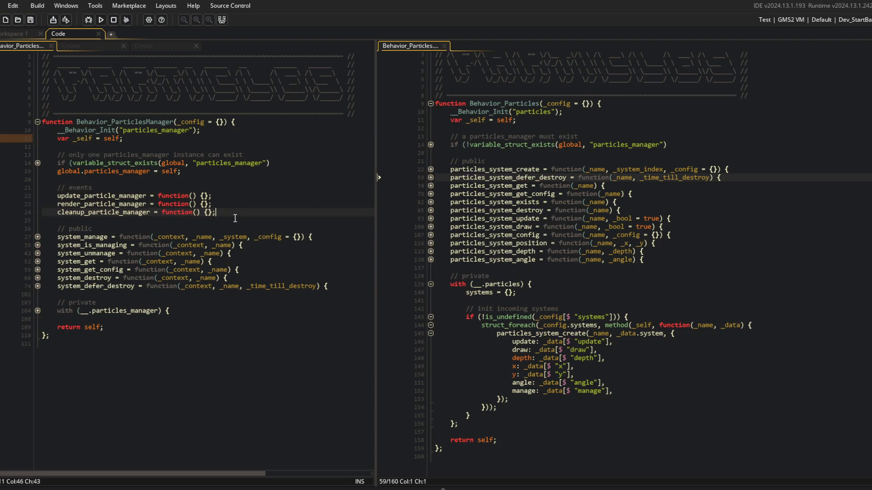
pyautogui.click(146, 203)
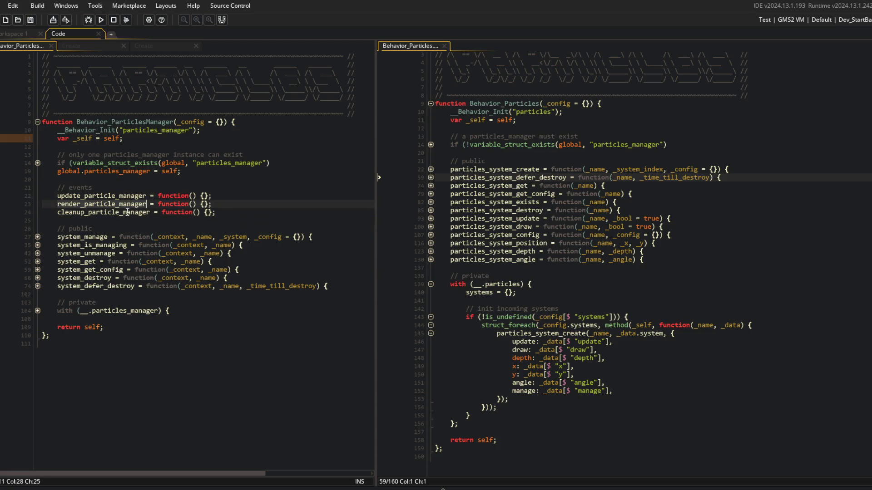
pyautogui.click(165, 204)
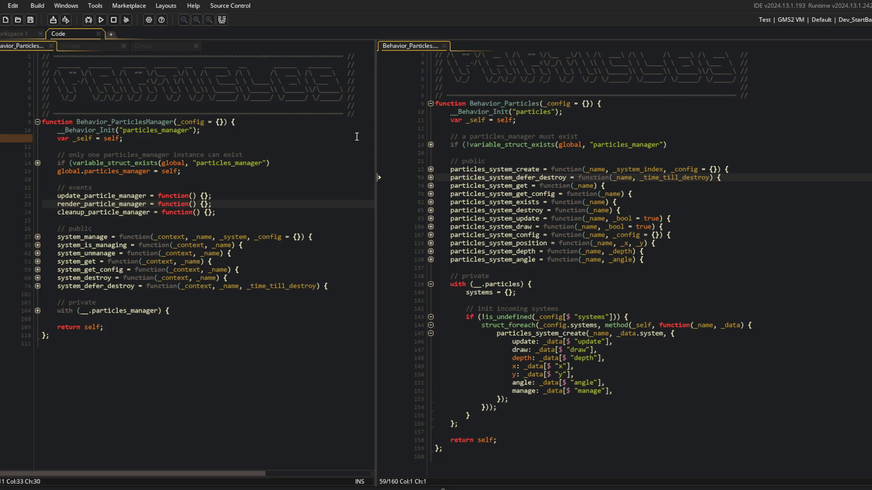
# - Expand particles_system_defer_destroy to read its body, then fold it again
pyautogui.click(430, 178)
pyautogui.doubleClick(516, 177)
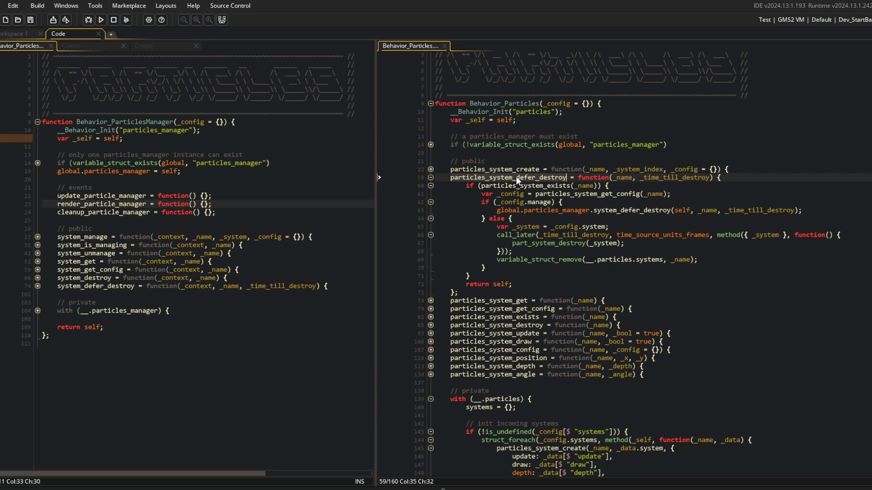
pyautogui.click(430, 177)
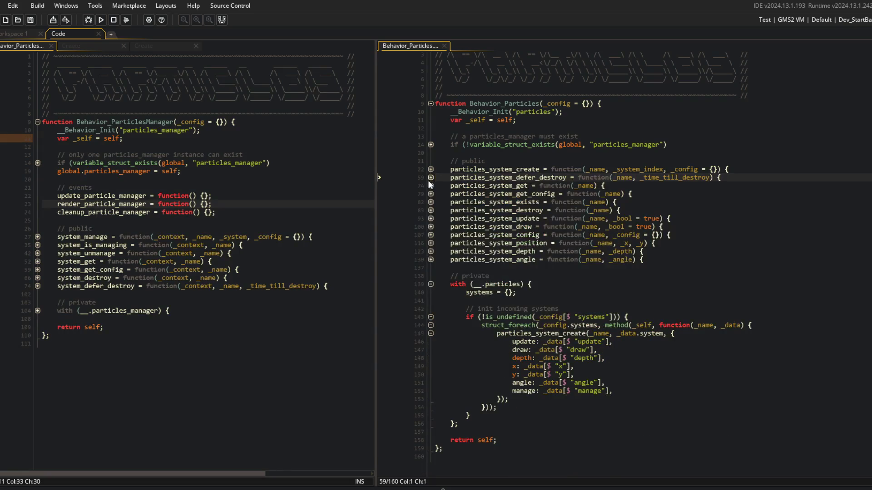
pyautogui.click(429, 180)
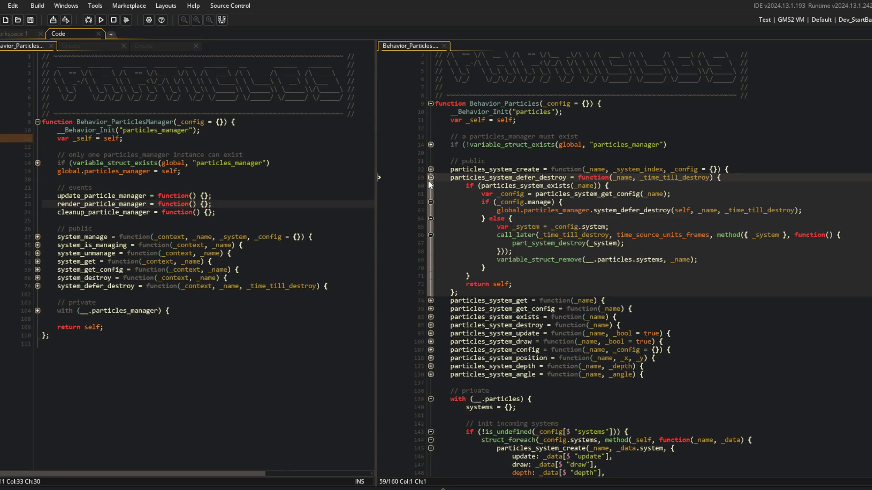
pyautogui.click(430, 178)
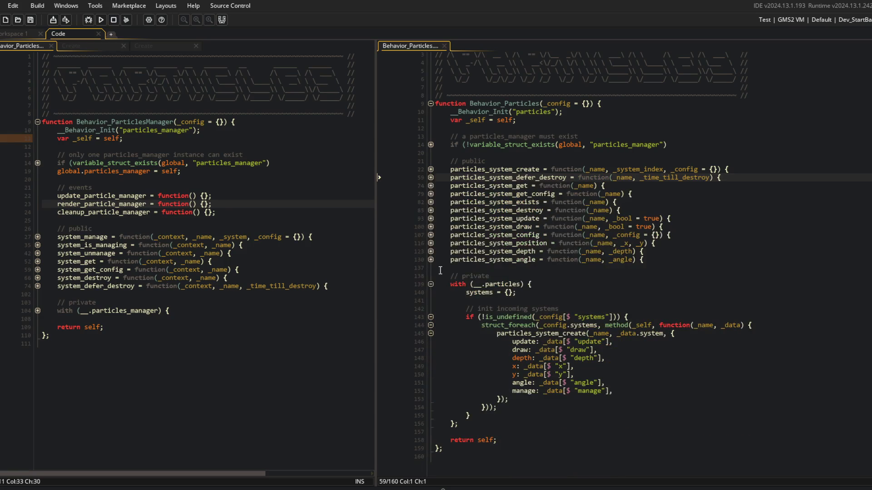
# - Collapse the struct_foreach and incoming-systems blocks, keeping the private particles block expanded
pyautogui.click(429, 327)
pyautogui.click(429, 335)
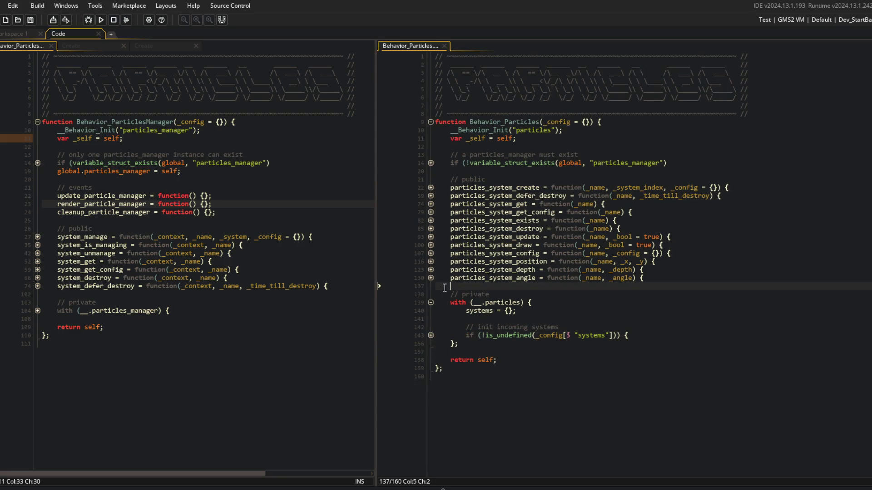
pyautogui.click(433, 301)
pyautogui.click(433, 303)
pyautogui.click(489, 270)
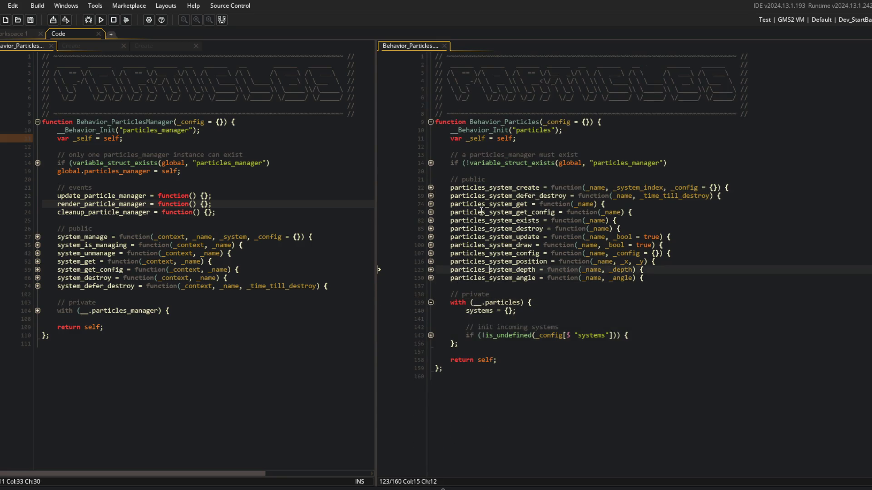
# - Review particles_system_create and particles_system_update, then bring up the obj_beast Create event code
pyautogui.click(431, 187)
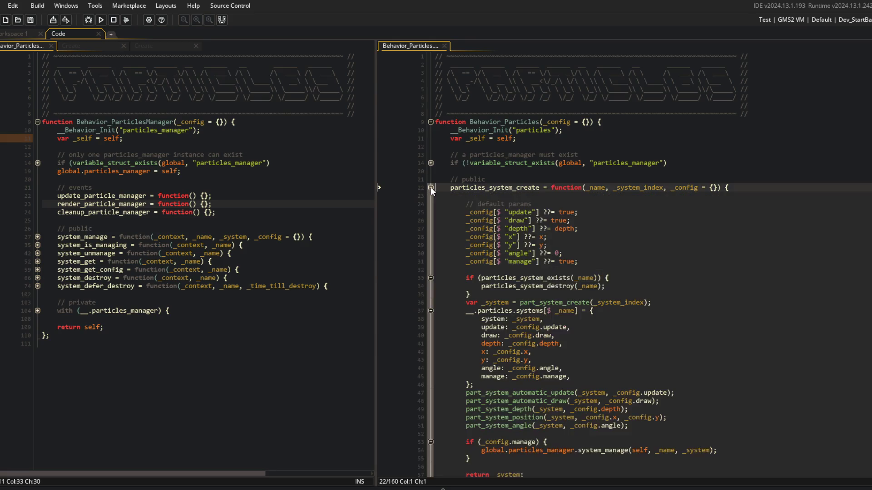
pyautogui.click(430, 187)
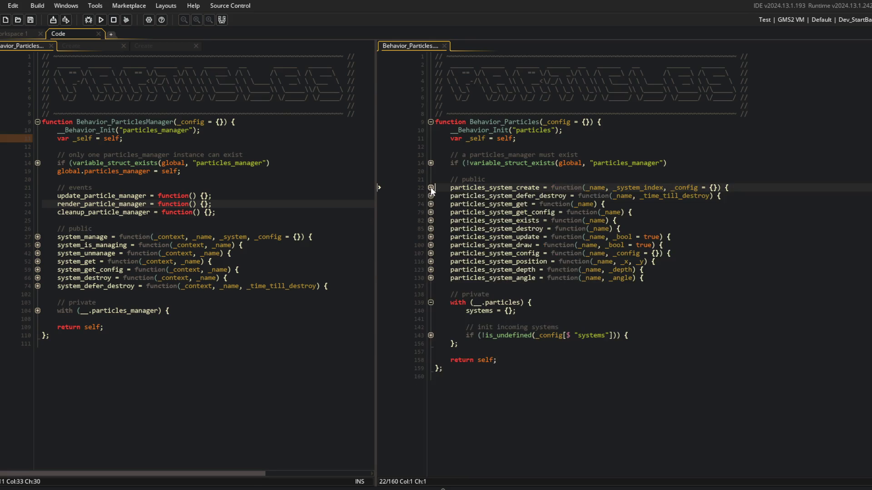
pyautogui.click(430, 236)
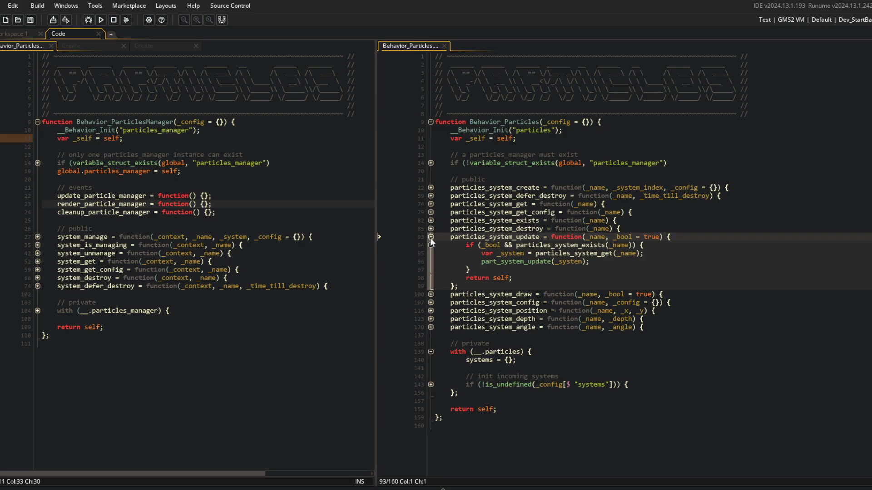
pyautogui.click(430, 237)
pyautogui.click(202, 106)
pyautogui.click(100, 48)
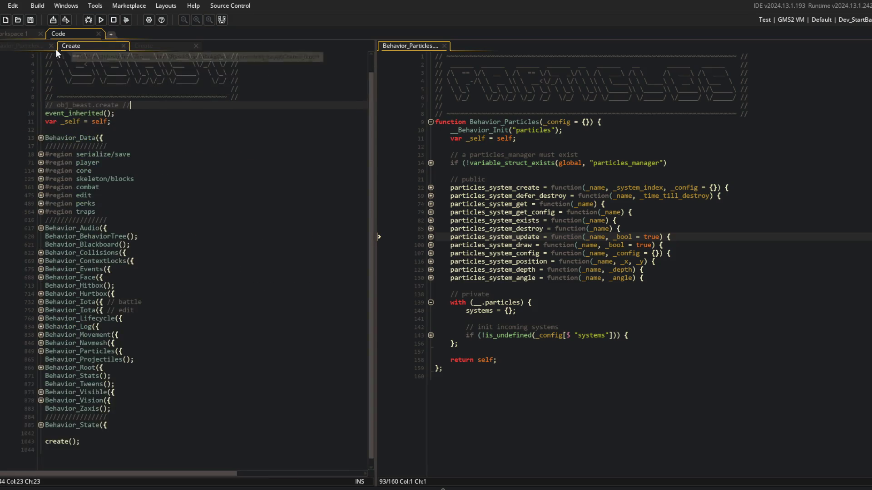
pyautogui.click(26, 47)
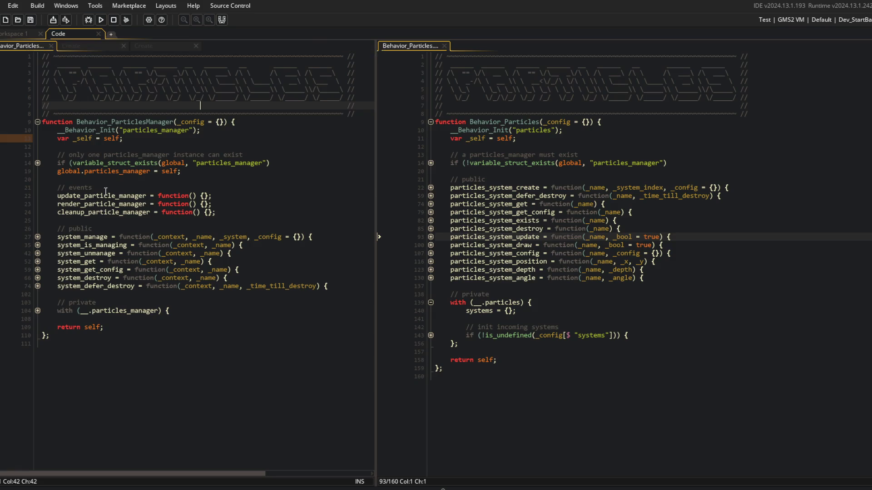
pyautogui.click(37, 311)
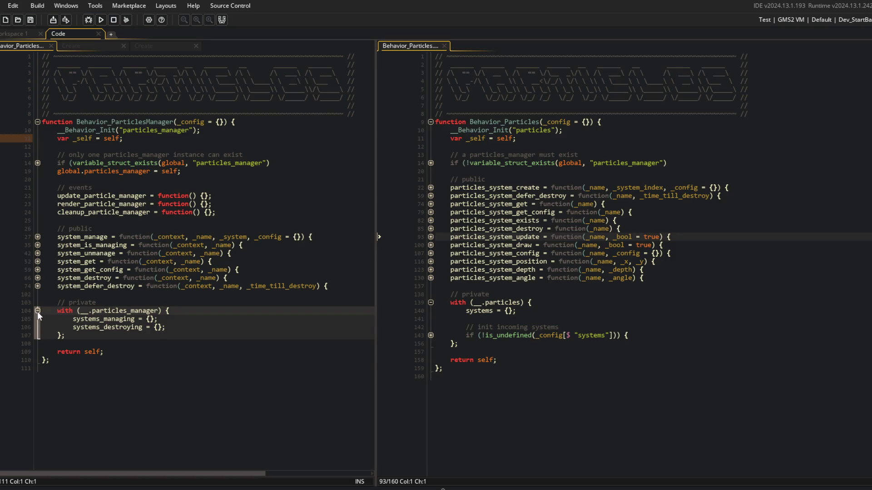
pyautogui.click(38, 311)
pyautogui.click(90, 50)
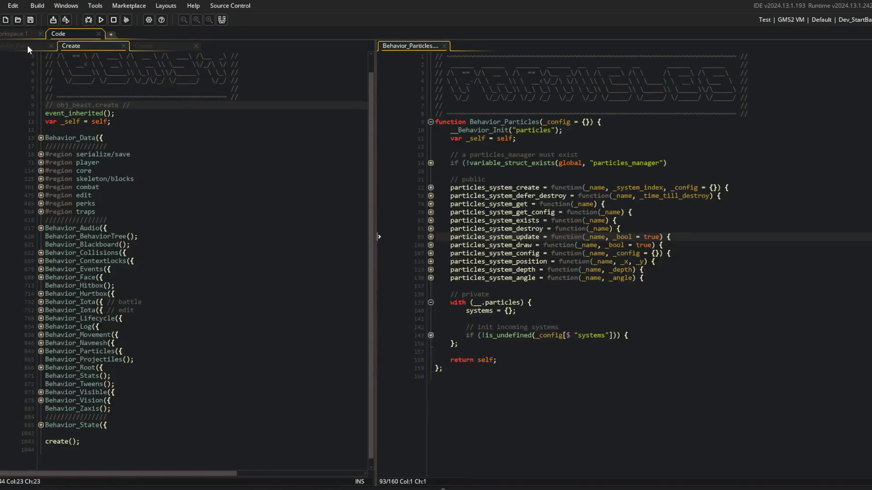
pyautogui.click(27, 46)
pyautogui.click(172, 143)
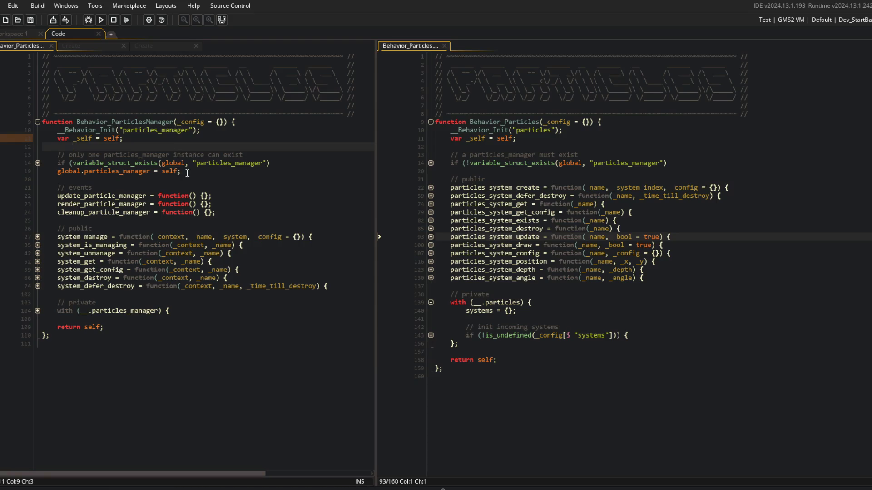
pyautogui.click(108, 48)
pyautogui.scroll(-1, 100, 131)
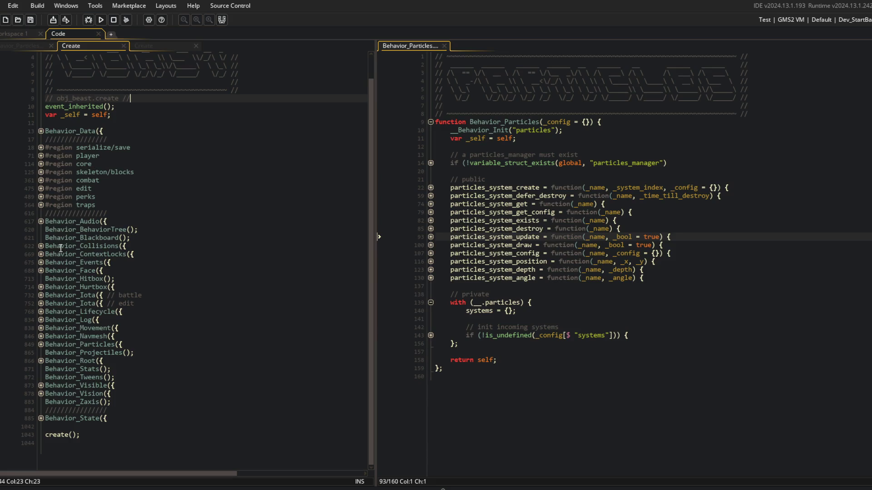
pyautogui.click(20, 46)
pyautogui.click(71, 45)
pyautogui.click(41, 180)
pyautogui.click(41, 221)
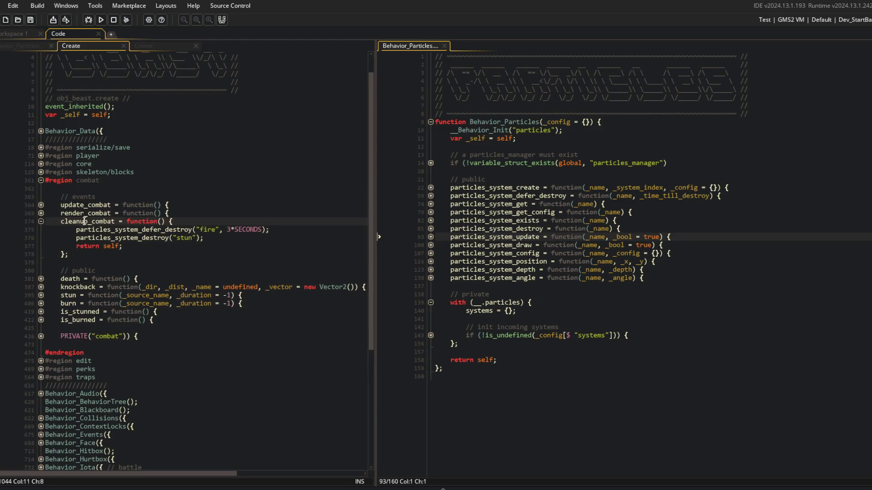
pyautogui.moveTo(76, 229); pyautogui.dragTo(270, 229)
pyautogui.click(283, 229)
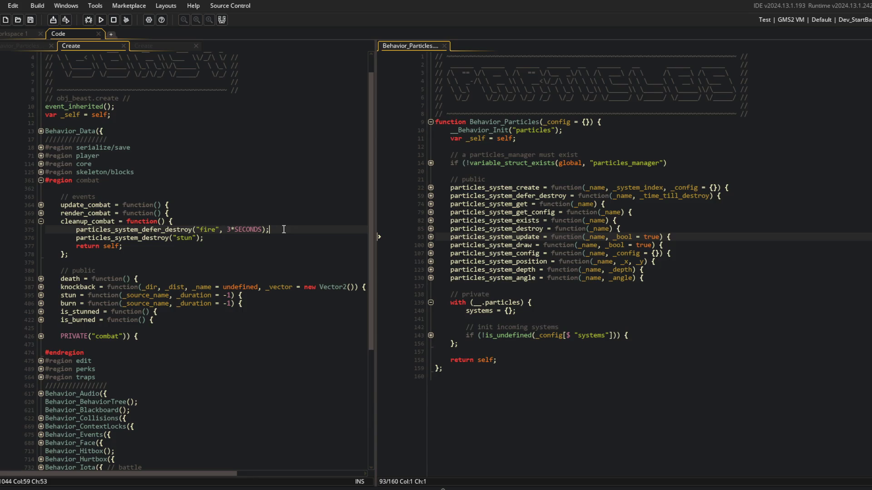
pyautogui.click(431, 237)
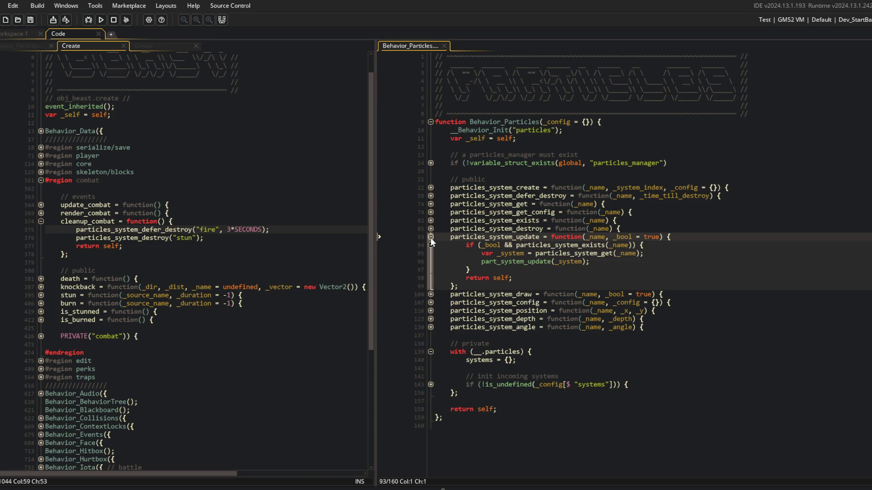
pyautogui.click(430, 237)
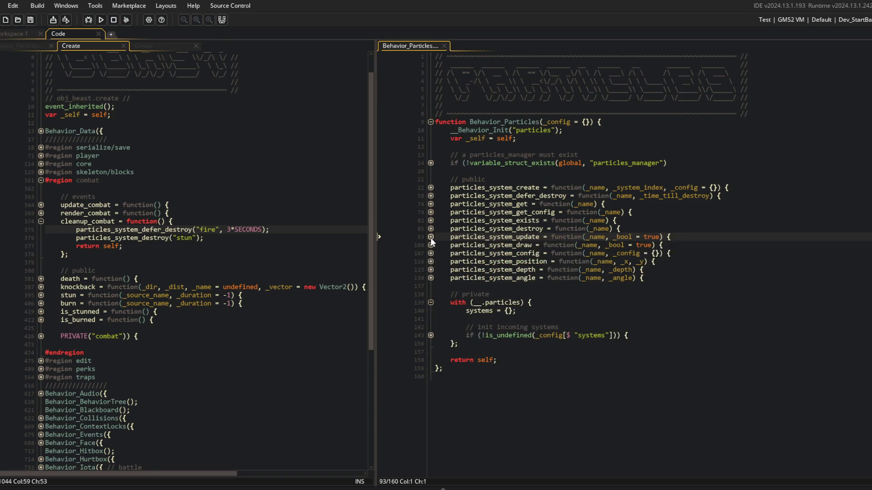
pyautogui.click(431, 237)
pyautogui.click(431, 294)
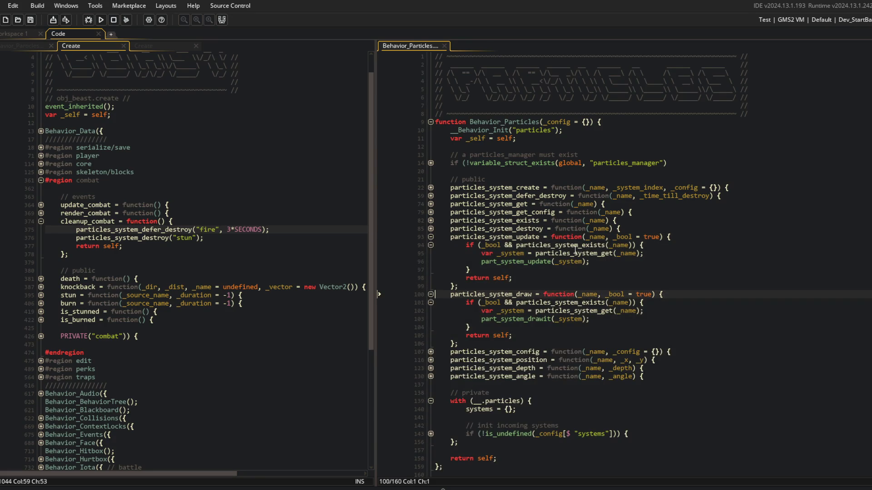
pyautogui.click(588, 296)
pyautogui.click(523, 311)
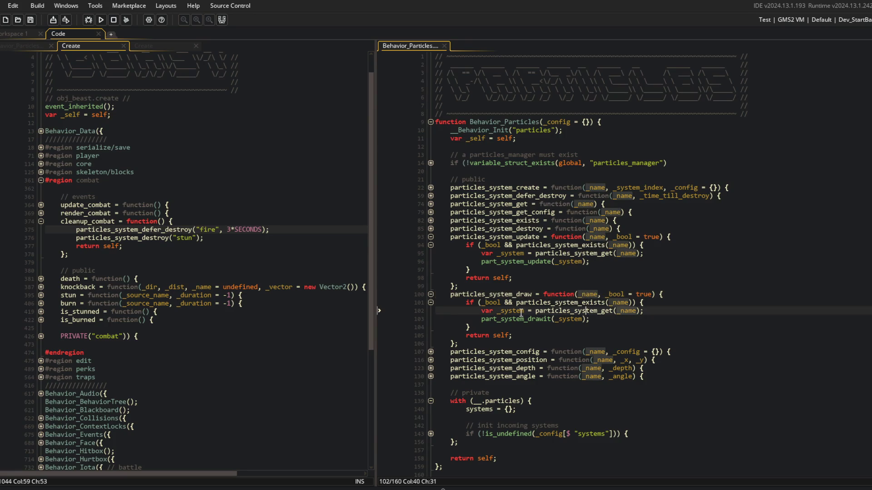
pyautogui.click(673, 301)
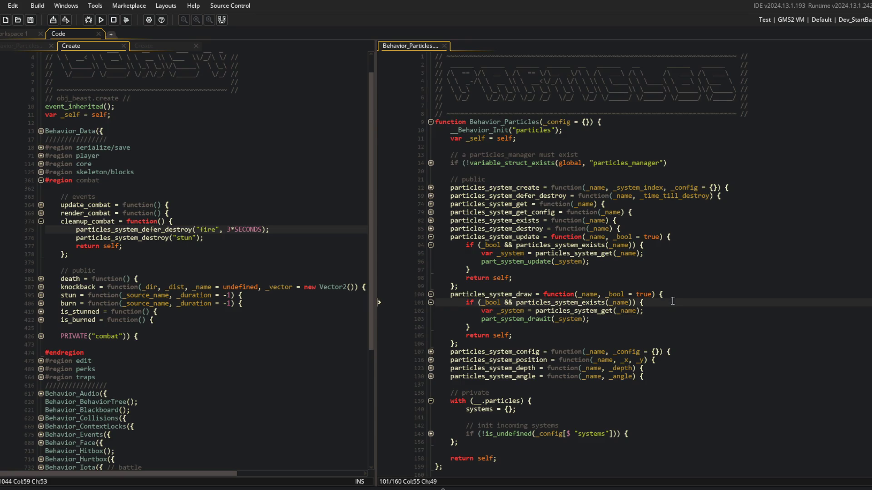
# - Add var _config = particles_system_get_config(_name); and wrap the draw calls in if (_config.draw) { }, then save
pyautogui.press('Return')
pyautogui.write('var _')
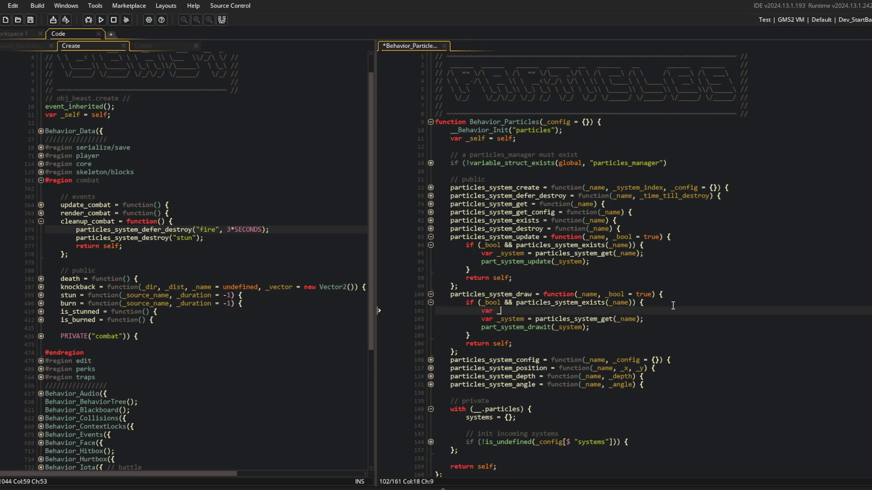
pyautogui.write('config = parti')
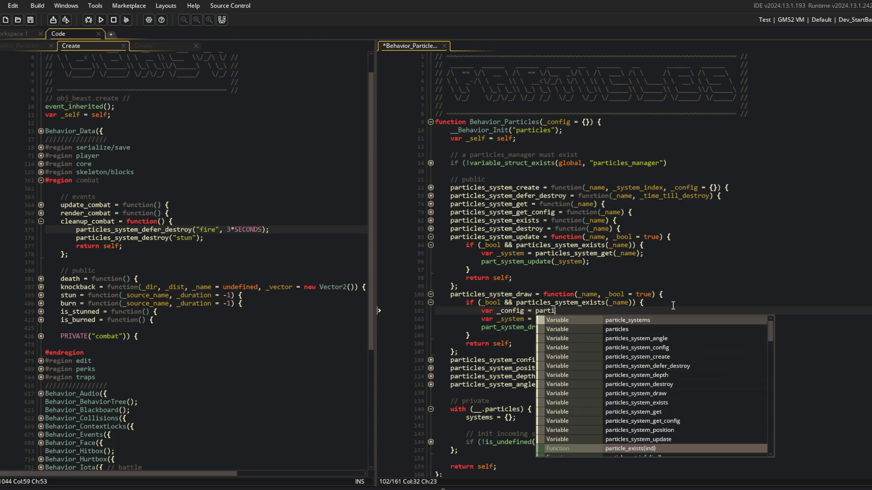
pyautogui.write('cles_system_g')
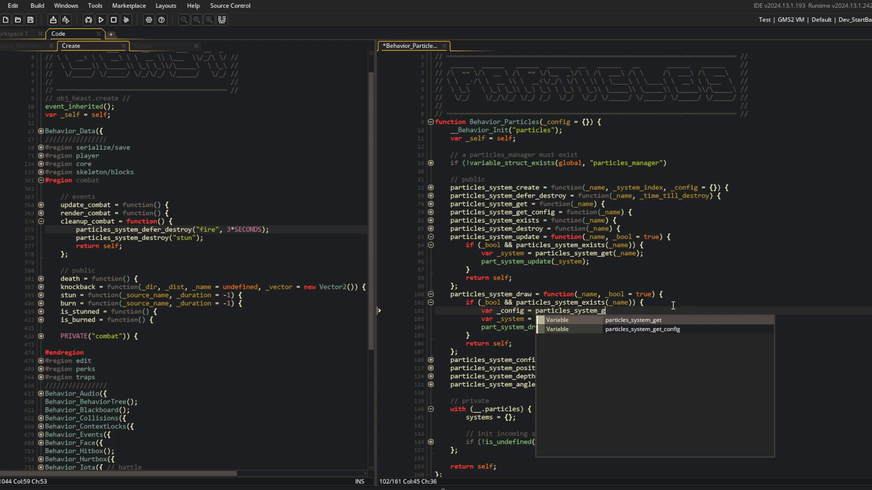
pyautogui.write('et_config(_name);')
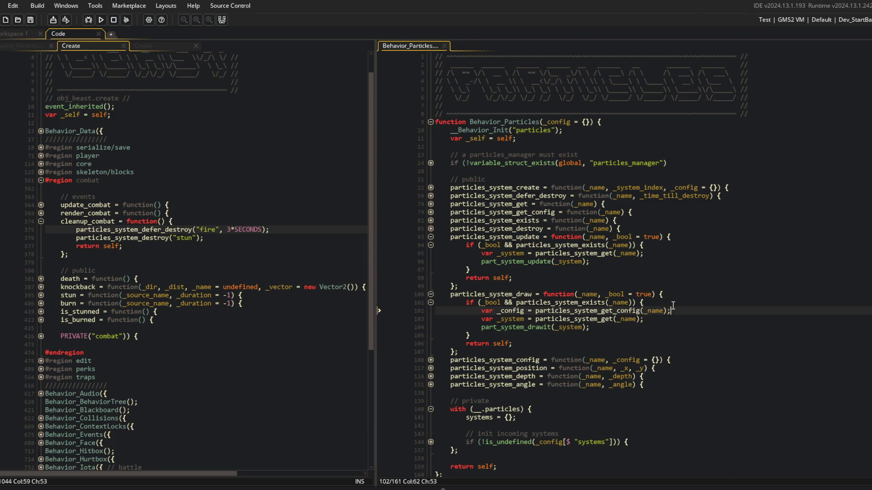
pyautogui.press('Return')
pyautogui.write('if (_config.draw')
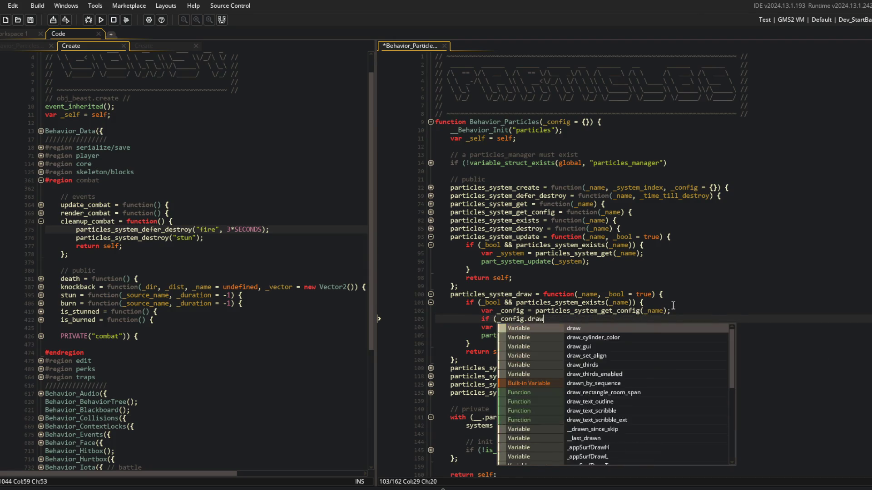
pyautogui.write(') {')
pyautogui.press('Down')
pyautogui.hotkey('shift', 'Down')
pyautogui.hotkey('shift', 'Down')
pyautogui.press('Tab')
pyautogui.press('Up')
pyautogui.press('End')
pyautogui.press('Return')
pyautogui.write('}')
pyautogui.hotkey('ctrl', 's')
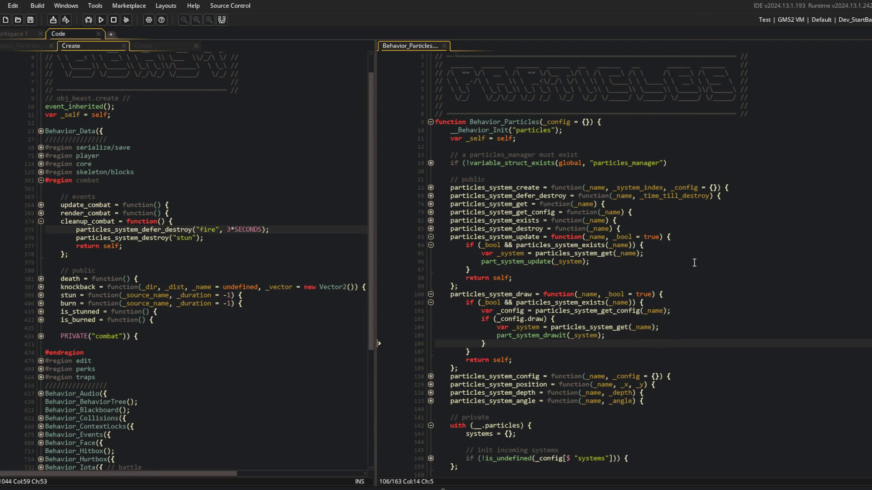
# - Expand particles_system_create to read its config defaults, then fold it again
pyautogui.scroll(-2, 590, 318)
pyautogui.click(495, 374)
pyautogui.click(430, 144)
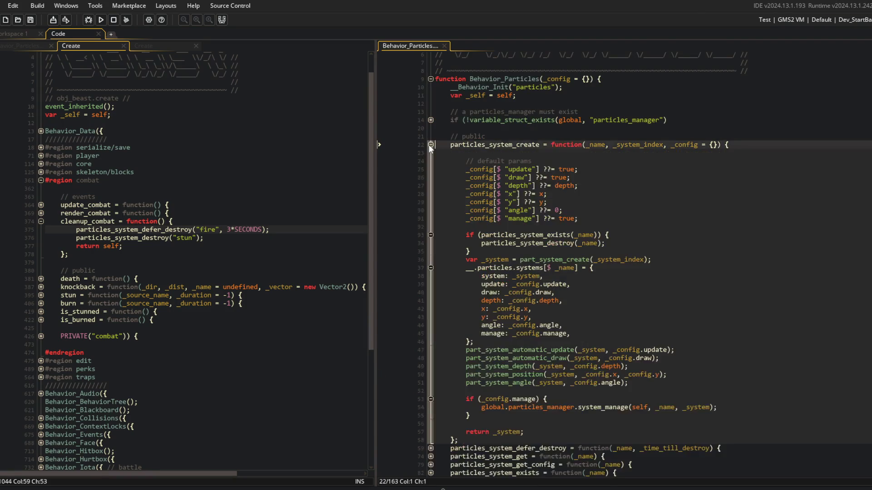
pyautogui.click(430, 144)
pyautogui.click(520, 145)
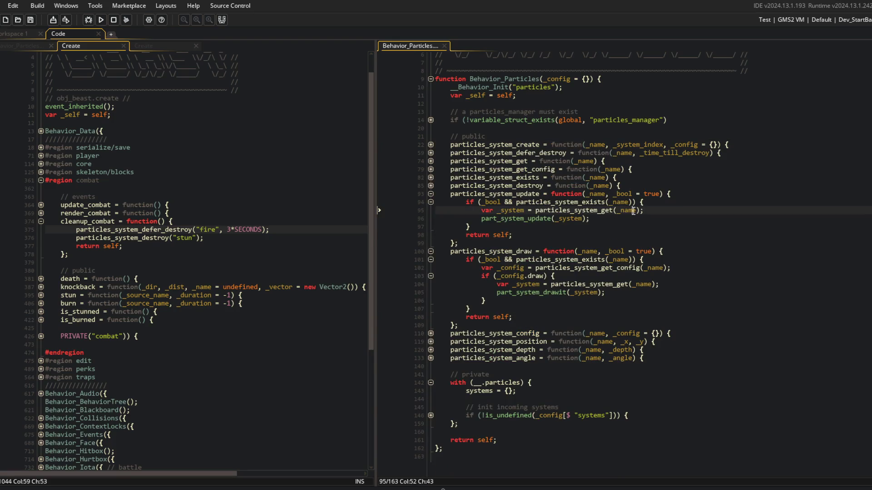
# - Copy the config lookup and check into particles_system_update, wrapping its update lines in braces
pyautogui.click(748, 285)
pyautogui.press('Up')
pyautogui.press('Up')
pyautogui.press('Home')
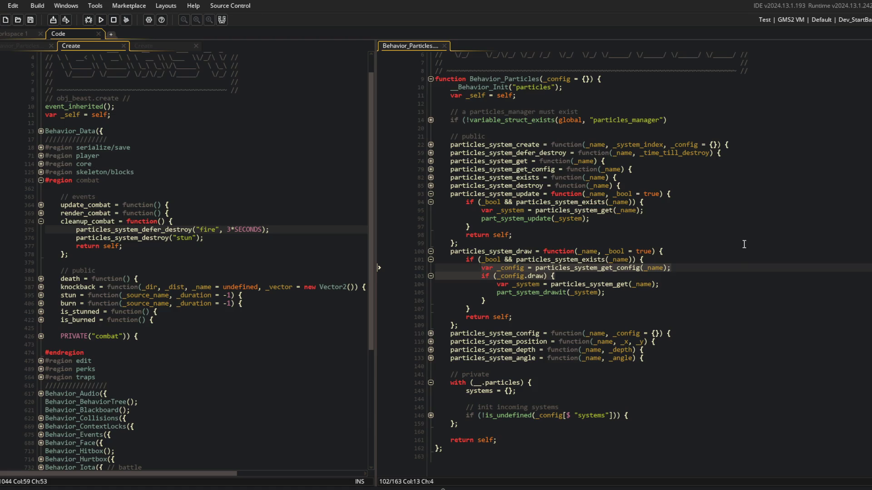
pyautogui.click(744, 201)
pyautogui.press('Return')
pyautogui.hotkey('ctrl', 'v')
pyautogui.press('Down')
pyautogui.press('Home')
pyautogui.hotkey('shift', 'Down')
pyautogui.press('Tab')
pyautogui.press('End')
pyautogui.press('Return')
pyautogui.write('}')
pyautogui.press('Up')
pyautogui.press('Up')
pyautogui.press('Up')
# - Change the copied condition to _config.update and verify the update block's braces
pyautogui.press('Left')
pyautogui.press('Left')
pyautogui.press('Left')
pyautogui.press('BackSpace')
pyautogui.press('BackSpace')
pyautogui.press('BackSpace')
pyautogui.write('update')
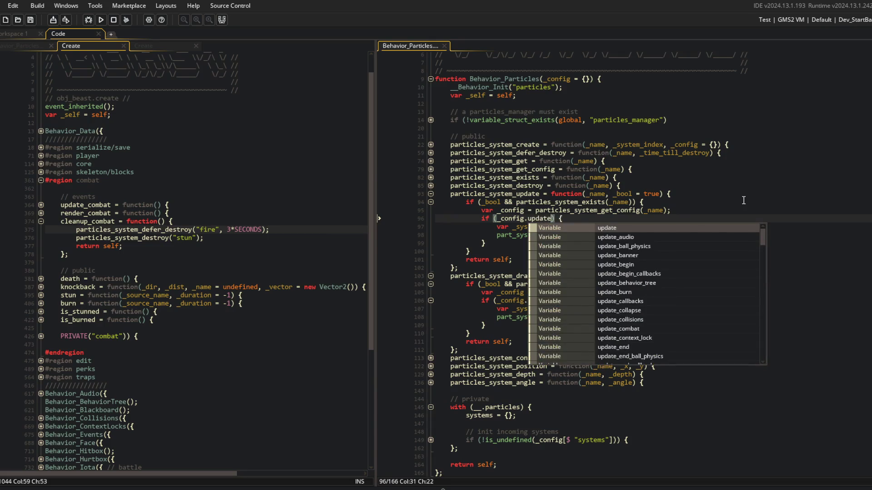
pyautogui.press('Escape')
pyautogui.click(535, 218)
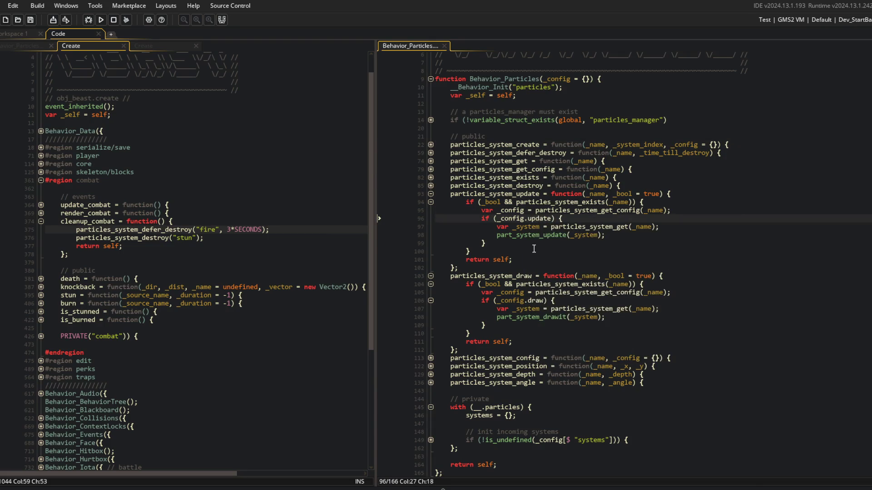
pyautogui.click(603, 221)
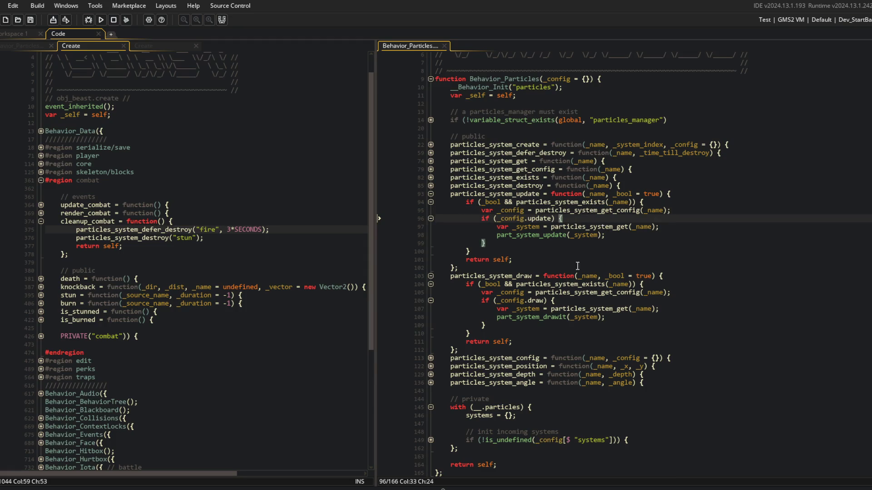
pyautogui.scroll(2, 583, 251)
pyautogui.click(501, 204)
# - Inspect update_combat, render_combat and the private combat block's stun-particle handling, then run the game
pyautogui.click(528, 253)
pyautogui.click(41, 213)
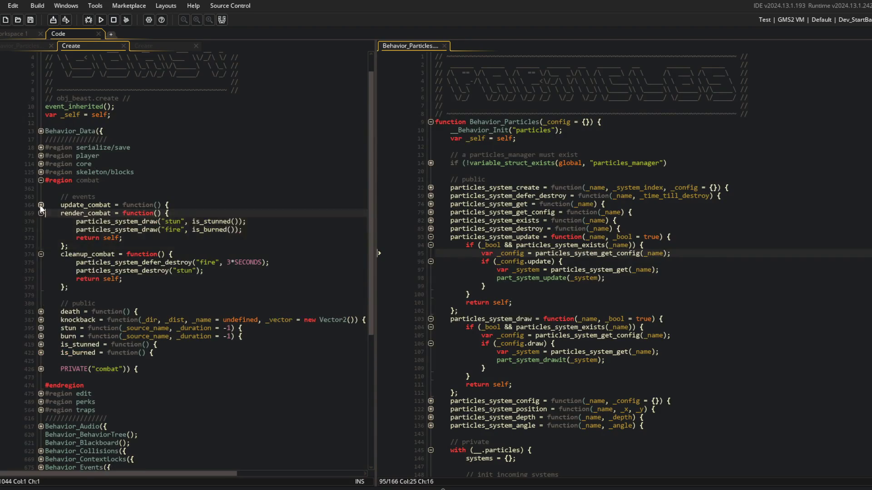
pyautogui.click(41, 205)
pyautogui.click(150, 213)
pyautogui.click(41, 402)
pyautogui.scroll(-4, 39, 409)
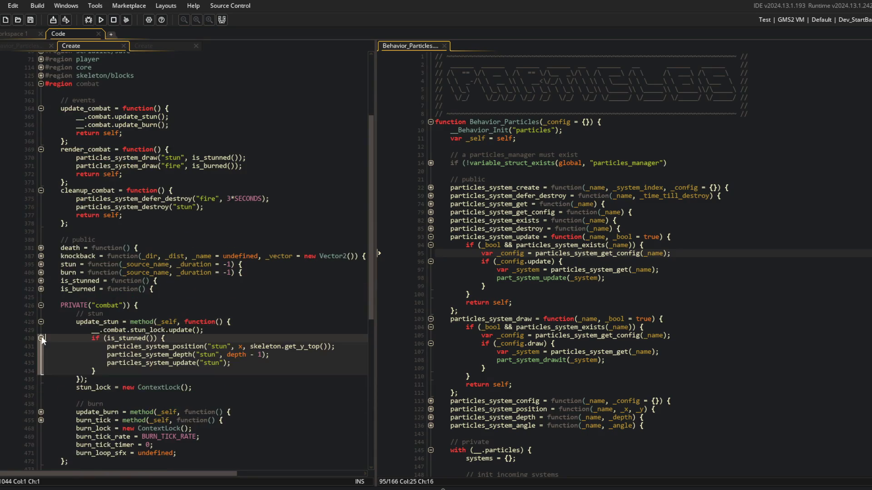
pyautogui.scroll(-2, 214, 336)
pyautogui.click(278, 261)
pyautogui.click(250, 279)
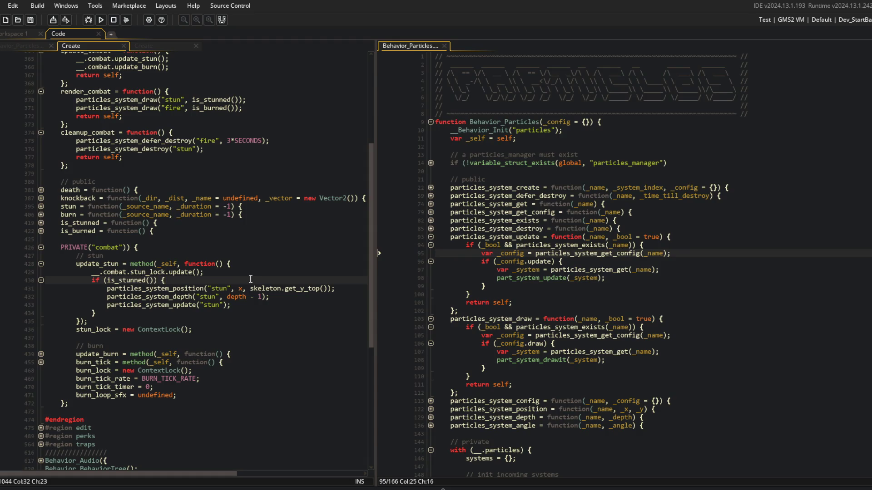
pyautogui.click(101, 20)
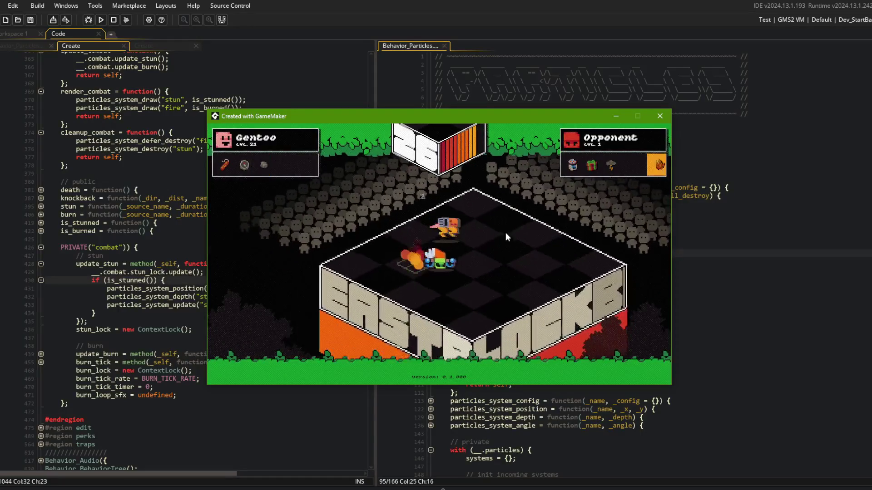
pyautogui.click(662, 114)
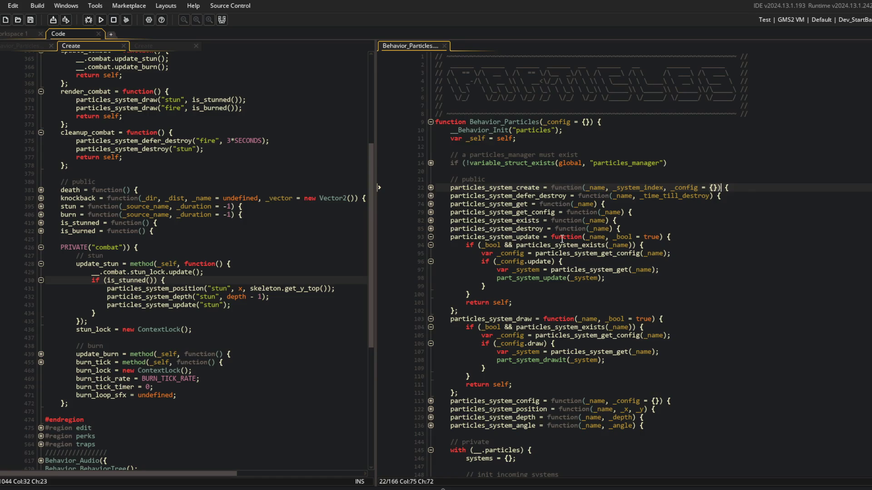
pyautogui.click(430, 238)
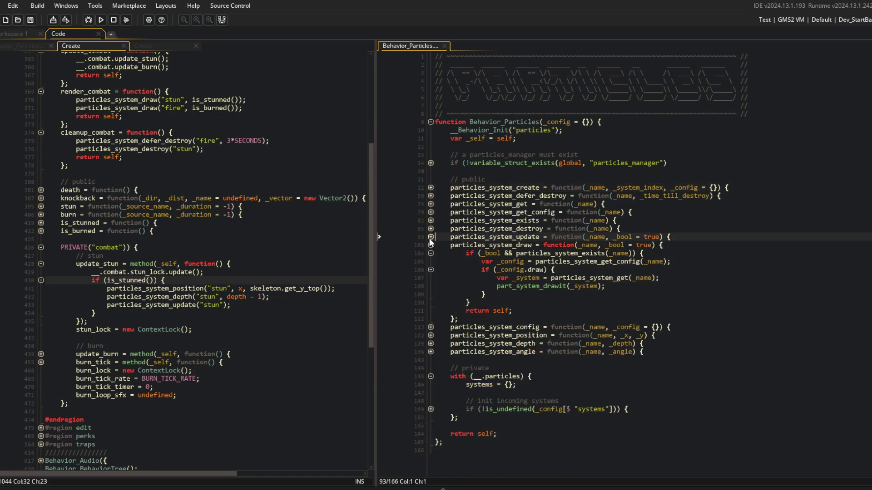
# - Undo the _config checks in the update and draw functions and save the script
pyautogui.click(430, 238)
pyautogui.click(582, 261)
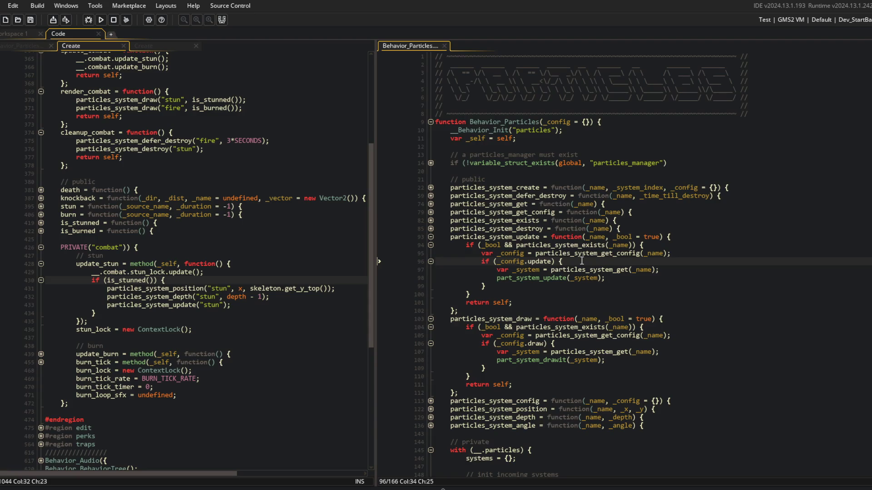
pyautogui.hotkey('ctrl', 'd')
pyautogui.hotkey('ctrl', 'd')
pyautogui.hotkey('ctrl', 'z')
pyautogui.press('Down')
pyautogui.press('Down')
pyautogui.press('Down')
pyautogui.hotkey('ctrl', 'z')
pyautogui.hotkey('ctrl', 'z')
pyautogui.hotkey('ctrl', 'z')
pyautogui.hotkey('ctrl', 's')
pyautogui.press('Up')
pyautogui.press('Up')
pyautogui.press('Up')
# - Add an events section with an empty update_particles = function() {}; and save
pyautogui.hotkey('ctrl', 'z')
pyautogui.hotkey('ctrl', 'z')
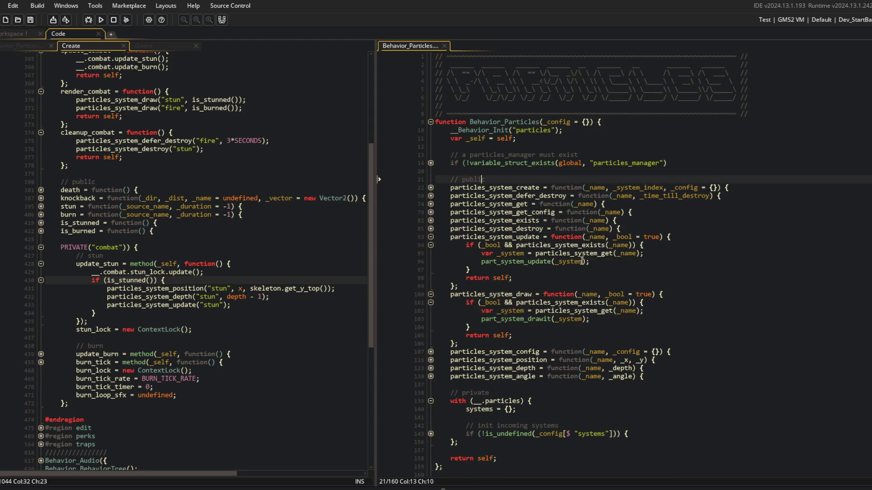
pyautogui.write('events')
pyautogui.press('Return')
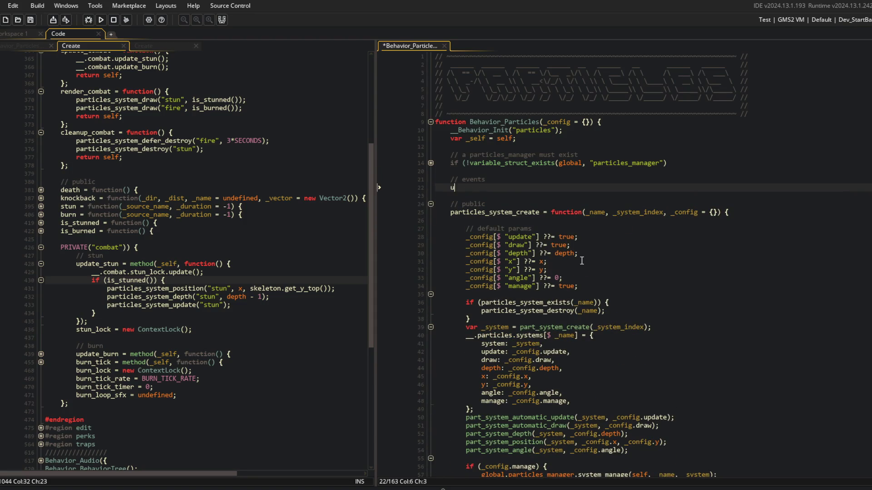
pyautogui.write('update_particles_syst')
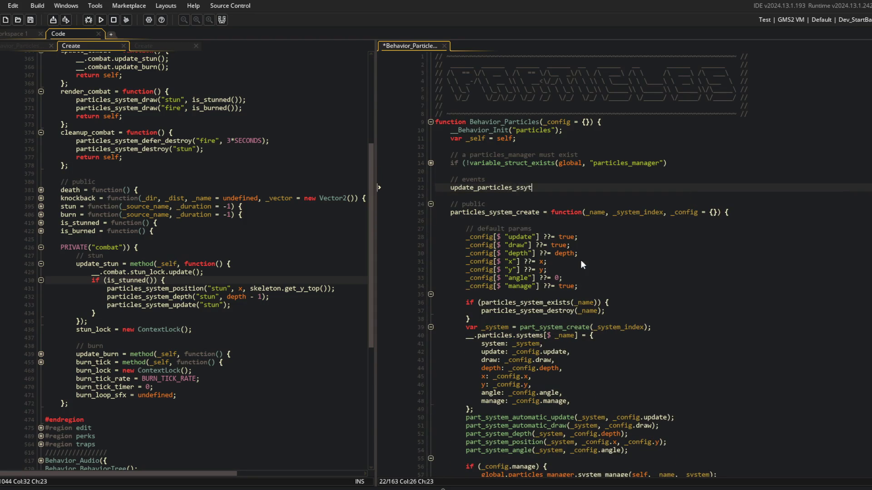
pyautogui.press('BackSpace')
pyautogui.press('BackSpace')
pyautogui.write('= function() {')
pyautogui.press('Return')
pyautogui.press('Return')
pyautogui.write('};')
pyautogui.hotkey('ctrl', 's')
pyautogui.press('Up')
# - Add an empty render_particles = function() {}; below it, save, and fold all functions
pyautogui.press('Down')
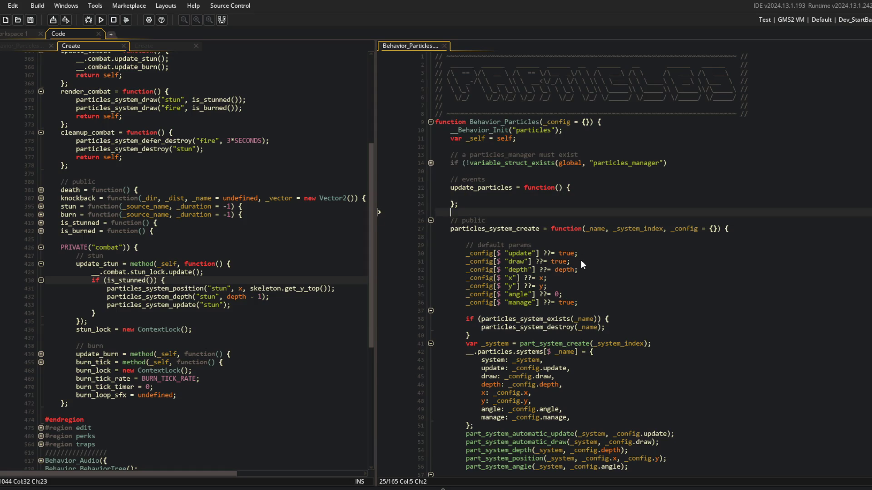
pyautogui.press('Return')
pyautogui.write('render_particles = fucntio')
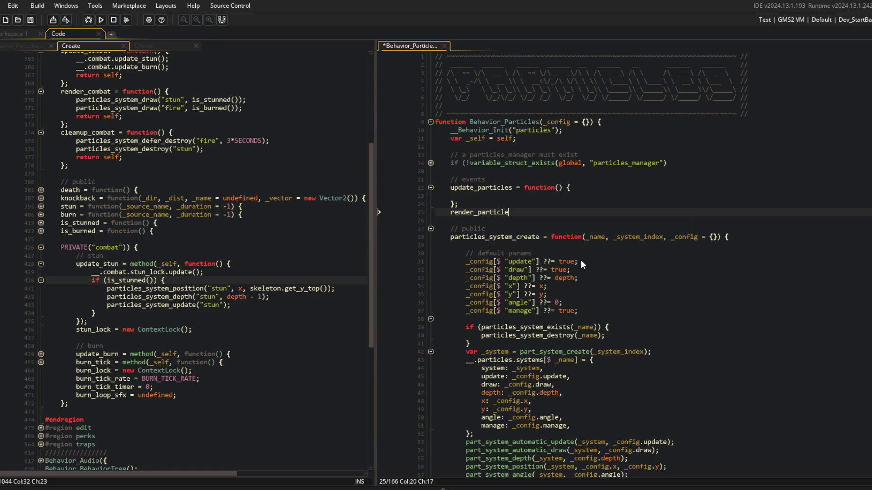
pyautogui.press('BackSpace')
pyautogui.press('BackSpace')
pyautogui.press('BackSpace')
pyautogui.write('function() {')
pyautogui.press('Return')
pyautogui.press('Return')
pyautogui.write('};')
pyautogui.press('Down')
pyautogui.press('Down')
pyautogui.press('Down')
pyautogui.press('End')
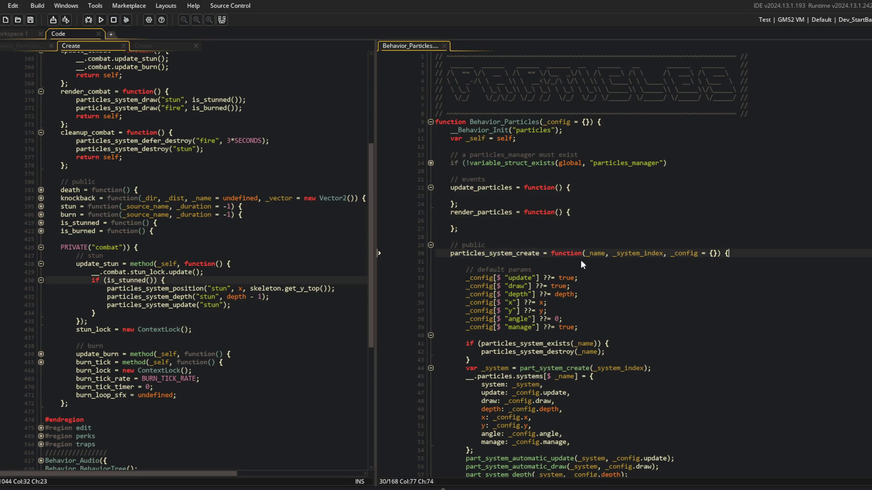
pyautogui.hotkey('ctrl', 's')
pyautogui.hotkey('ctrl', 'm')
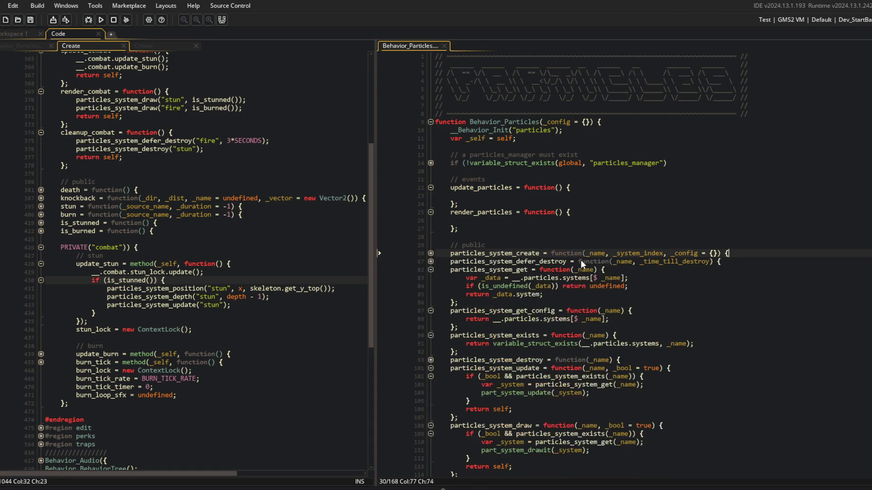
pyautogui.hotkey('ctrl', 'shift', 'm')
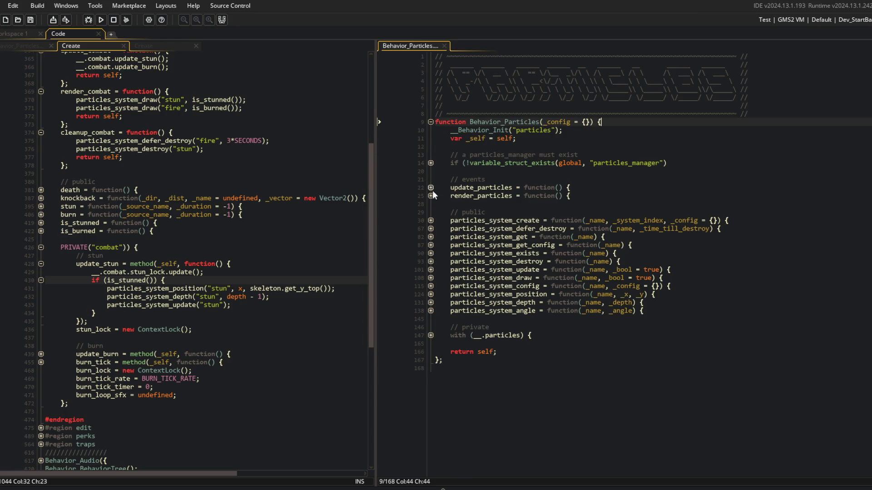
# - Unfold the update_particles and render_particles bodies in Behavior_Particles
pyautogui.click(430, 188)
pyautogui.scroll(-10, 285, 217)
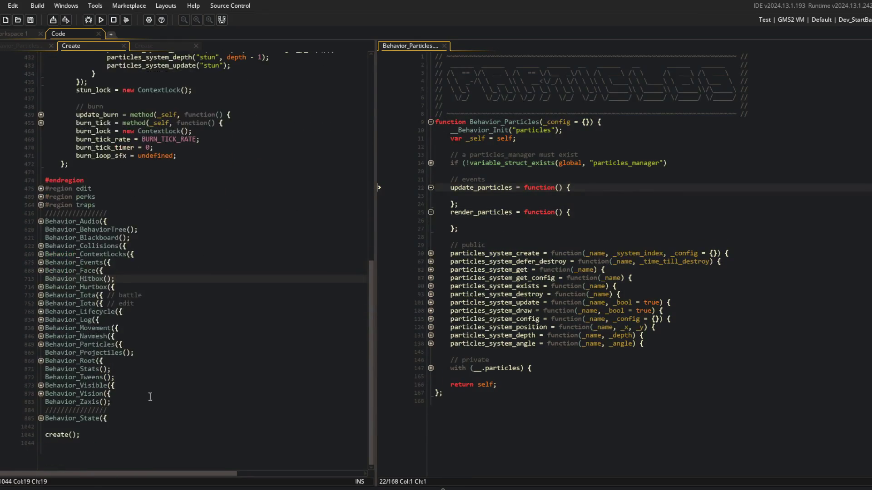
pyautogui.click(141, 395)
# - Unfold the Behavior_Lifecycle methods down to the update_end body
pyautogui.click(41, 318)
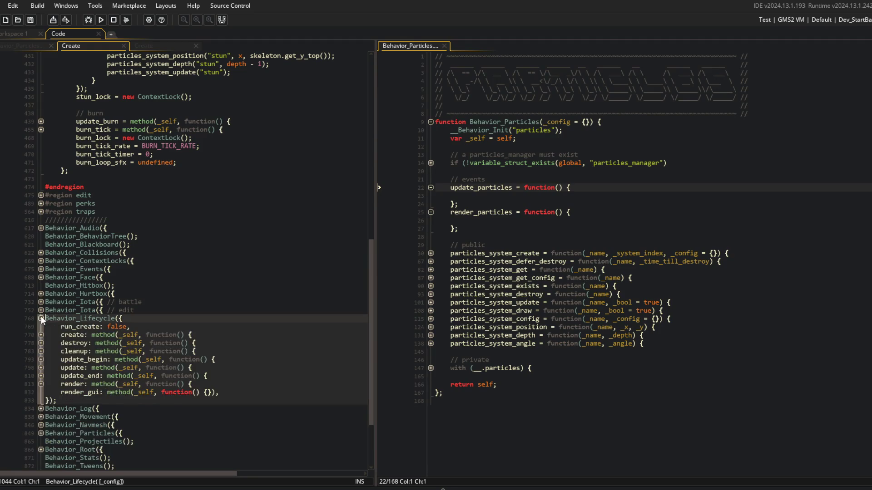
pyautogui.click(41, 359)
pyautogui.click(41, 360)
pyautogui.click(41, 367)
pyautogui.click(40, 367)
pyautogui.click(41, 376)
pyautogui.click(41, 376)
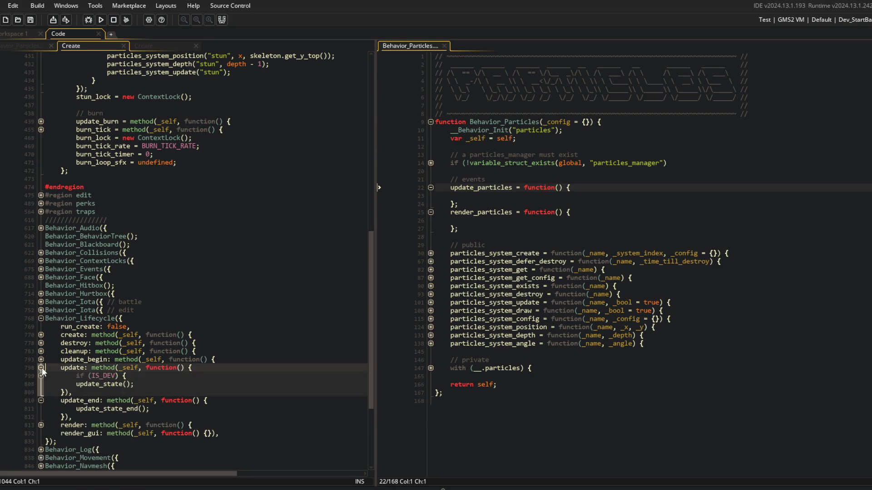
pyautogui.click(41, 367)
pyautogui.click(41, 368)
pyautogui.click(41, 376)
# - Add update_particles(); after update_state_end() in update_end and save
pyautogui.click(156, 384)
pyautogui.press('Return')
pyautogui.write('update_particles();')
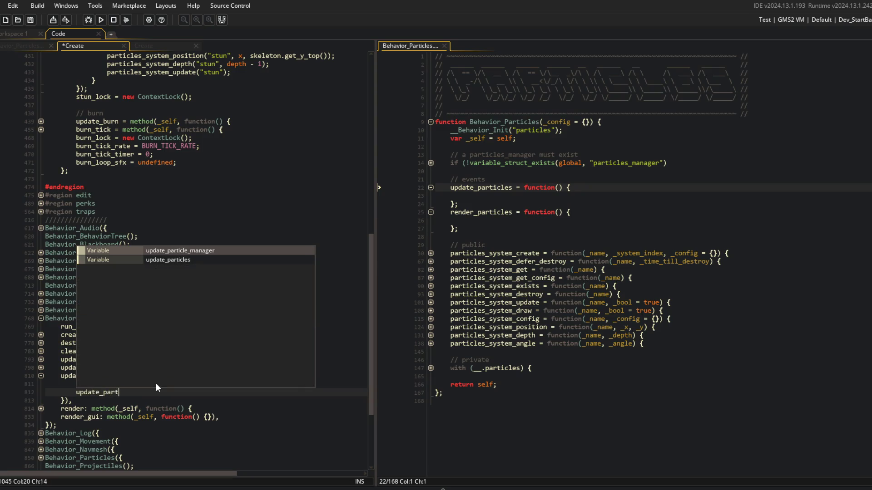
pyautogui.hotkey('ctrl', 's')
# - Add render_particles() after perks_post_render() inside the render method's visibility check and save
pyautogui.click(41, 409)
pyautogui.scroll(-2, 100, 381)
pyautogui.click(160, 358)
pyautogui.click(161, 358)
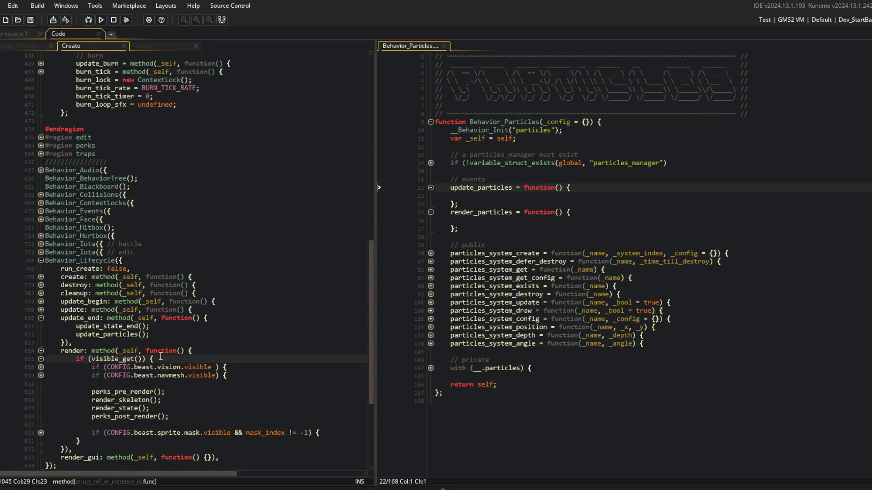
pyautogui.press('Down')
pyautogui.press('Down')
pyautogui.press('Down')
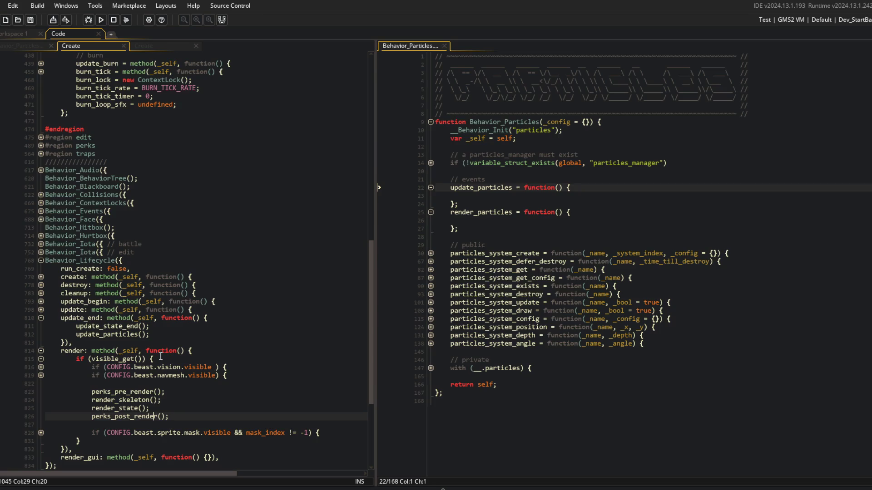
pyautogui.press('Return')
pyautogui.write('render_')
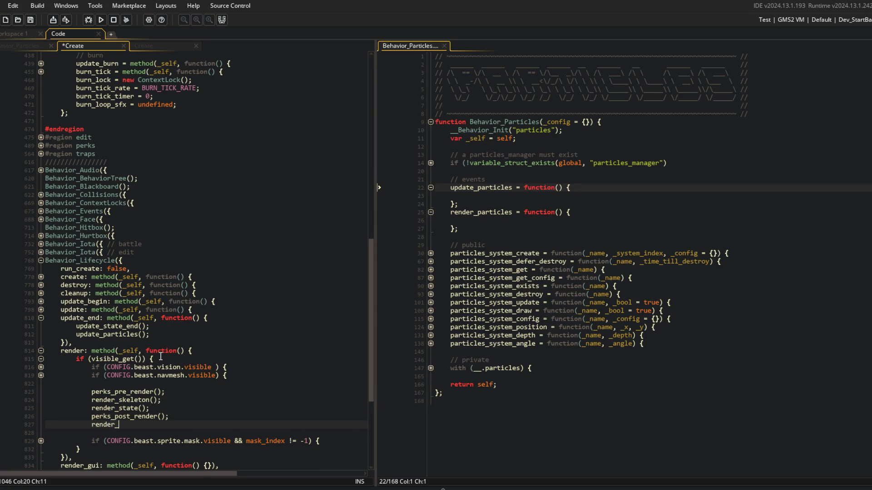
pyautogui.write('particles()')
pyautogui.hotkey('ctrl', 's')
# - Fold the render and update_end method bodies again
pyautogui.click(41, 351)
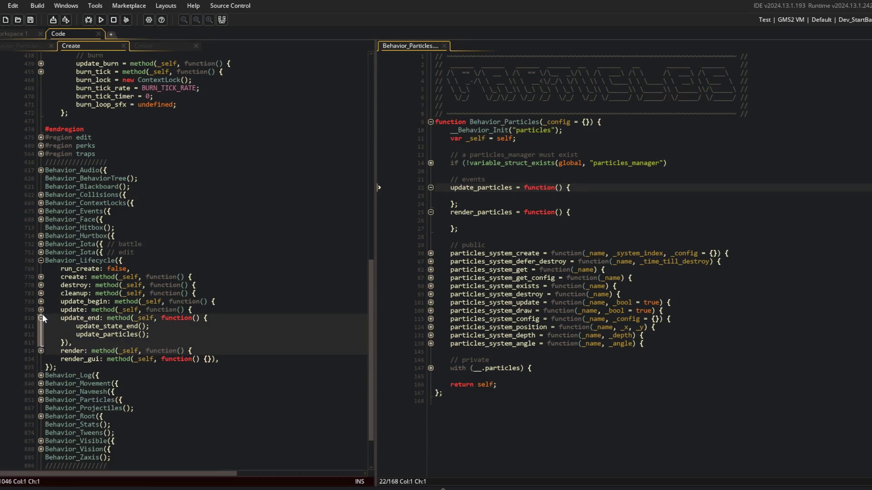
pyautogui.click(41, 352)
pyautogui.click(40, 352)
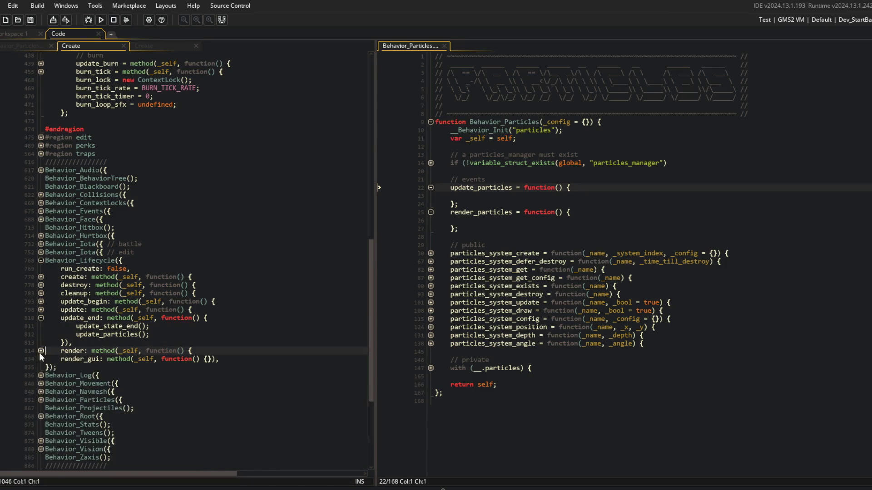
pyautogui.click(41, 318)
pyautogui.click(485, 195)
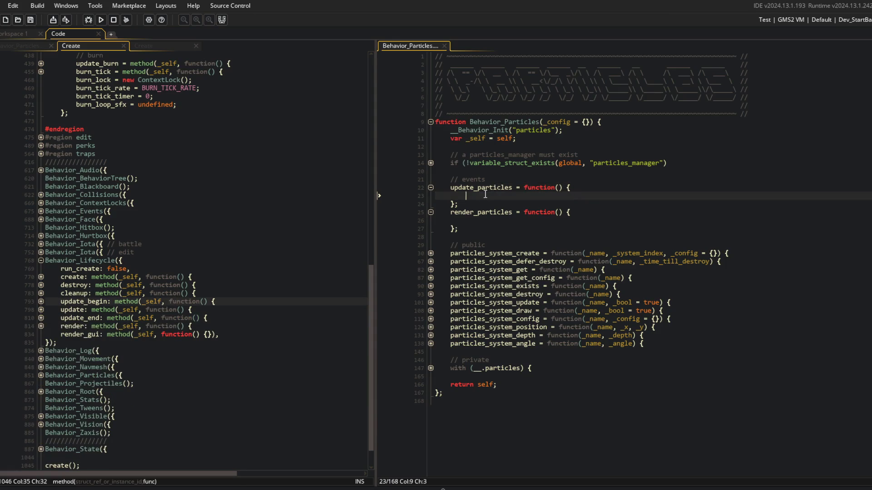
# - Write a struct_foreach loop over __.particles.systems followed by return self; and save
pyautogui.write('struct_foreach')
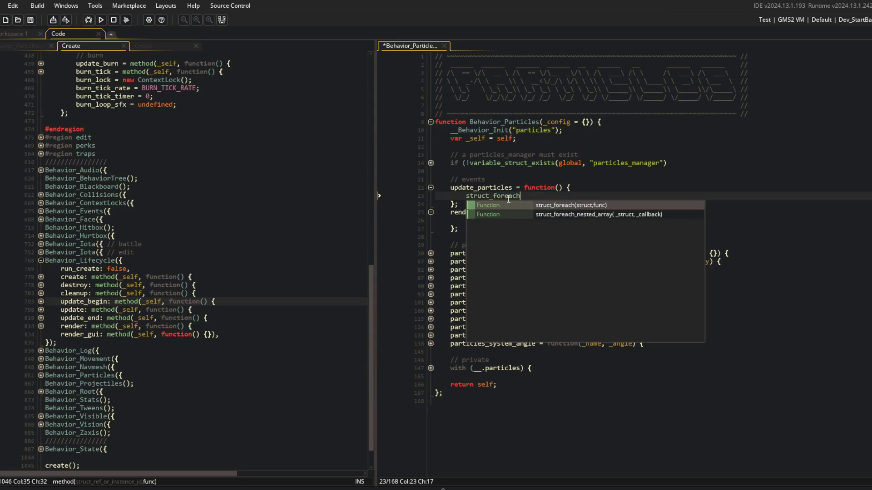
pyautogui.write('(__.particles.s')
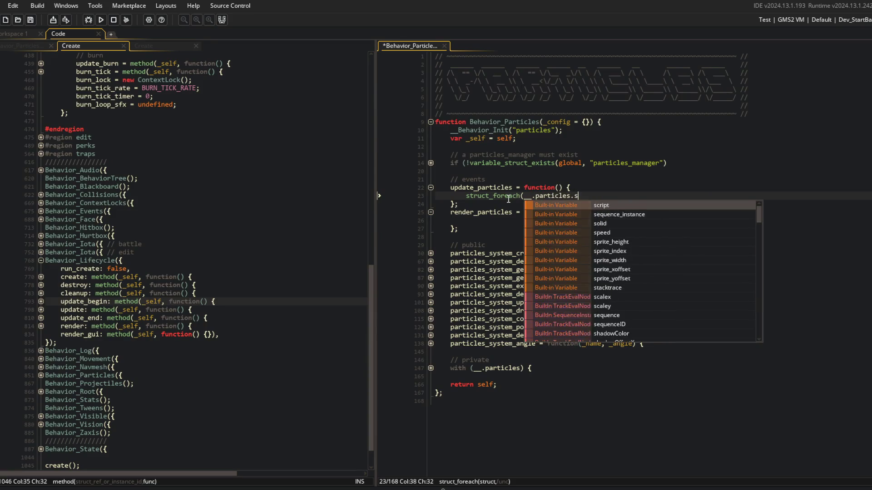
pyautogui.write('ystems, function(_name')
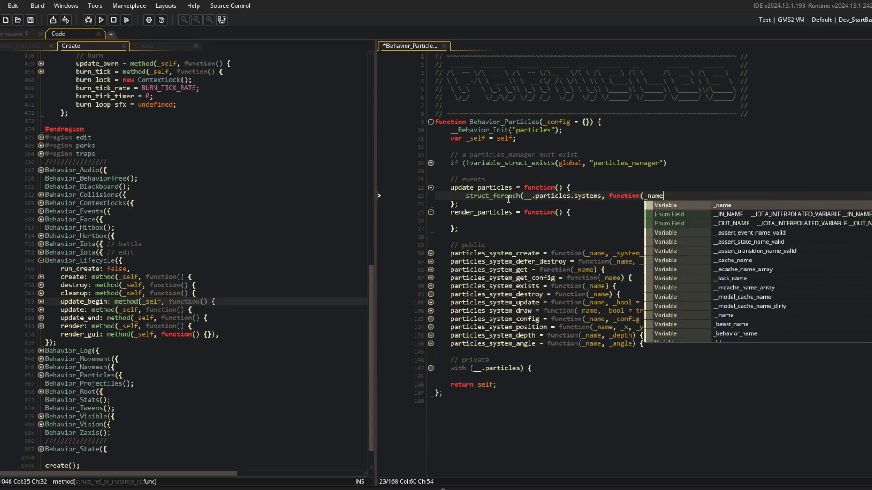
pyautogui.write(', _system) {')
pyautogui.press('Return')
pyautogui.press('Return')
pyautogui.write('})')
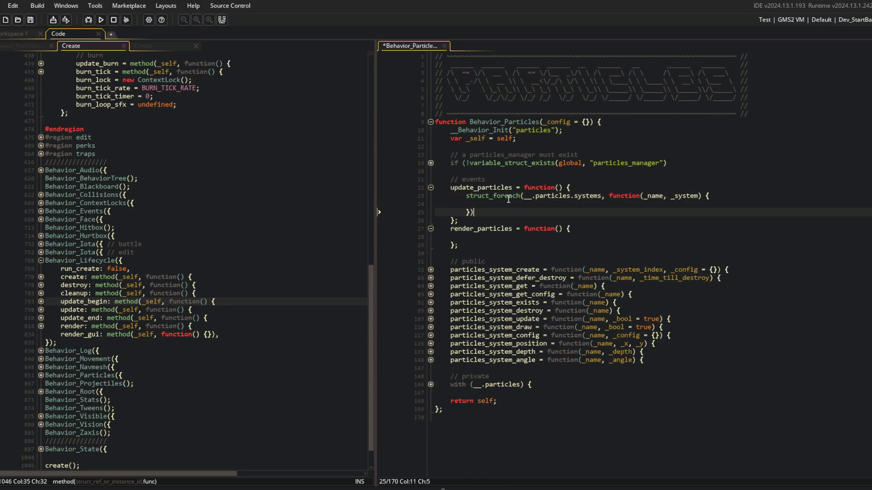
pyautogui.write(';')
pyautogui.press('Return')
pyautogui.write('return self;')
pyautogui.hotkey('ctrl', 's')
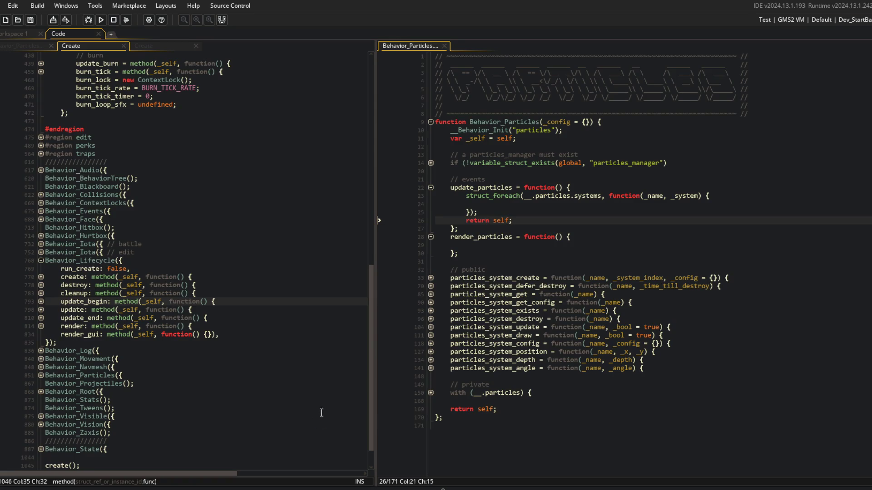
# - Rename the loop callback's second parameter from _system to _config
pyautogui.click(431, 393)
pyautogui.click(509, 197)
pyautogui.press('Down')
pyautogui.write('var _confi')
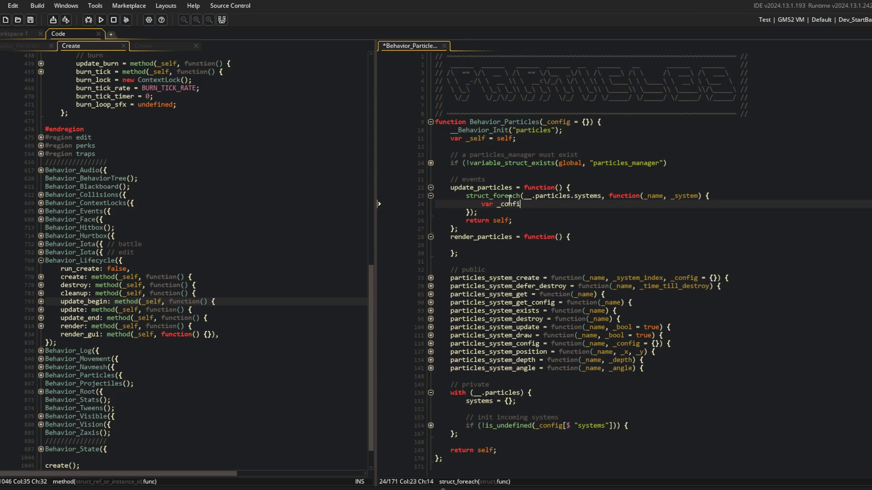
pyautogui.write('g = _')
pyautogui.press('BackSpace')
pyautogui.hotkey('shift', 'Home')
pyautogui.press('BackSpace')
pyautogui.press('Up')
pyautogui.press('End')
pyautogui.press('Left')
pyautogui.press('Left')
pyautogui.press('Left')
pyautogui.hotkey('ctrl', 'shift', 'Left')
pyautogui.write('_config')
pyautogui.press('Escape')
pyautogui.press('Down')
# - Call part_system_update(_config.system) inside the loop when _config.update is true, and save
pyautogui.write('if (_config.')
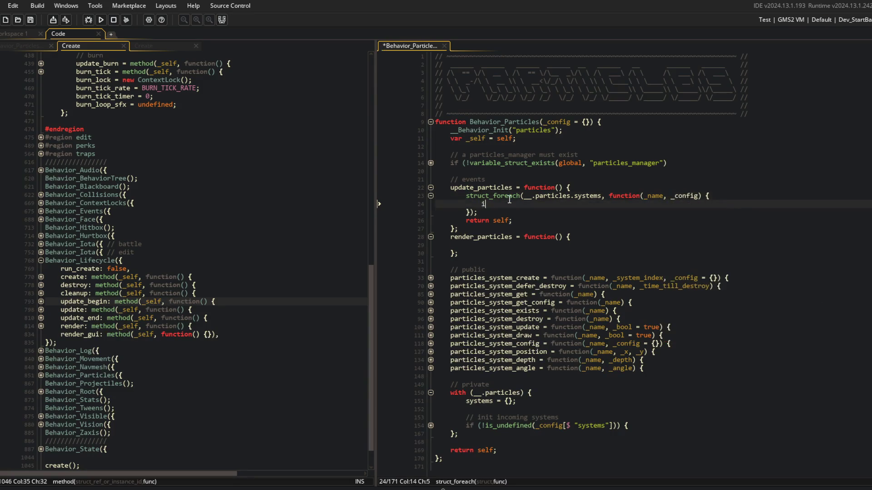
pyautogui.write('update) {')
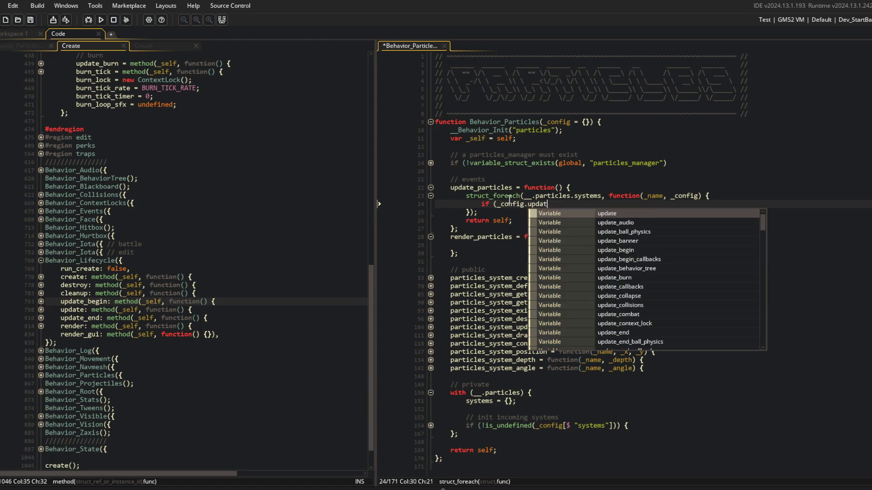
pyautogui.press('Return')
pyautogui.press('Return')
pyautogui.write('}')
pyautogui.press('Up')
pyautogui.write('part_')
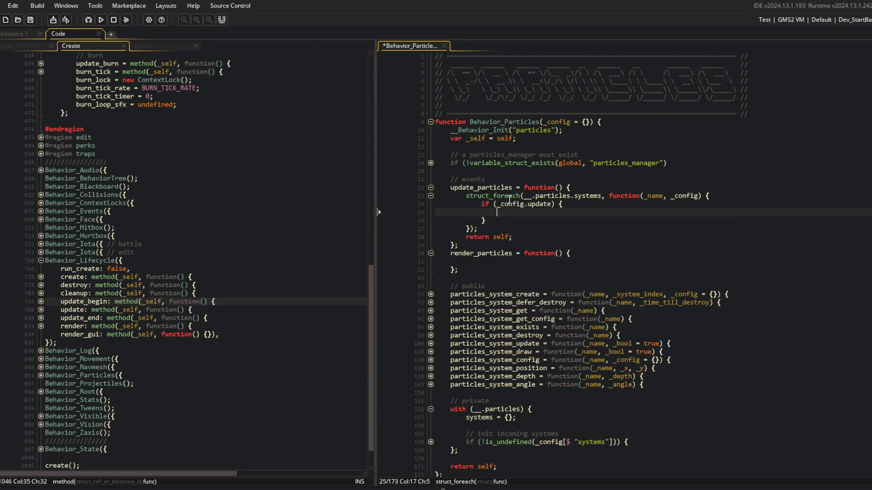
pyautogui.write('ssyten')
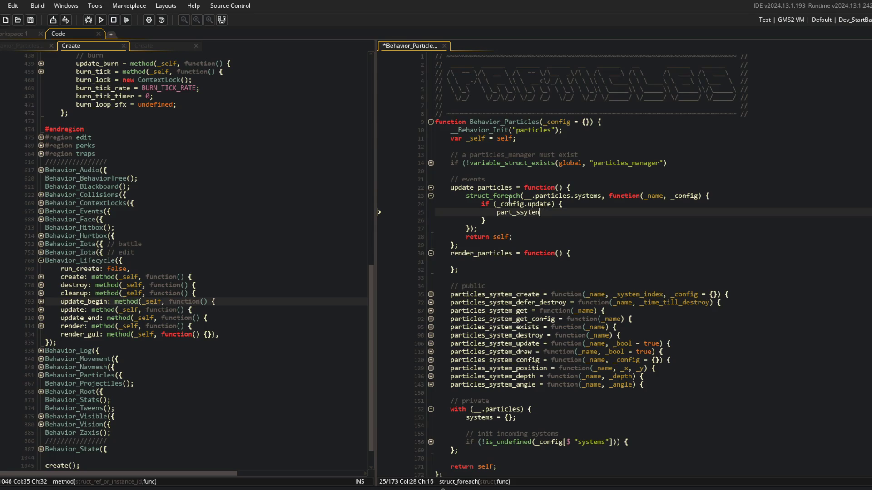
pyautogui.write('mtemytenm_')
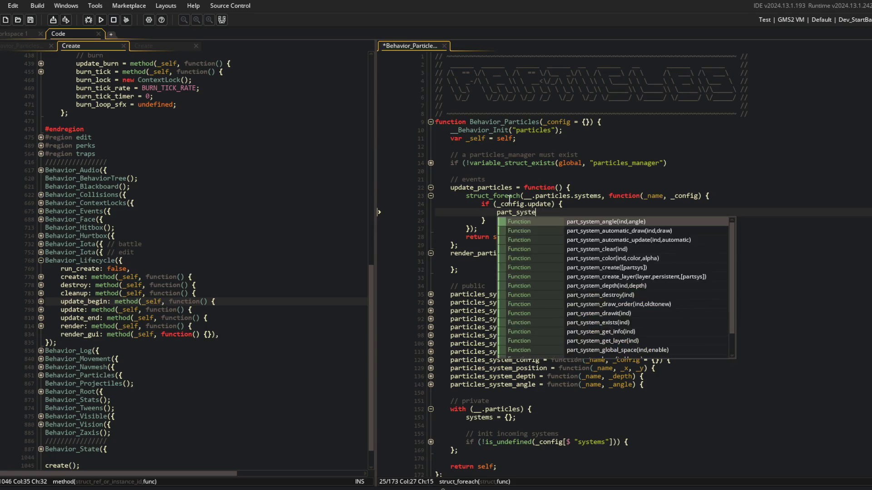
pyautogui.write('m_updat')
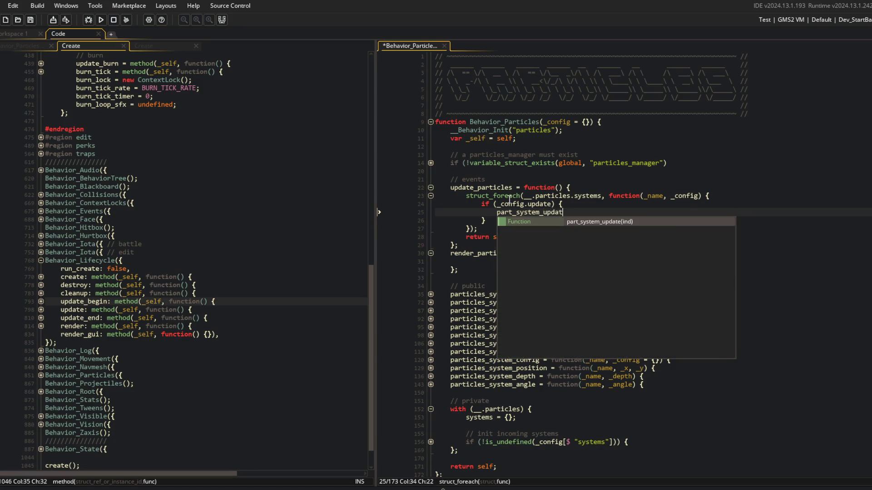
pyautogui.press('Return')
pyautogui.write('_config.system);')
pyautogui.hotkey('ctrl', 's')
pyautogui.press('Down')
pyautogui.press('Down')
# - Copy the update loop into the render_particles body
pyautogui.press('Home')
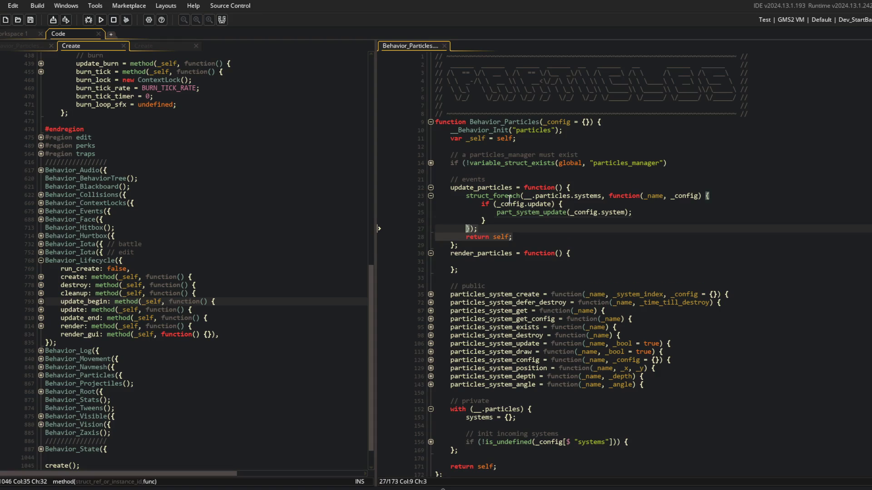
pyautogui.press('Up')
pyautogui.press('Up')
pyautogui.press('Down')
pyautogui.press('Down')
pyautogui.press('Down')
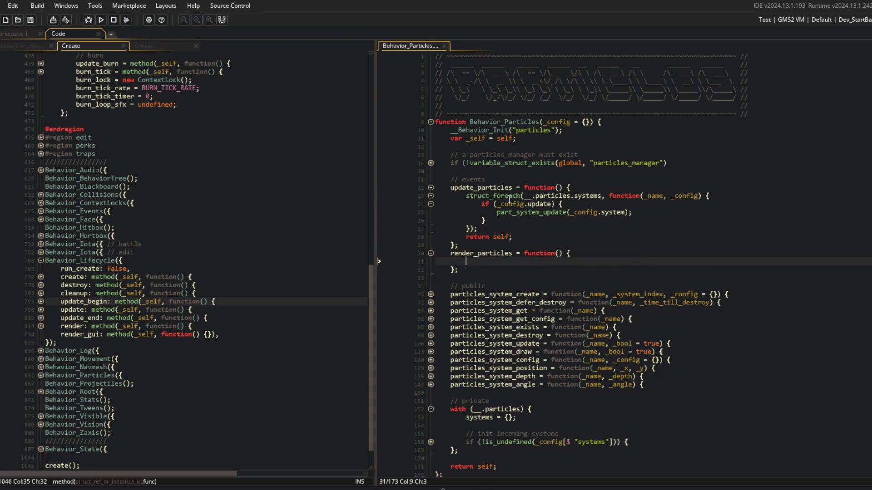
pyautogui.write('struct_foreach(__.particles.systems, function(_name, _config) { \t\t\tif (_config.update) { \t\t\t\tpart_system_update(_config.system); \t\t\t} \t\t}); \t\treturn self;')
pyautogui.press('Up')
pyautogui.press('Up')
pyautogui.press('Up')
# - Change the copied loop to check _config.draw and call part_system_drawit, then save
pyautogui.press('End')
pyautogui.press('Left')
pyautogui.press('Left')
pyautogui.press('Left')
pyautogui.hotkey('ctrl', 'BackSpace')
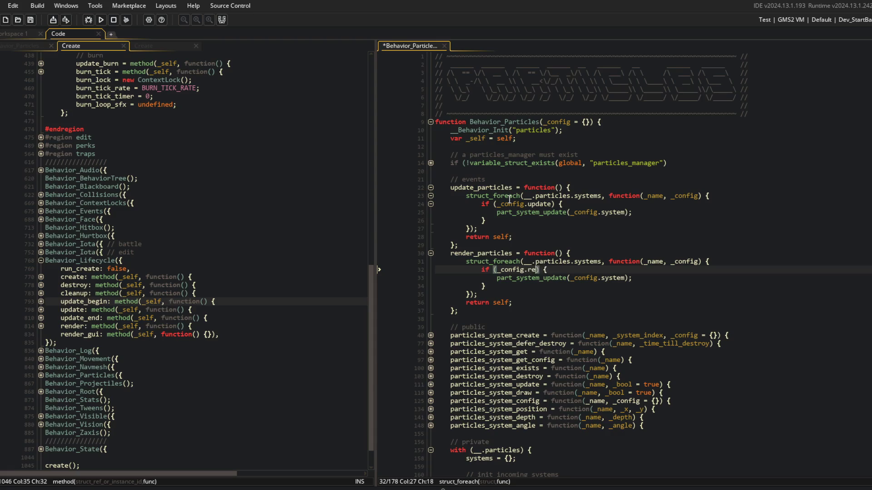
pyautogui.hotkey('ctrl', 'd')
pyautogui.press('End')
pyautogui.write('raw')
pyautogui.hotkey('ctrl', 'z')
pyautogui.hotkey('ctrl', 'z')
pyautogui.write('draw')
pyautogui.press('Down')
pyautogui.hotkey('ctrl', 'Delete')
pyautogui.write('draw')
pyautogui.press('Return')
pyautogui.hotkey('ctrl', 's')
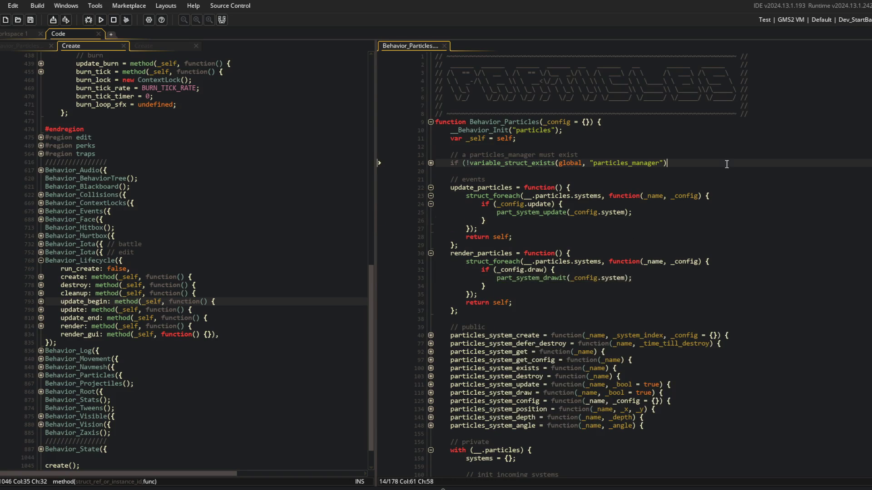
pyautogui.click(610, 218)
# - Fold update_particles and render_particles, then test-run the game with the new particle loops
pyautogui.click(577, 252)
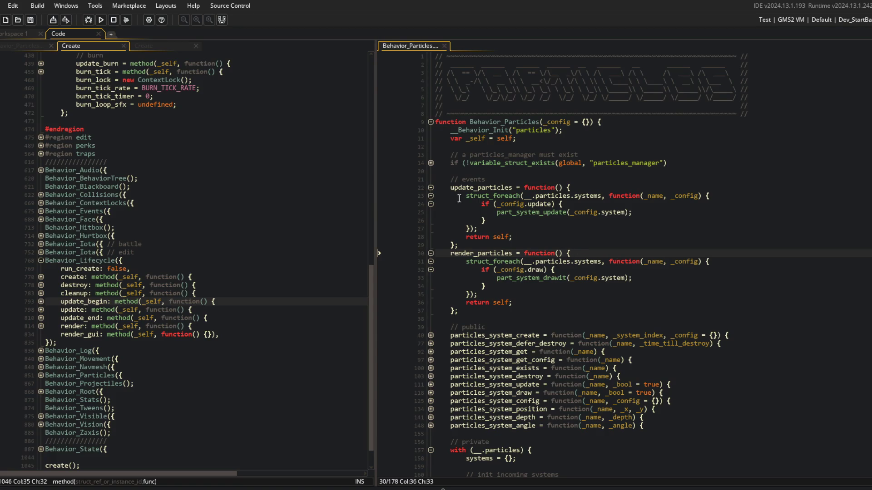
pyautogui.click(431, 188)
pyautogui.click(430, 195)
pyautogui.click(125, 21)
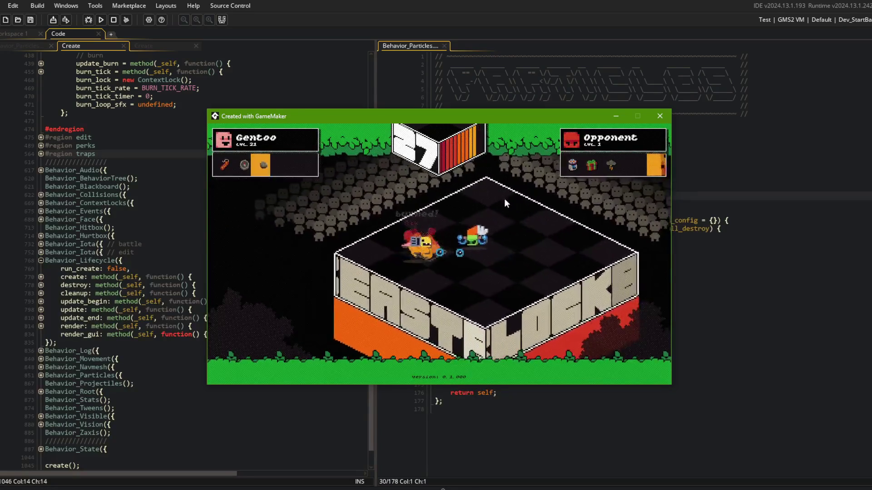
pyautogui.click(744, 143)
# - Collapse the render_combat, update_combat and cleanup_combat functions in obj_beast's Create code
pyautogui.click(172, 178)
pyautogui.scroll(10, 176, 197)
pyautogui.scroll(3, 176, 197)
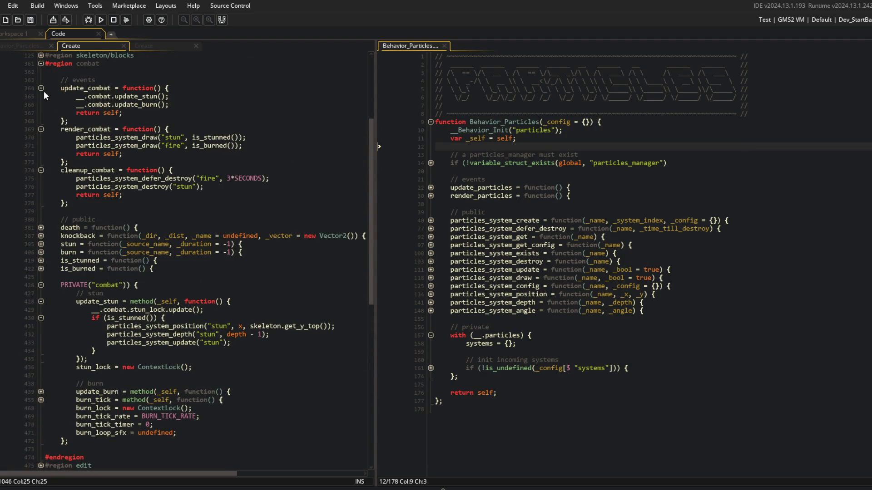
pyautogui.click(41, 129)
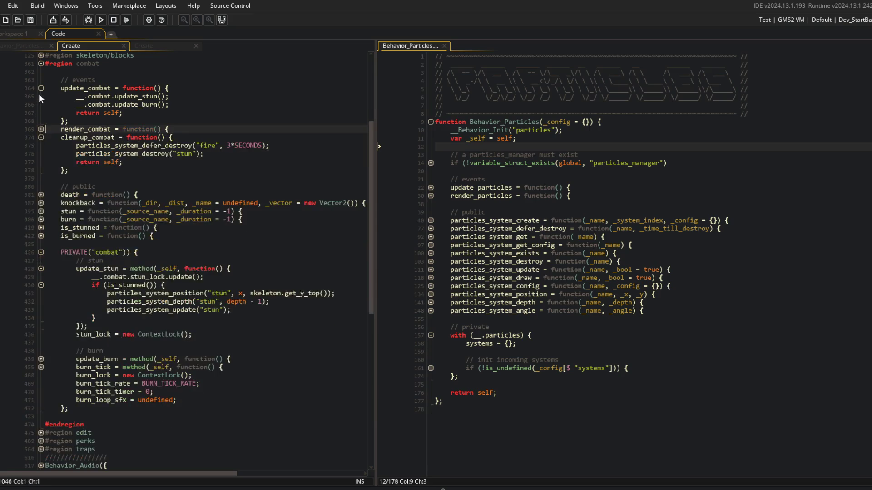
pyautogui.click(40, 89)
pyautogui.click(40, 104)
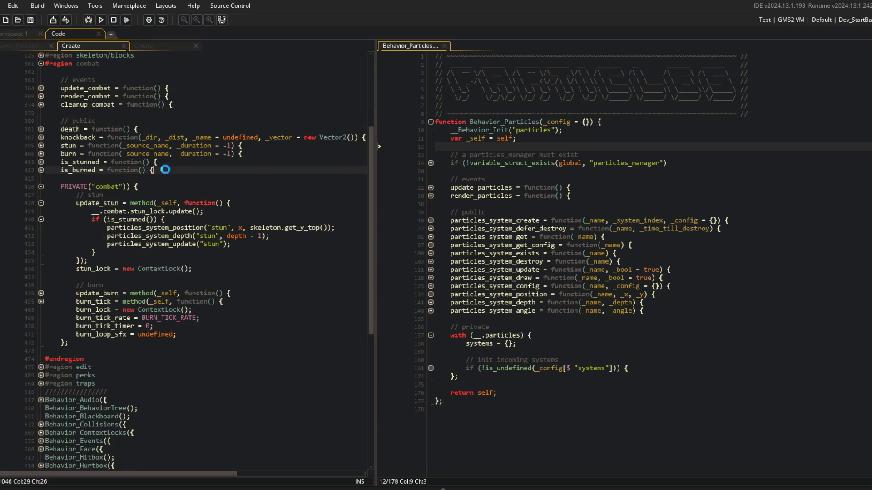
pyautogui.hotkey('alt', 'Tab')
# - Stage all project changes with git add
pyautogui.click(356, 225)
pyautogui.write('git add .')
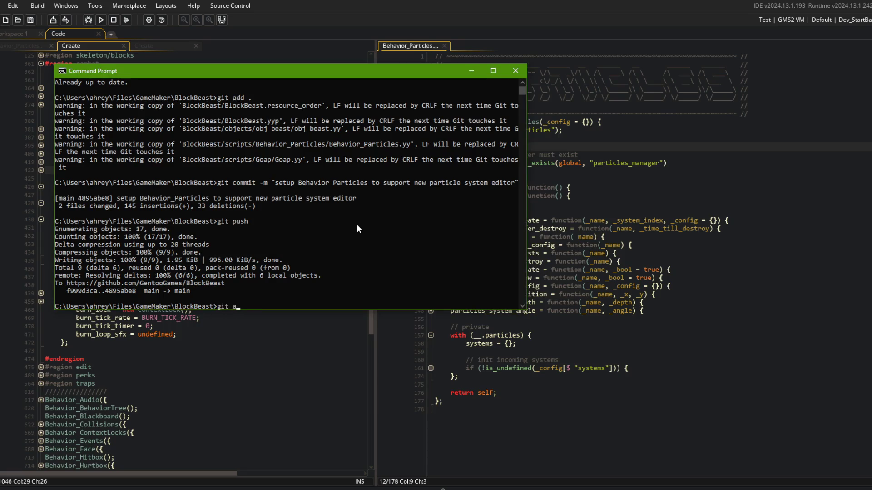
pyautogui.press('Return')
# - Commit with message 'setting up Particles Manager to manage deferred destruction of particle systems'
pyautogui.write('git commit- m')
pyautogui.press('BackSpace')
pyautogui.press('BackSpace')
pyautogui.press('BackSpace')
pyautogui.write('-m "setting up Particle')
pyautogui.press('BackSpace')
pyautogui.write('s Manager to manage defere')
pyautogui.press('BackSpace')
pyautogui.write('rred destruction of particle systems"')
pyautogui.press('Return')
# - Push the commit to main with git push and return to GameMaker
pyautogui.write('git push')
pyautogui.press('Return')
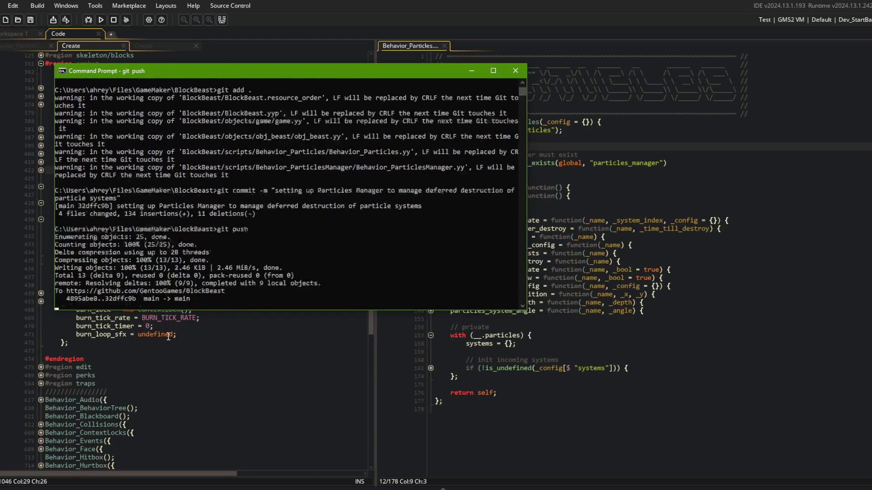
pyautogui.click(168, 330)
pyautogui.scroll(-2, 84, 200)
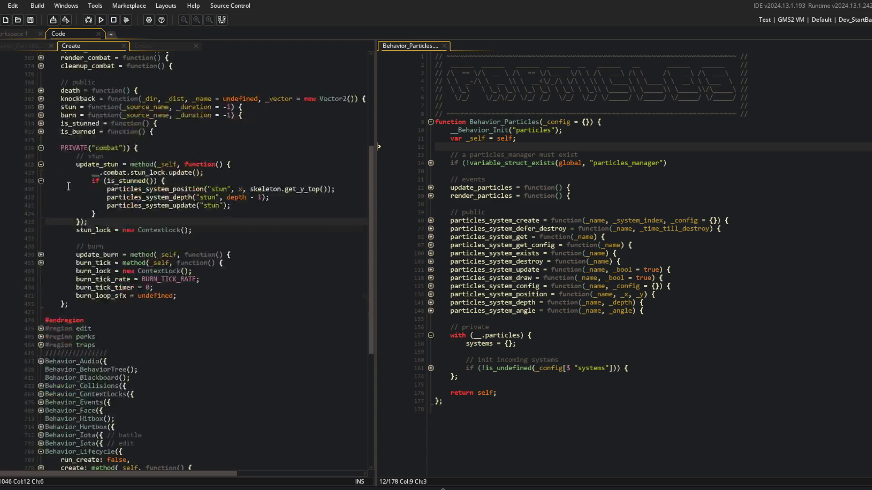
# - Fold update_stun and review burn, is_stunned and is_burned, checking audio_play's other uses
pyautogui.click(38, 165)
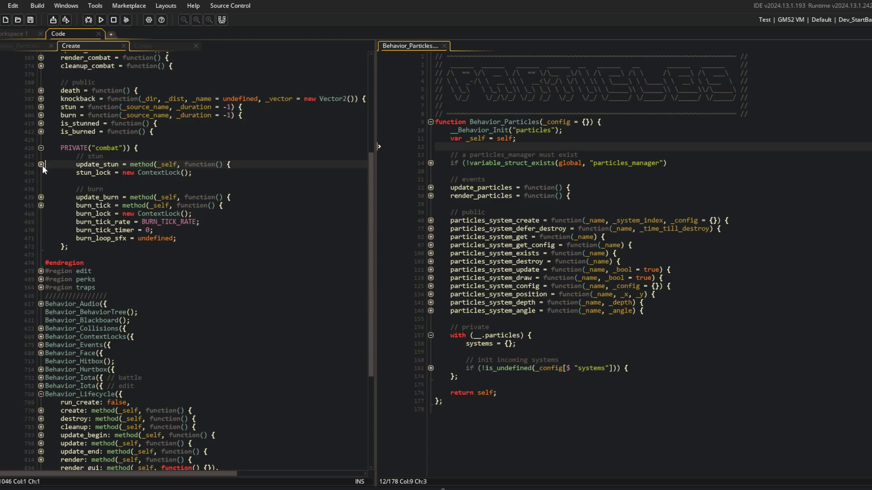
pyautogui.click(41, 115)
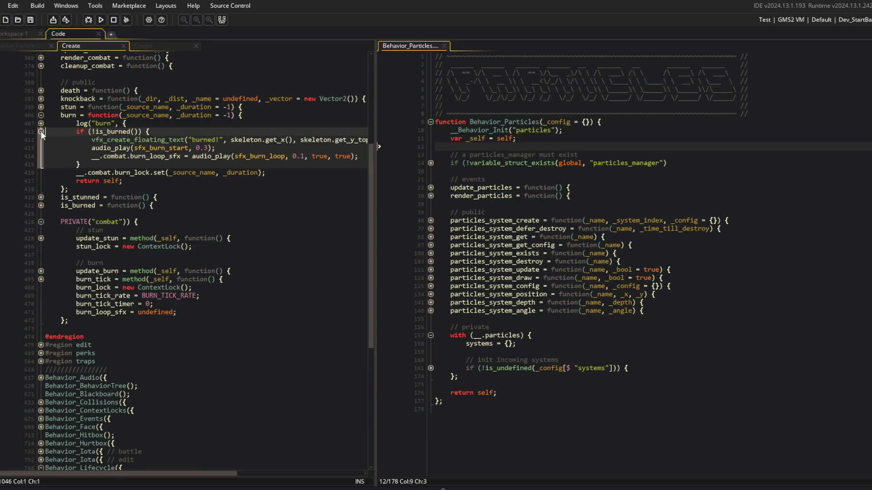
pyautogui.doubleClick(107, 149)
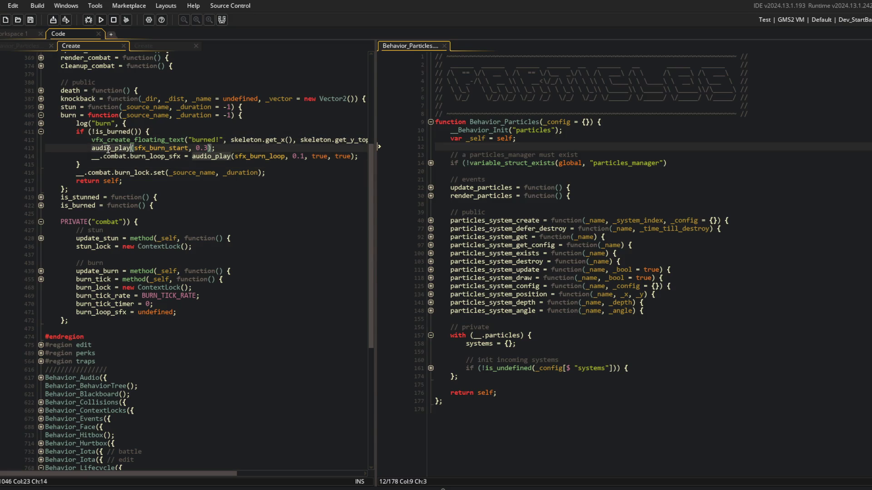
pyautogui.click(155, 126)
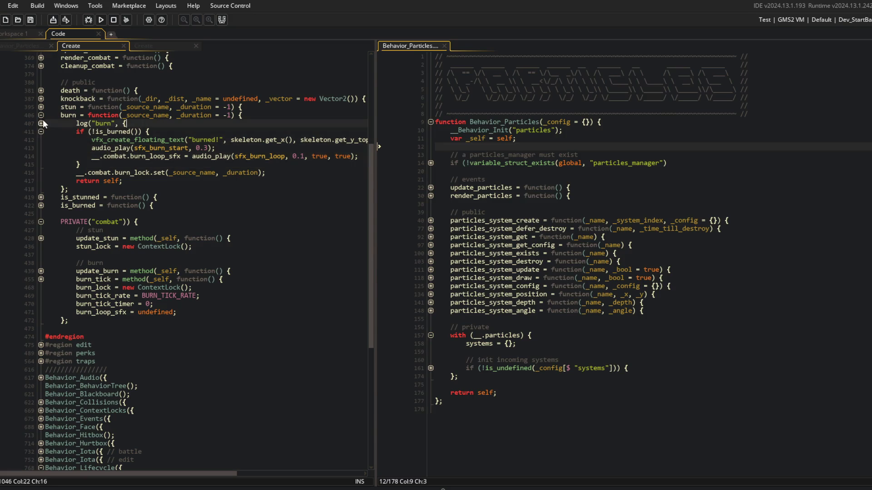
pyautogui.click(42, 119)
pyautogui.click(43, 124)
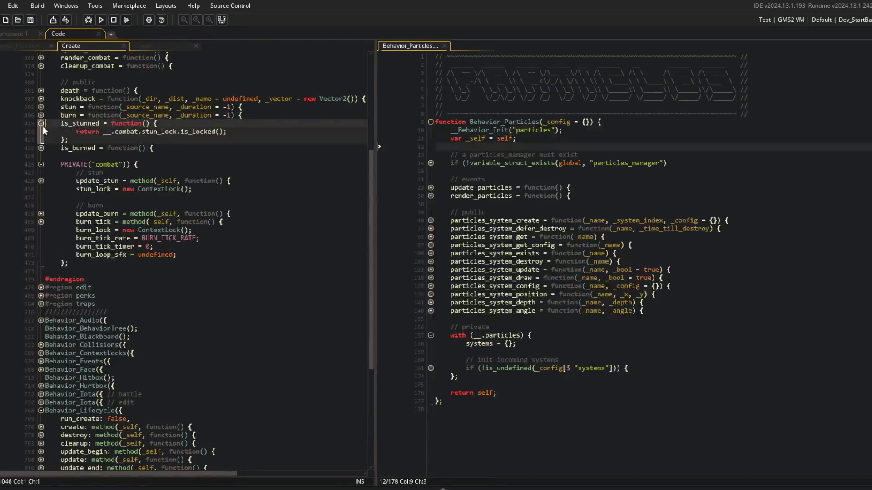
pyautogui.click(42, 125)
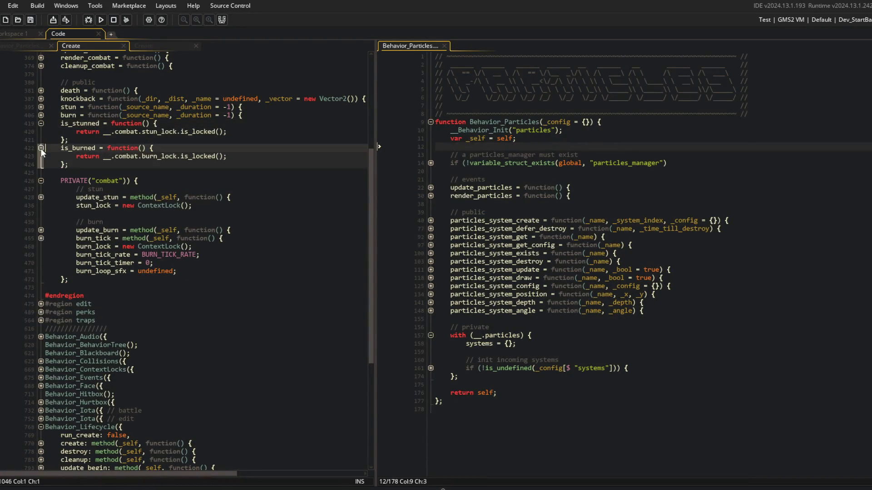
pyautogui.click(40, 132)
pyautogui.click(41, 131)
pyautogui.scroll(3, 39, 181)
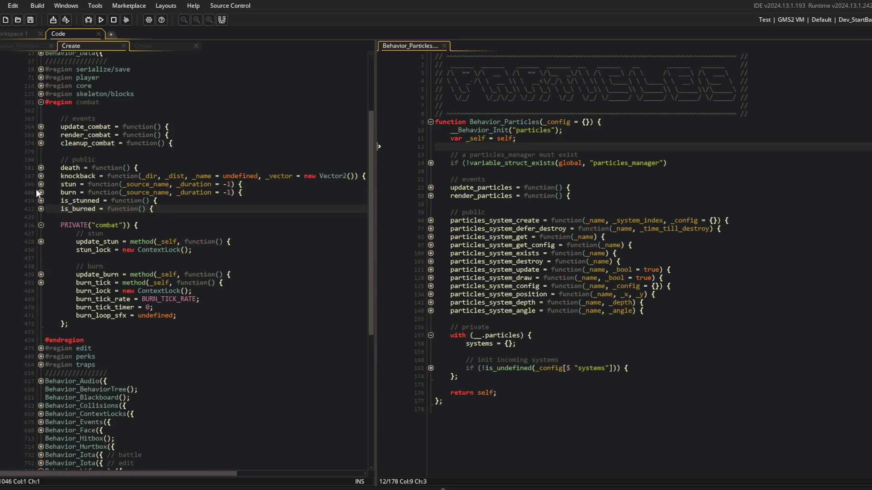
# - Unfold update_burn with its is_burned and else branches and widen the left pane
pyautogui.click(41, 274)
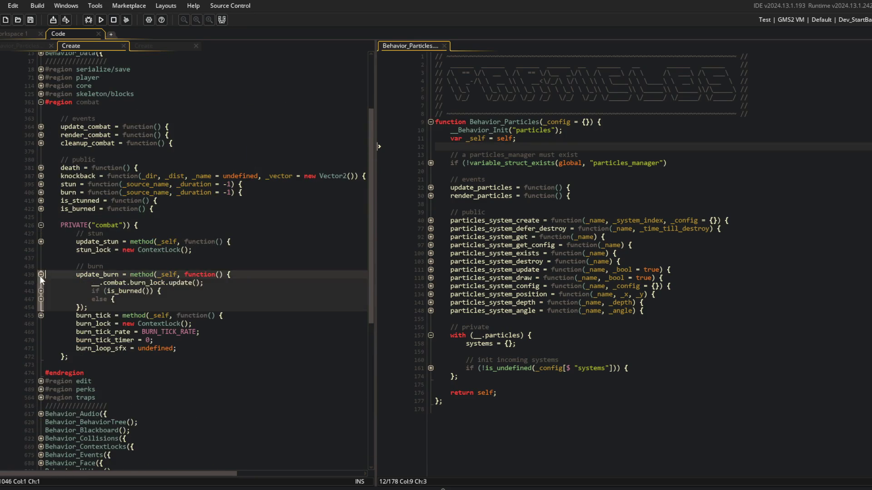
pyautogui.click(41, 291)
pyautogui.click(41, 339)
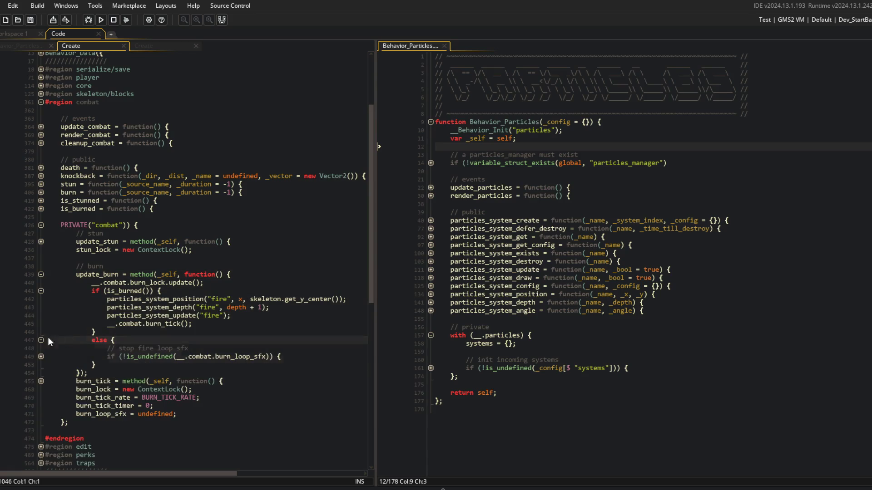
pyautogui.click(43, 356)
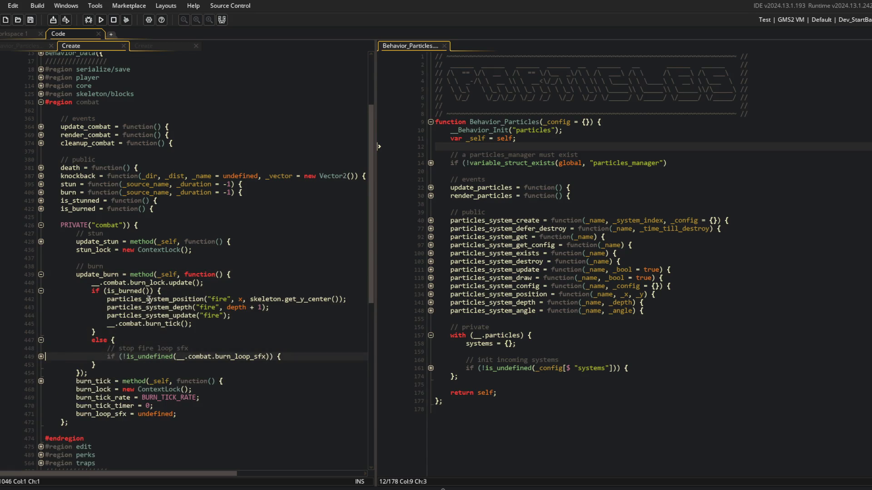
pyautogui.moveTo(376, 167); pyautogui.dragTo(422, 166)
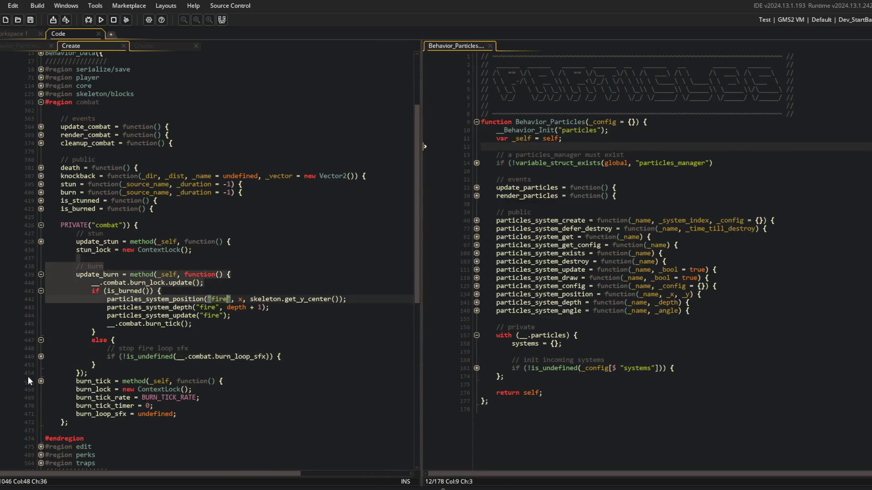
pyautogui.click(41, 357)
# - Unfold burn again and highlight the uses of _duration
pyautogui.click(146, 275)
pyautogui.scroll(-2, 148, 277)
pyautogui.scroll(3, 147, 277)
pyautogui.click(244, 238)
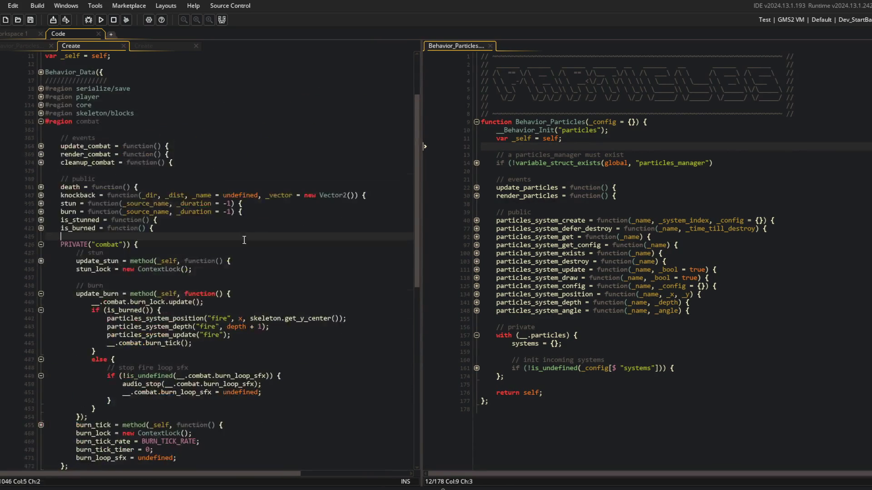
pyautogui.click(40, 212)
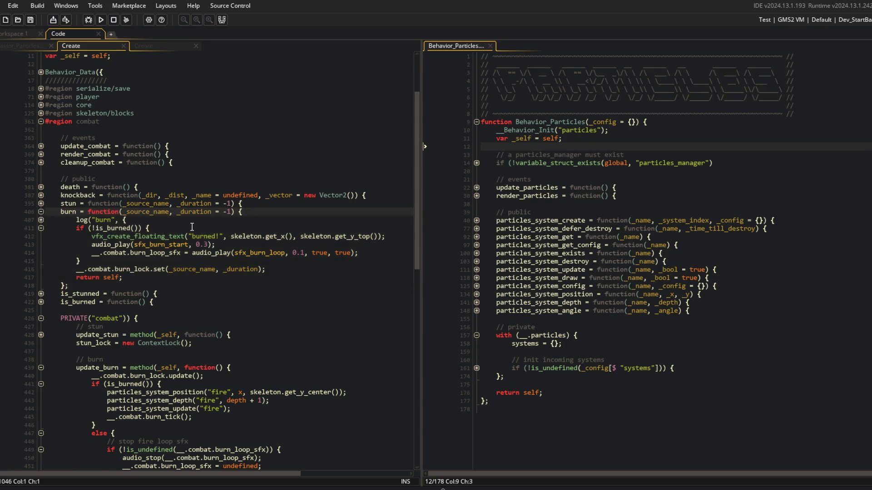
pyautogui.scroll(-4, 192, 227)
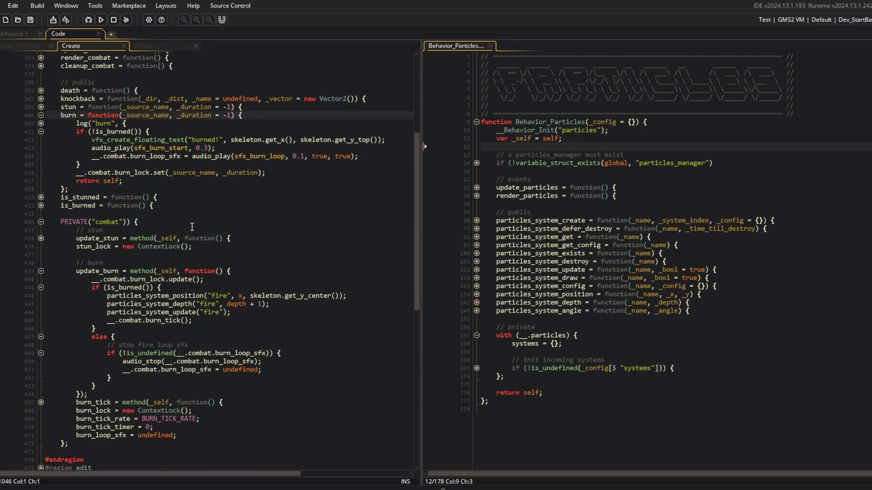
pyautogui.doubleClick(189, 116)
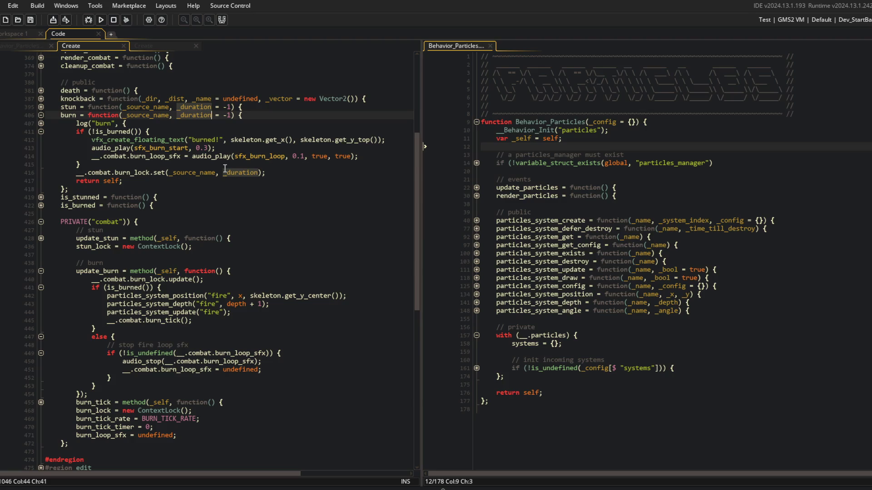
# - Fold burn after peeking into is_stunned and is_burned
pyautogui.click(137, 172)
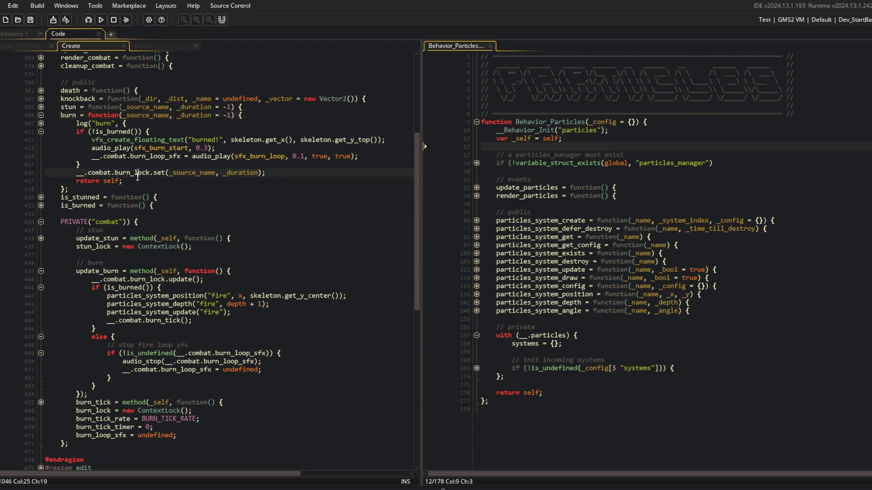
pyautogui.click(42, 115)
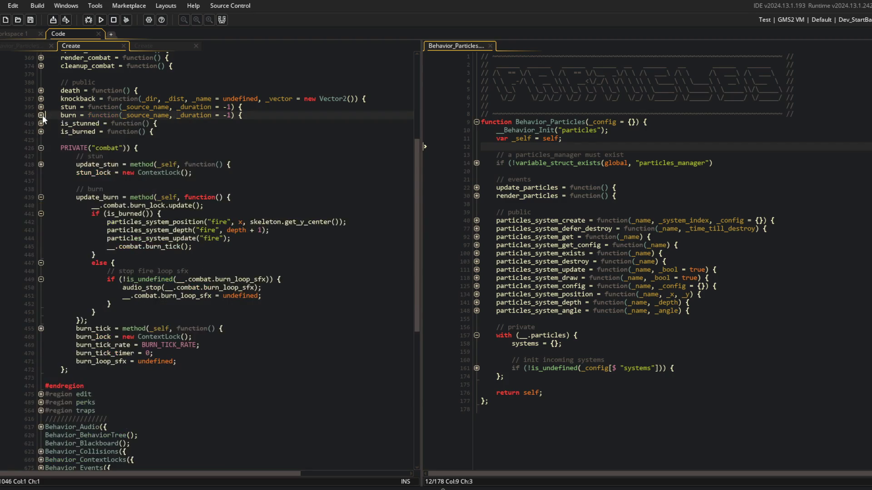
pyautogui.click(39, 121)
pyautogui.click(40, 121)
pyautogui.click(40, 131)
pyautogui.click(40, 131)
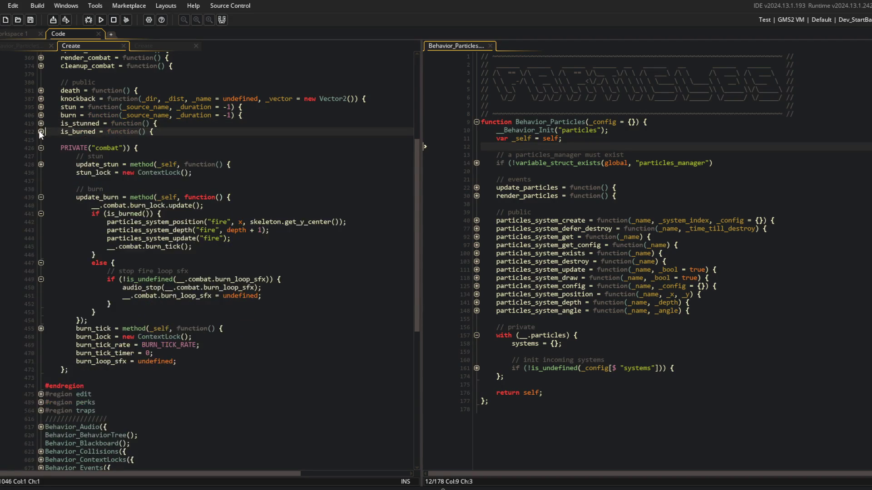
# - Fold update_burn and the PRIVATE combat block, then move into Behavior_Particles
pyautogui.scroll(5, 70, 128)
pyautogui.scroll(-5, 70, 128)
pyautogui.click(41, 197)
pyautogui.click(41, 147)
pyautogui.click(565, 188)
pyautogui.scroll(3, 317, 201)
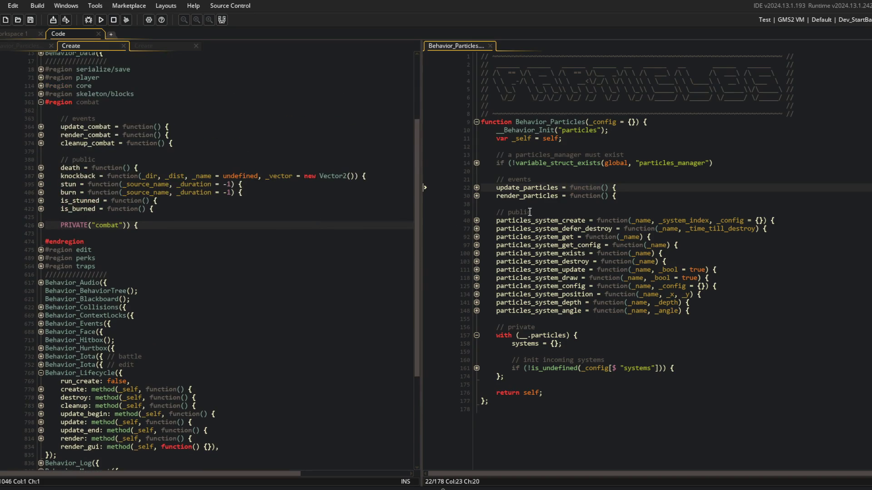
pyautogui.click(476, 335)
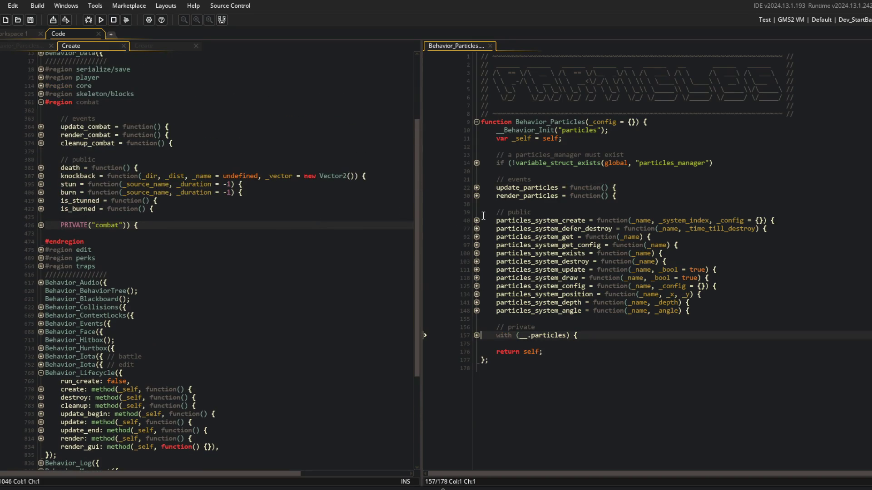
pyautogui.click(476, 220)
pyautogui.click(476, 384)
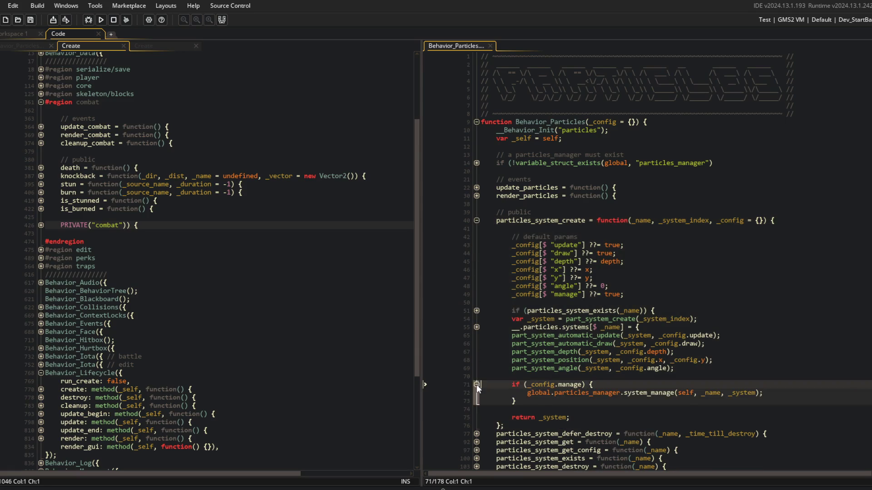
pyautogui.scroll(-1, 475, 381)
pyautogui.click(476, 366)
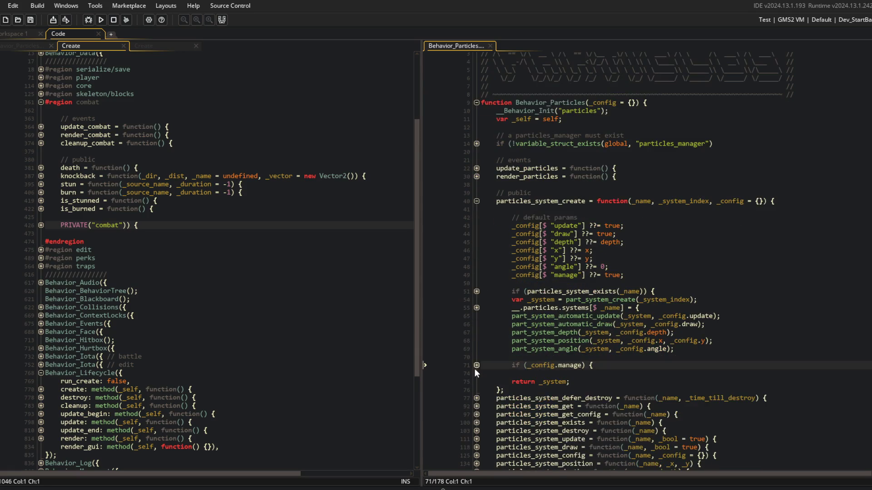
pyautogui.click(476, 292)
pyautogui.click(476, 291)
pyautogui.click(477, 308)
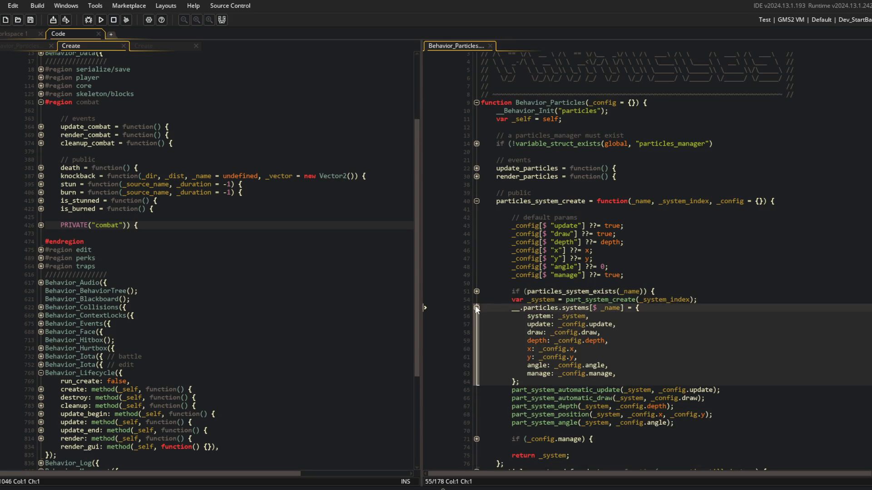
pyautogui.click(569, 291)
pyautogui.scroll(-3, 587, 250)
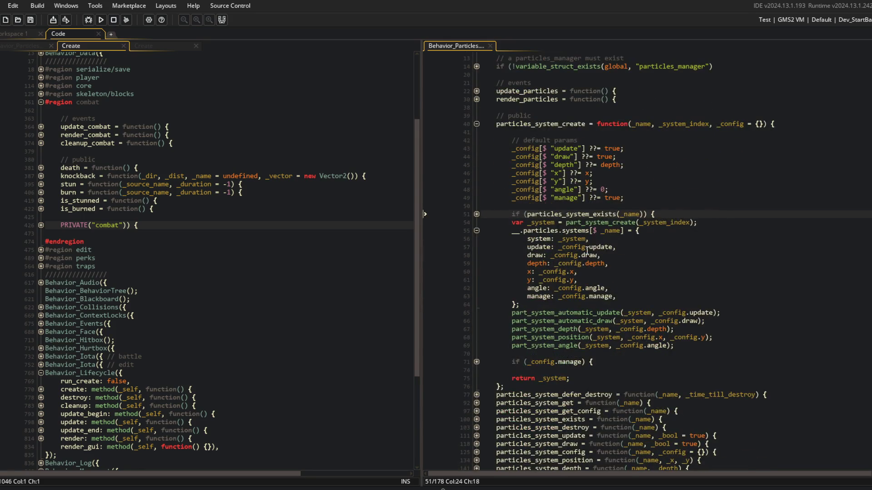
pyautogui.scroll(3, 587, 250)
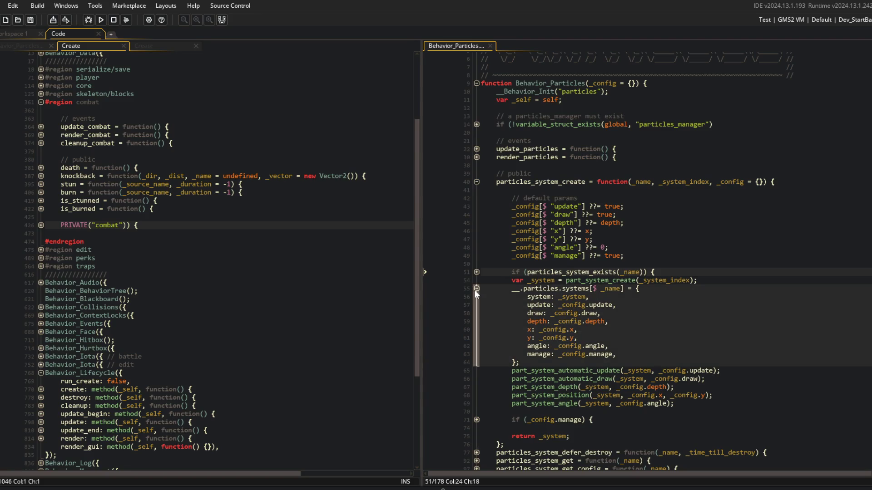
pyautogui.scroll(-5, 517, 287)
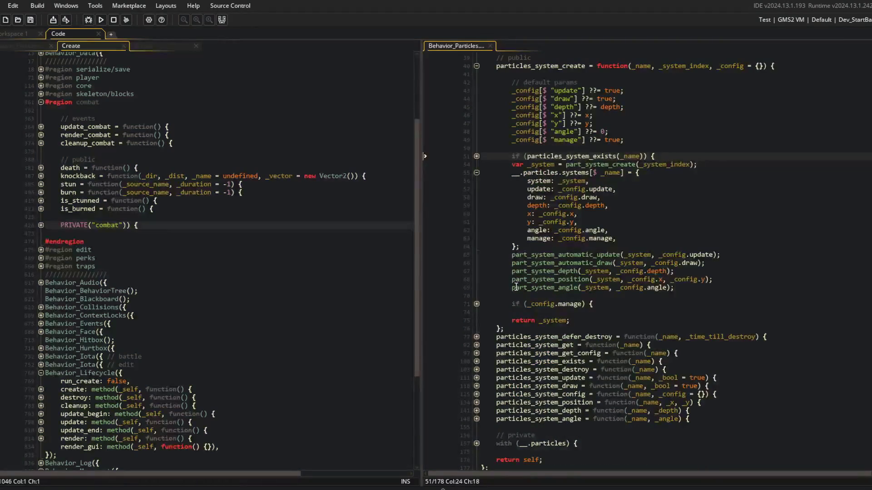
pyautogui.click(477, 377)
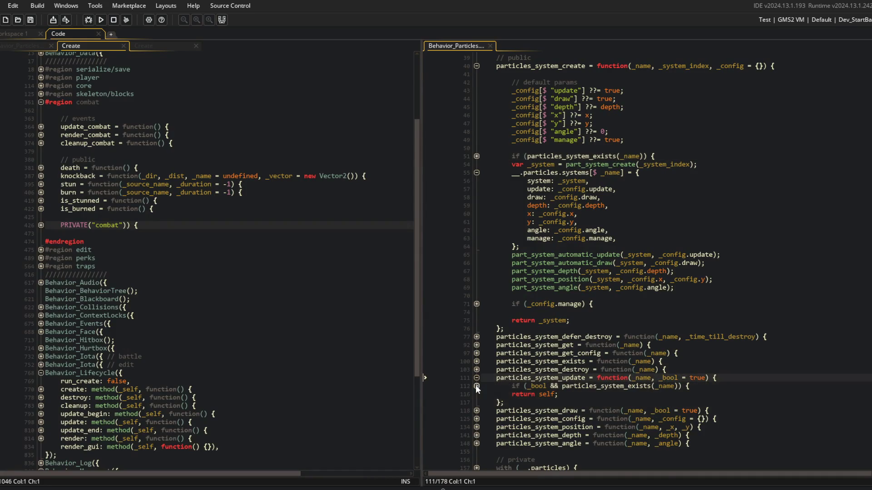
pyautogui.click(476, 385)
pyautogui.click(476, 378)
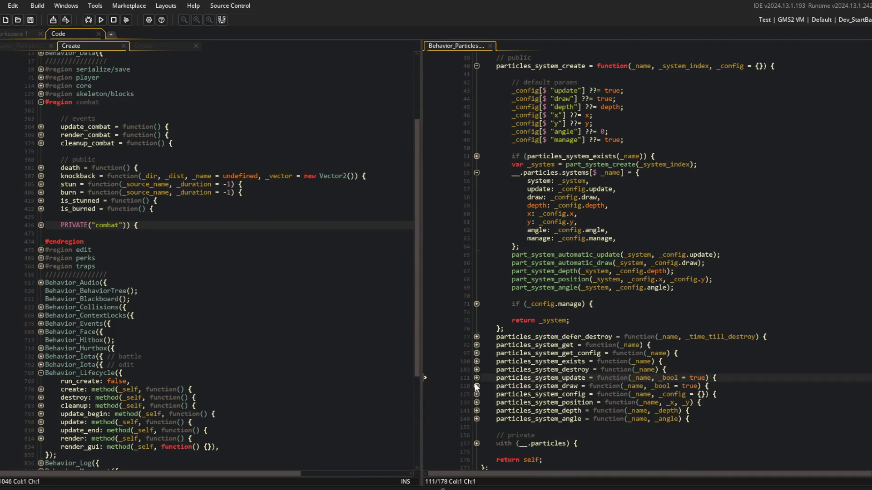
pyautogui.click(476, 387)
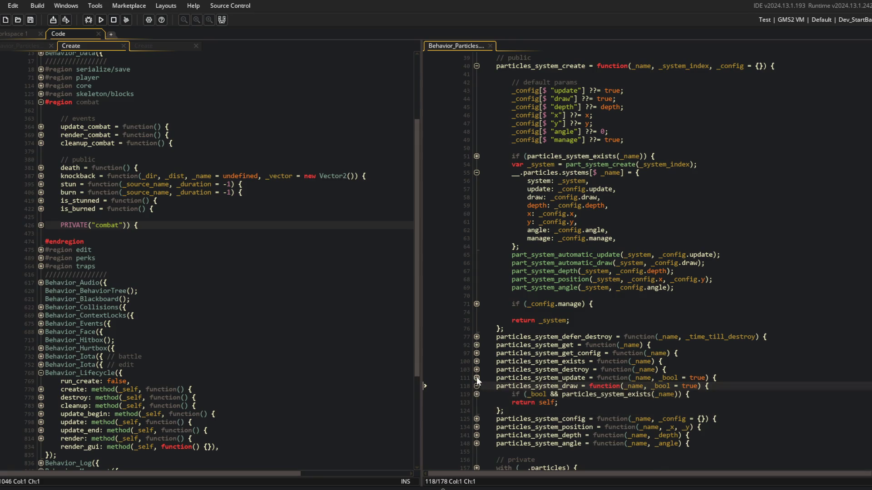
pyautogui.click(476, 378)
pyautogui.click(477, 443)
pyautogui.scroll(-3, 476, 443)
pyautogui.click(590, 320)
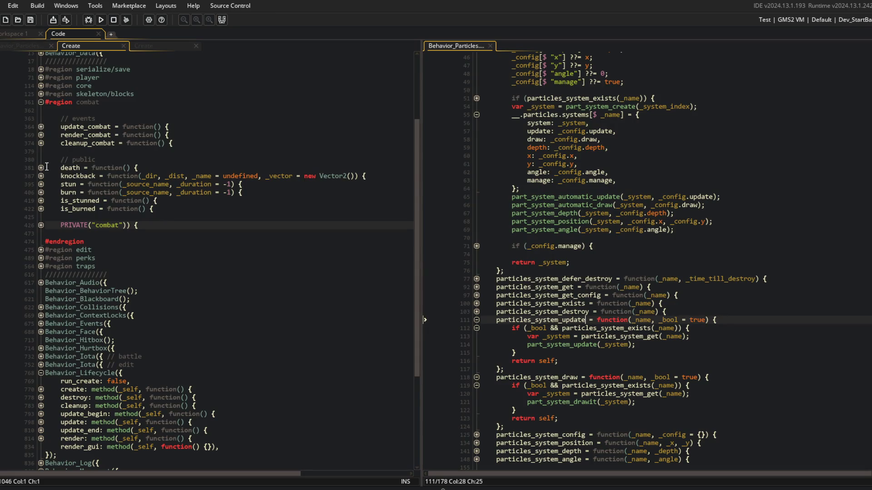
pyautogui.click(41, 135)
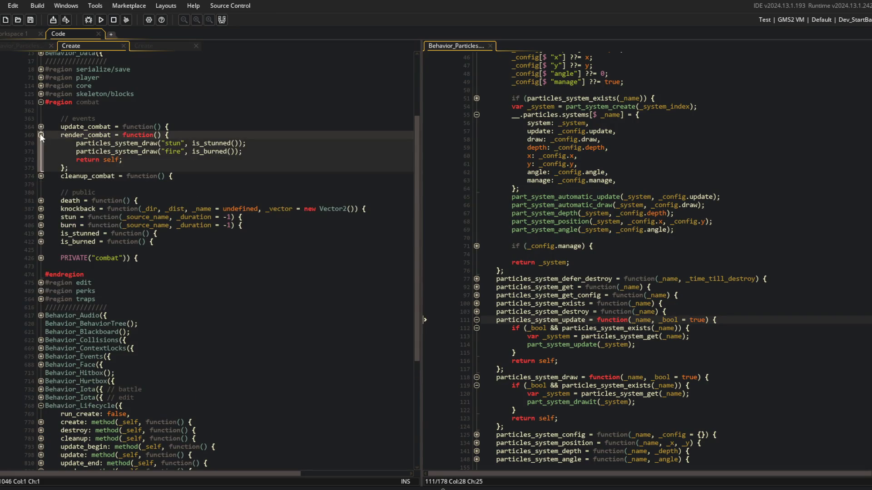
pyautogui.click(41, 135)
pyautogui.click(40, 201)
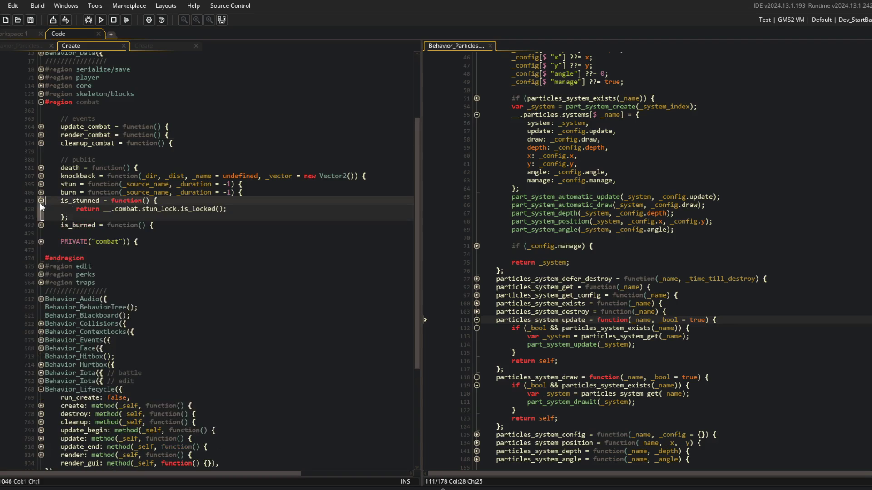
pyautogui.click(42, 203)
pyautogui.click(104, 161)
pyautogui.click(41, 143)
pyautogui.click(41, 143)
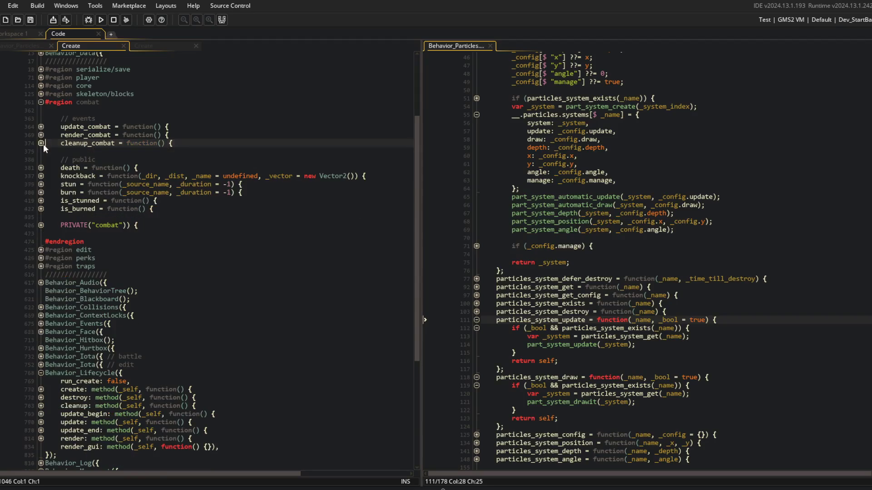
pyautogui.click(473, 321)
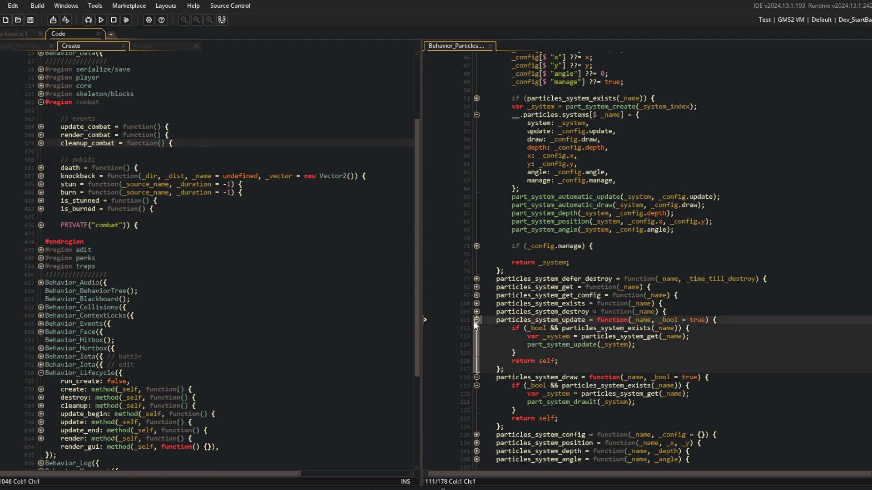
pyautogui.click(477, 328)
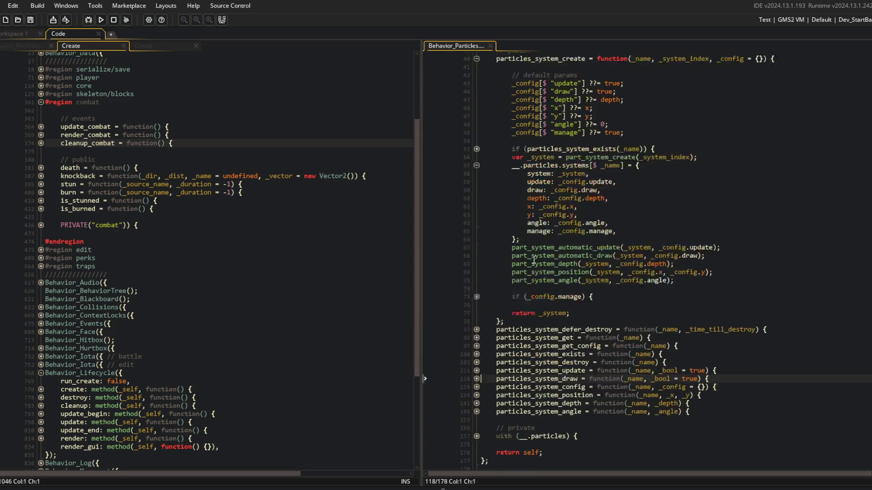
pyautogui.scroll(4, 545, 273)
pyautogui.click(555, 245)
pyautogui.click(606, 197)
pyautogui.click(600, 147)
pyautogui.click(609, 130)
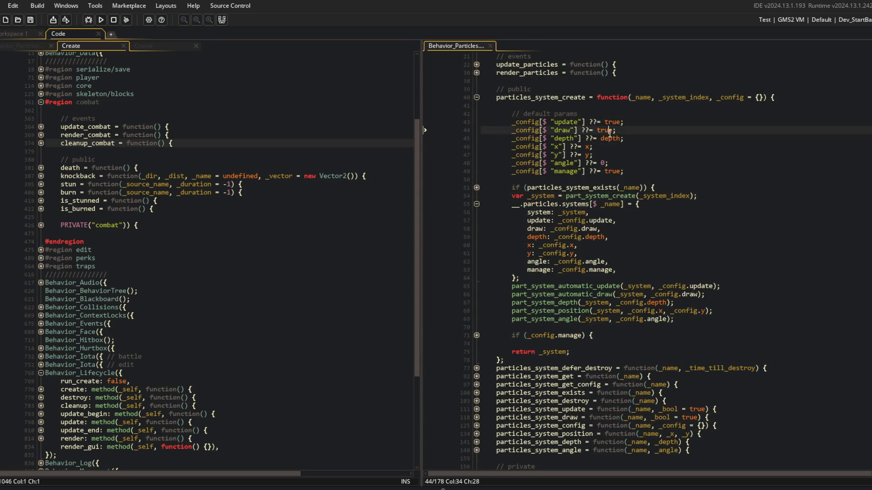
pyautogui.click(621, 122)
pyautogui.press('Down')
# - Rename the particles_system_update and particles_system_draw definitions by appending _manual to each
pyautogui.scroll(-3, 584, 333)
pyautogui.click(584, 345)
pyautogui.scroll(1, 584, 347)
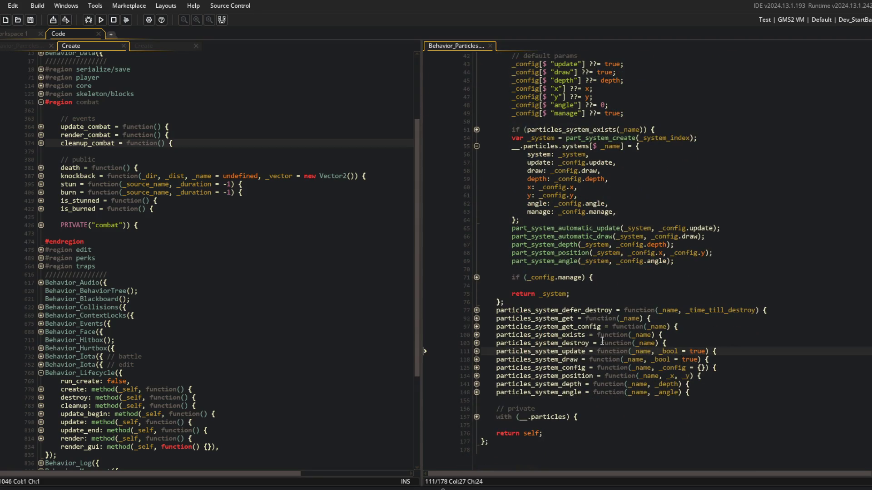
pyautogui.write('_manual')
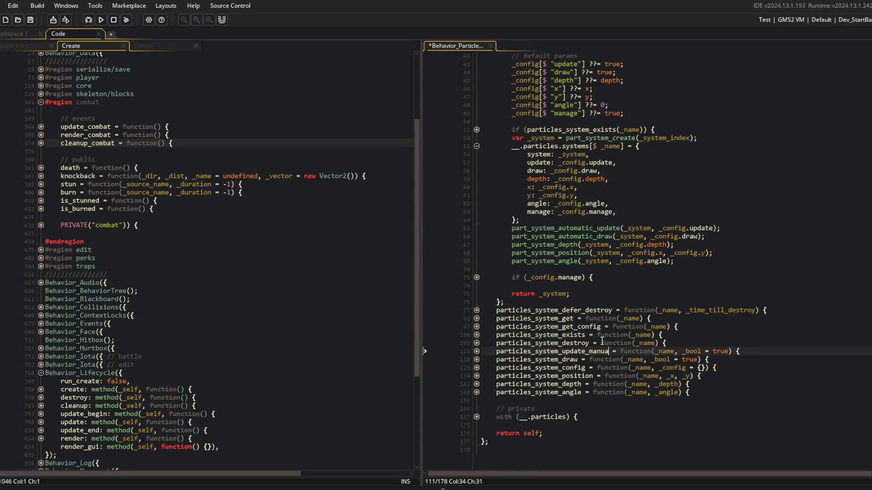
pyautogui.press('Down')
pyautogui.hotkey('ctrl', 'Left')
pyautogui.write('_manual')
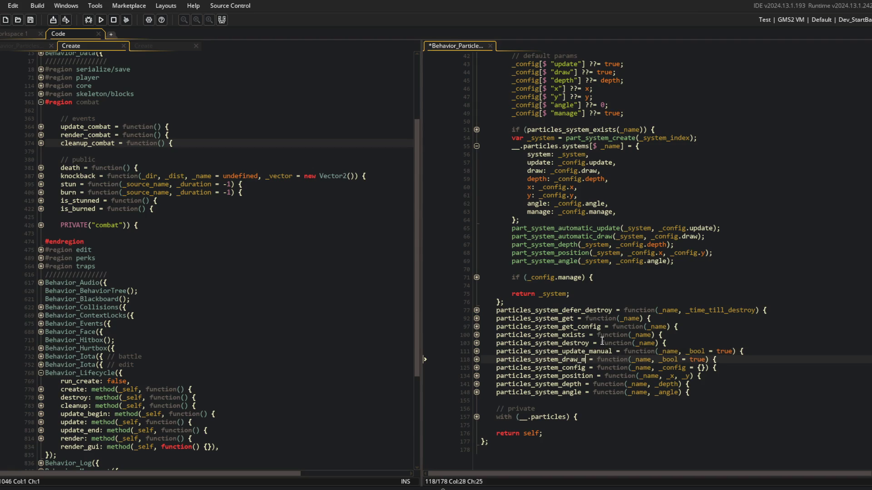
# - Change both particles_system_draw calls in render_combat to particles_system_draw_manual
pyautogui.click(248, 150)
pyautogui.hotkey('ctrl', 'Right')
pyautogui.press('Down')
pyautogui.write('_manual')
pyautogui.press('Up')
pyautogui.press('Up')
pyautogui.press('Up')
# - Switch the "stun" particle update in update_stun to particles_system_update_manual
pyautogui.hotkey('ctrl', '-')
pyautogui.press('Down')
pyautogui.hotkey('ctrl', '-')
pyautogui.press('Down')
pyautogui.press('Down')
pyautogui.press('Down')
pyautogui.press('Up')
pyautogui.hotkey('ctrl', '+')
pyautogui.press('Down')
pyautogui.press('Down')
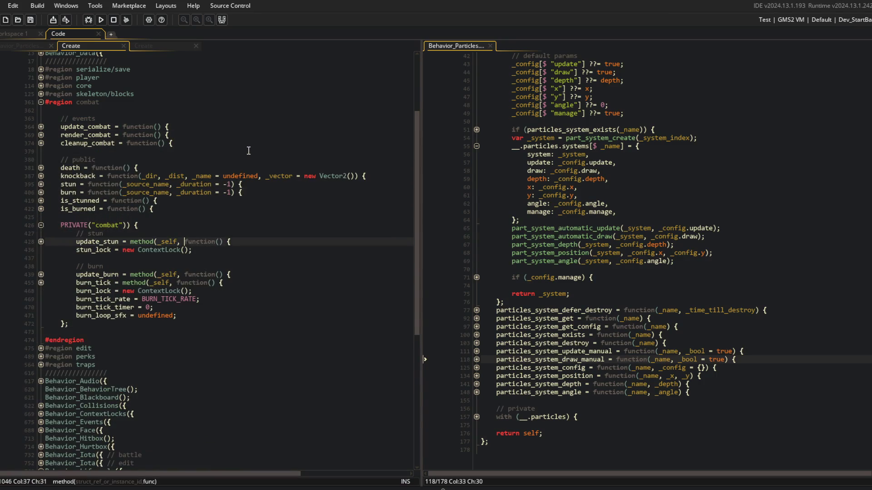
pyautogui.hotkey('ctrl', '+')
pyautogui.press('Down')
pyautogui.press('Down')
pyautogui.press('Down')
pyautogui.press('Down')
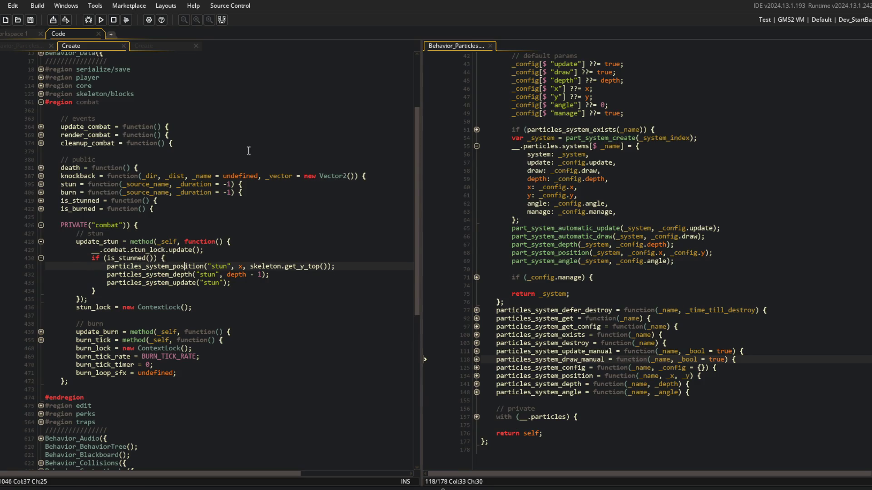
pyautogui.write('_man')
pyautogui.press('Return')
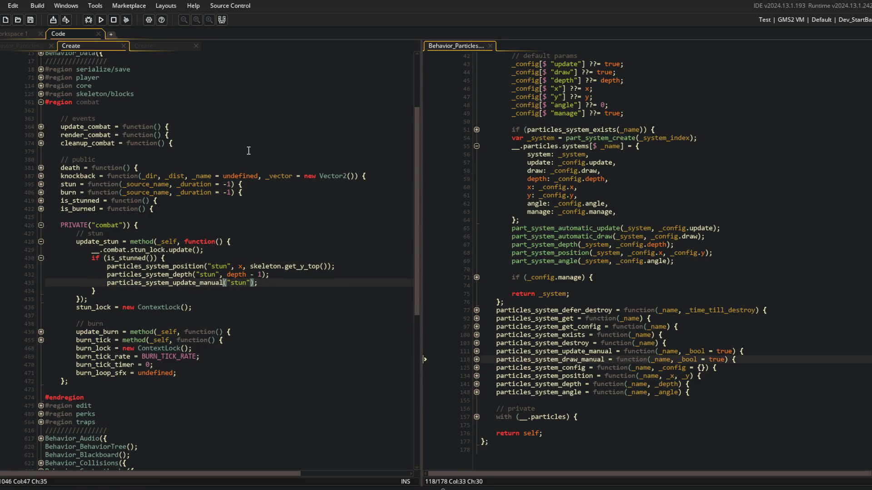
# - Switch the "fire" particle update in update_burn to particles_system_update_manual
pyautogui.press('Down')
pyautogui.press('Down')
pyautogui.press('Down')
pyautogui.press('Down')
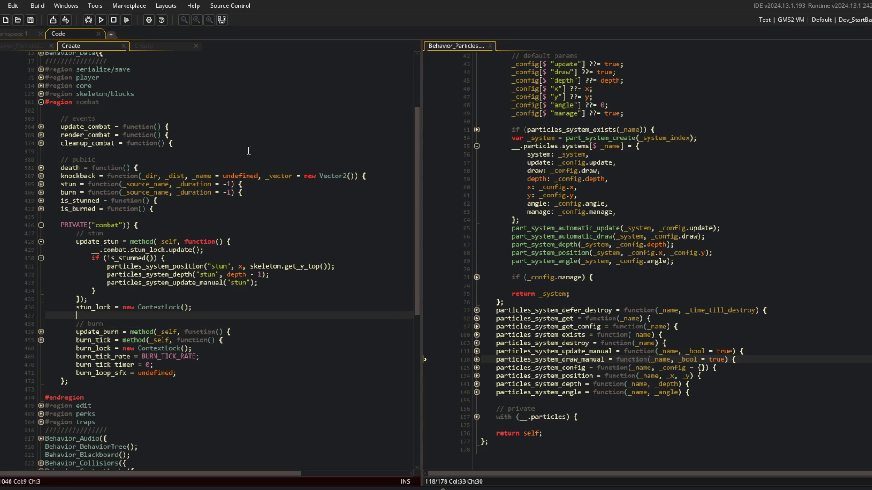
pyautogui.press('Down')
pyautogui.press('Down')
pyautogui.press('Down')
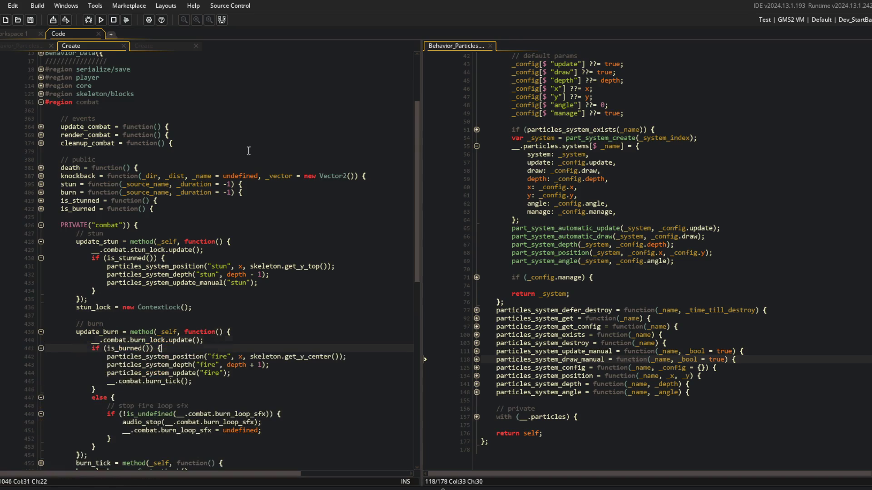
pyautogui.write('_m')
pyautogui.press('Return')
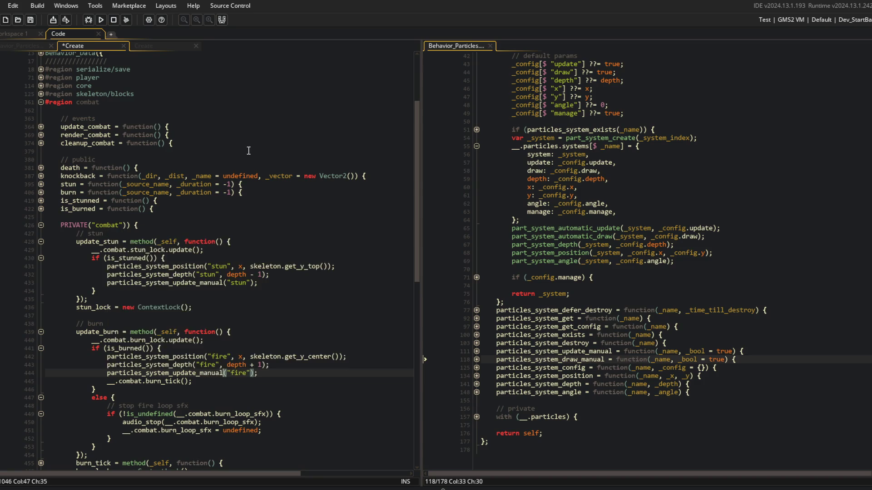
pyautogui.click(679, 317)
pyautogui.scroll(-1, 679, 317)
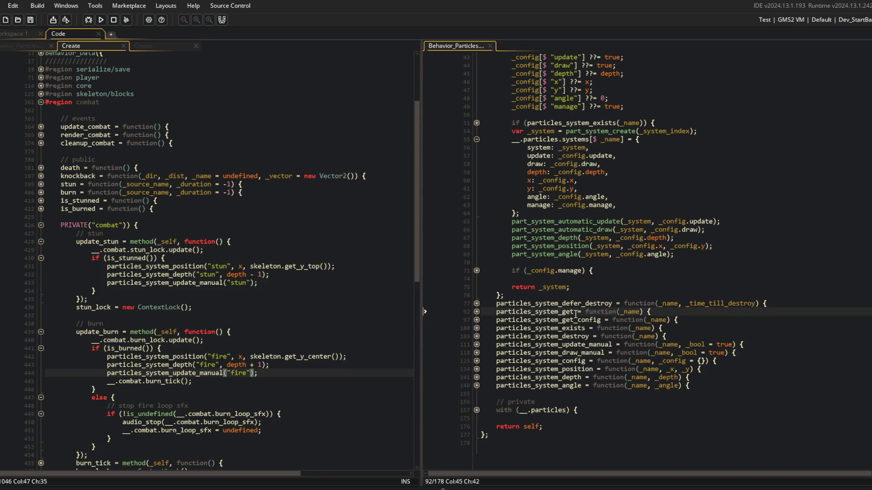
# - Remove the _bool parameter and its condition check from particles_system_update_manual
pyautogui.click(477, 353)
pyautogui.click(477, 345)
pyautogui.scroll(-4, 481, 318)
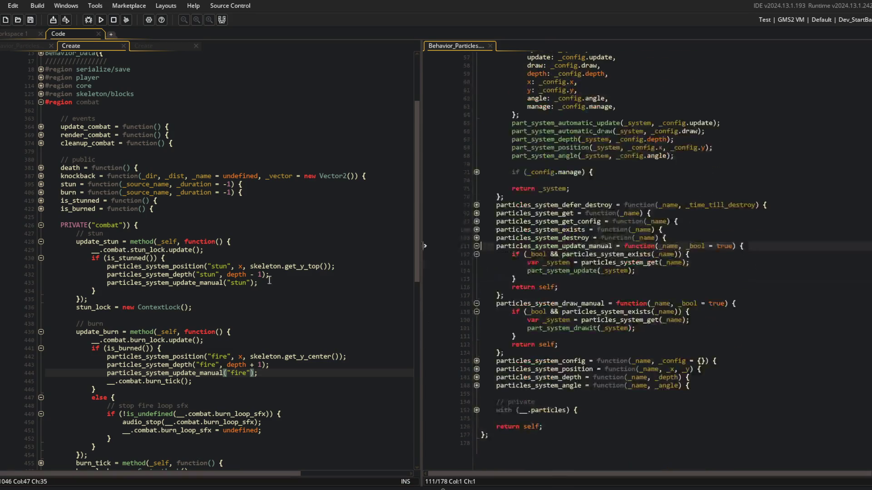
pyautogui.scroll(-2, 345, 227)
pyautogui.click(250, 225)
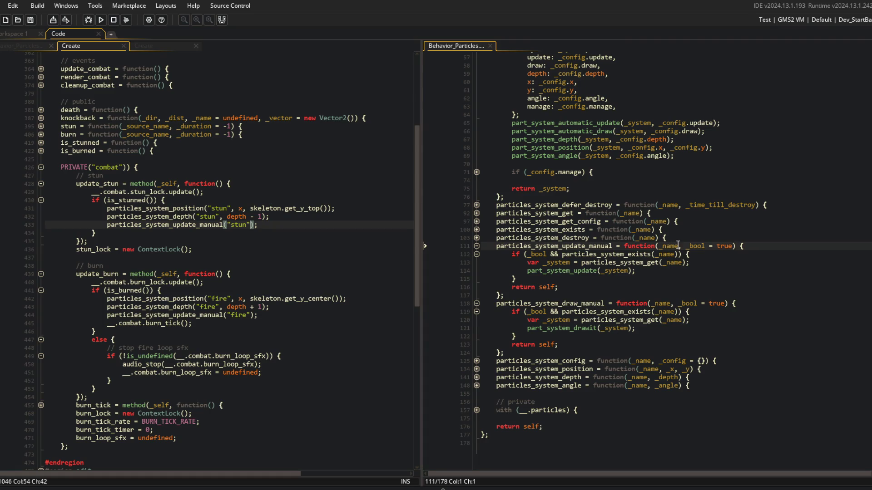
pyautogui.scroll(1, 678, 242)
pyautogui.moveTo(680, 253); pyautogui.dragTo(733, 252)
pyautogui.press('BackSpace')
pyautogui.press('Escape')
pyautogui.press('Down')
pyautogui.hotkey('ctrl', 'Left')
pyautogui.hotkey('ctrl', 'Left')
pyautogui.hotkey('ctrl', 'Left')
pyautogui.press('Delete')
pyautogui.press('Delete')
pyautogui.press('Delete')
pyautogui.press('Down')
pyautogui.press('Down')
pyautogui.press('Down')
pyautogui.press('Down')
# - Remove the _bool check and parameter from particles_system_draw_manual
pyautogui.press('Delete')
pyautogui.press('Delete')
pyautogui.press('Delete')
pyautogui.press('Up')
pyautogui.press('End')
pyautogui.press('Left')
pyautogui.press('Left')
pyautogui.hotkey('ctrl', 'shift', 'Left')
pyautogui.hotkey('ctrl', 'shift', 'Left')
pyautogui.hotkey('ctrl', 'shift', 'Left')
pyautogui.press('BackSpace')
# - Give particles_system_update_manual the parameters _x, _y and _depth, and save
pyautogui.press('Escape')
pyautogui.press('Up')
pyautogui.press('Up')
pyautogui.press('Up')
pyautogui.press('Right')
pyautogui.press('Right')
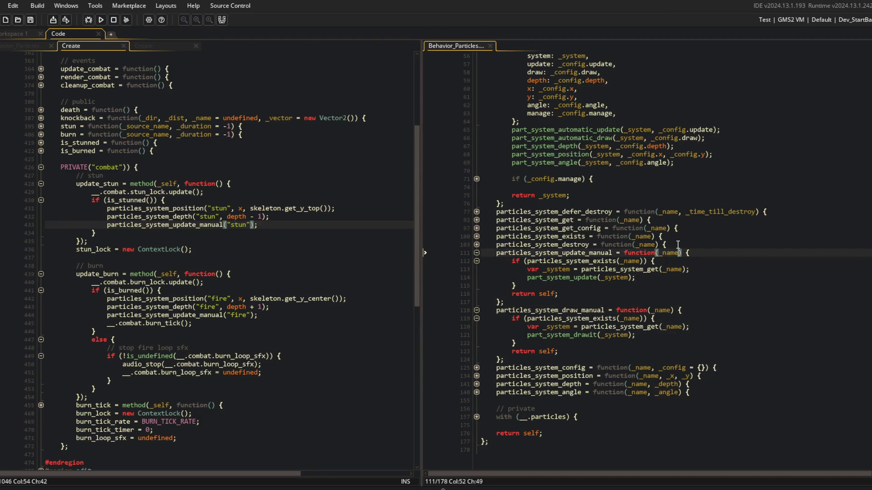
pyautogui.write(', _x')
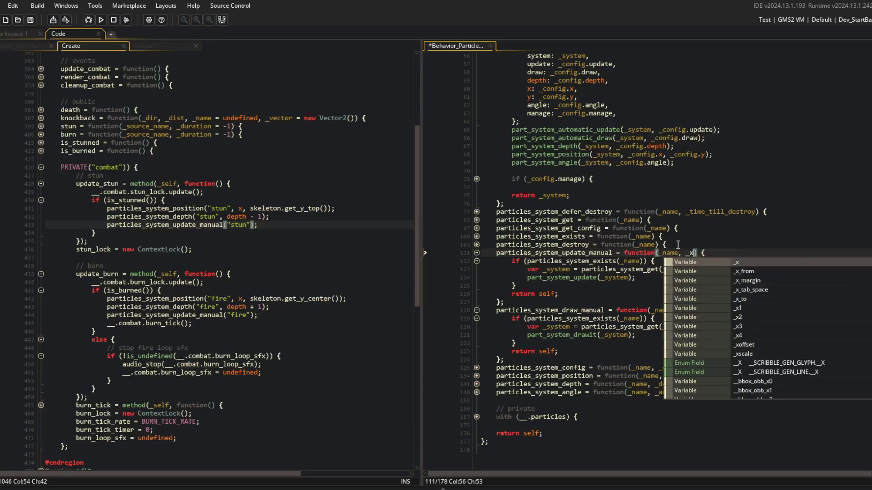
pyautogui.press('Escape')
pyautogui.press('BackSpace')
pyautogui.write('x, _y, _dep')
pyautogui.press('Return')
pyautogui.hotkey('ctrl', 's')
pyautogui.press('Escape')
# - Add a _bool = true parameter to particles_system_draw_manual and save
pyautogui.press('Down')
pyautogui.press('Down')
pyautogui.press('Down')
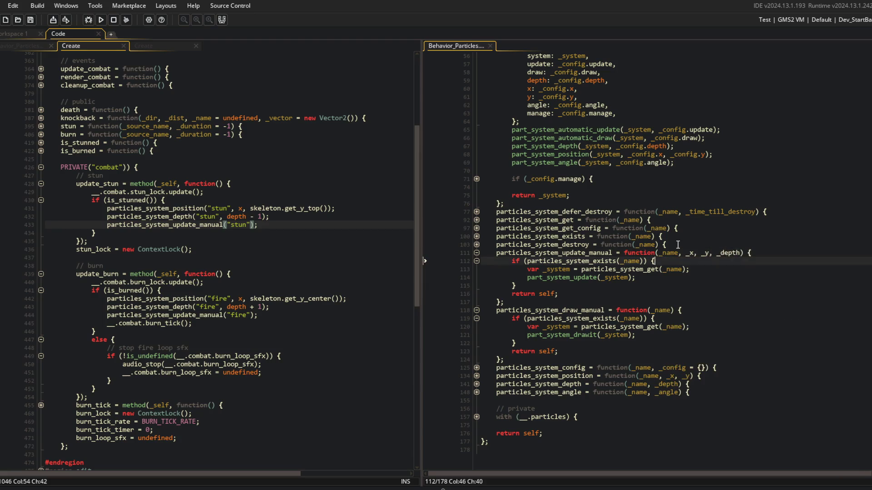
pyautogui.press('Down')
pyautogui.press('Down')
pyautogui.press('Down')
pyautogui.press('End')
pyautogui.press('Left')
pyautogui.press('Left')
pyautogui.press('Left')
pyautogui.write(', ')
pyautogui.write('_bool = t')
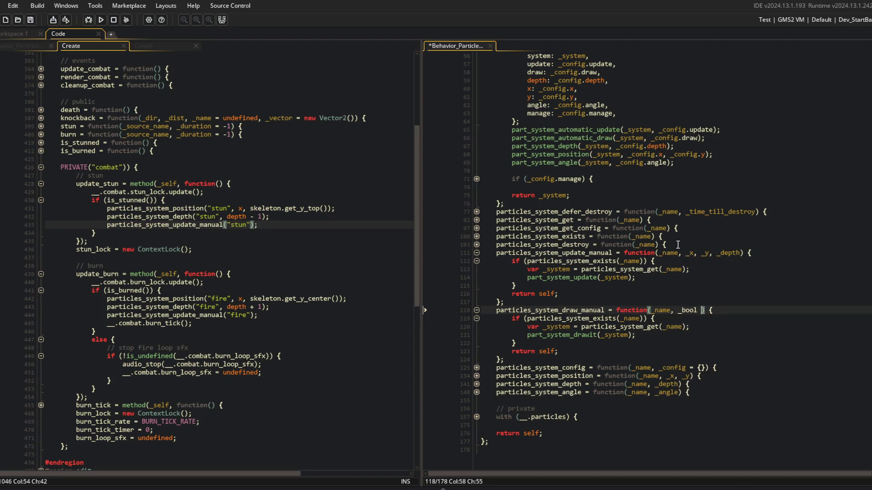
pyautogui.write('rue')
pyautogui.hotkey('ctrl', 's')
pyautogui.press('Escape')
pyautogui.press('Down')
# - Prefix draw_manual's if condition with "_bool && " and save the script
pyautogui.press('Home')
pyautogui.write('_bool &&')
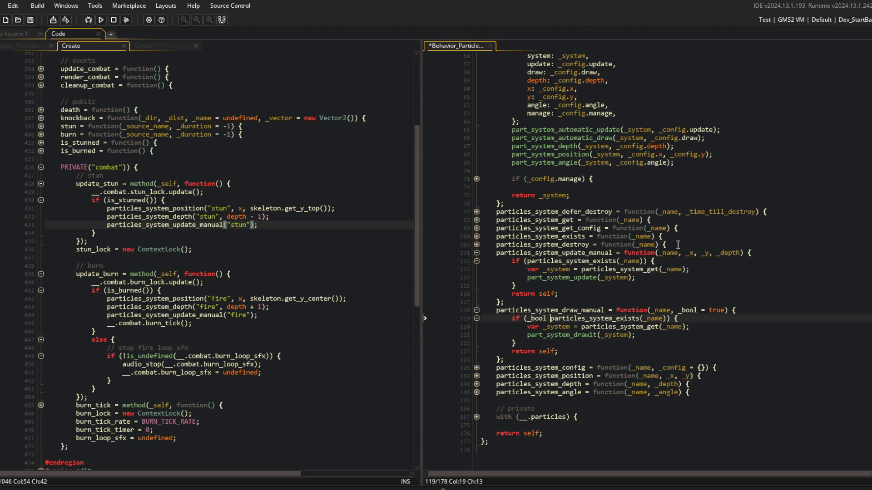
pyautogui.press('Up')
pyautogui.press('End')
pyautogui.hotkey('ctrl', 's')
pyautogui.scroll(2, 677, 245)
pyautogui.press('Up')
pyautogui.press('Up')
pyautogui.press('Up')
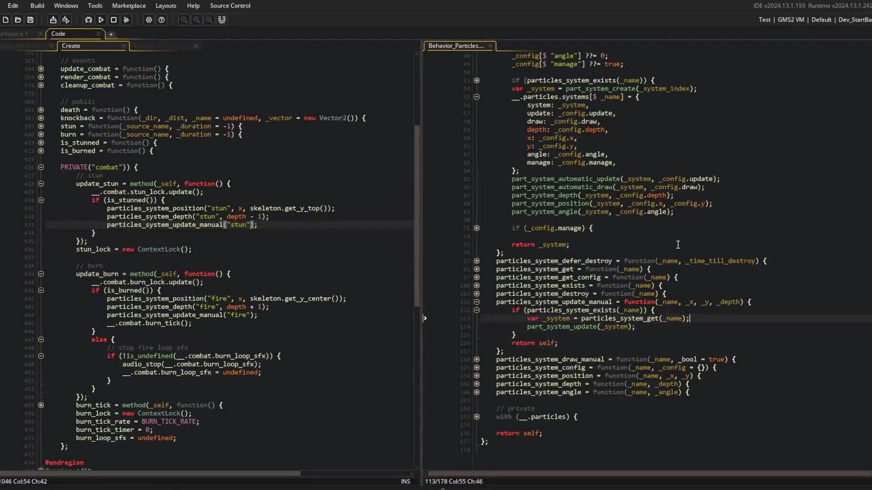
# - Add var _config = particles_system_get_config(_name); below the _system lookup
pyautogui.press('Down')
pyautogui.press('Down')
pyautogui.press('Up')
pyautogui.press('End')
pyautogui.press('Return')
pyautogui.write('_x ??')
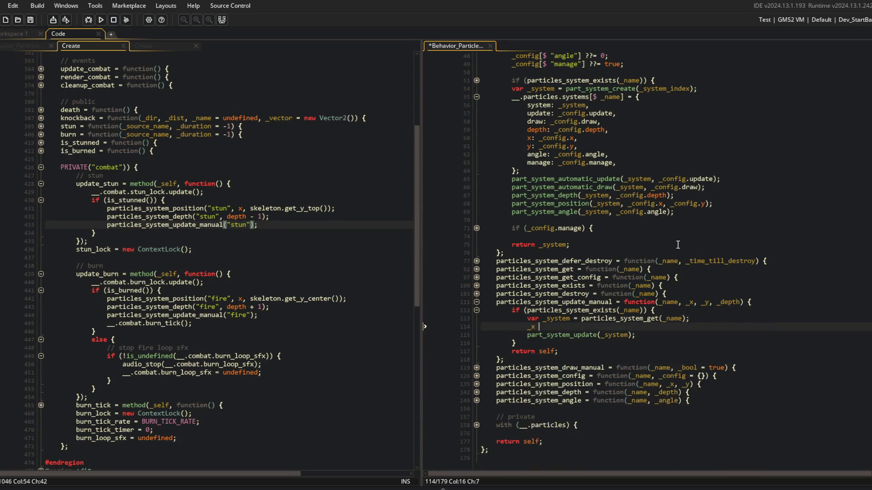
pyautogui.press('BackSpace')
pyautogui.press('BackSpace')
pyautogui.press('BackSpace')
pyautogui.write('var _config = particl')
pyautogui.write('es_')
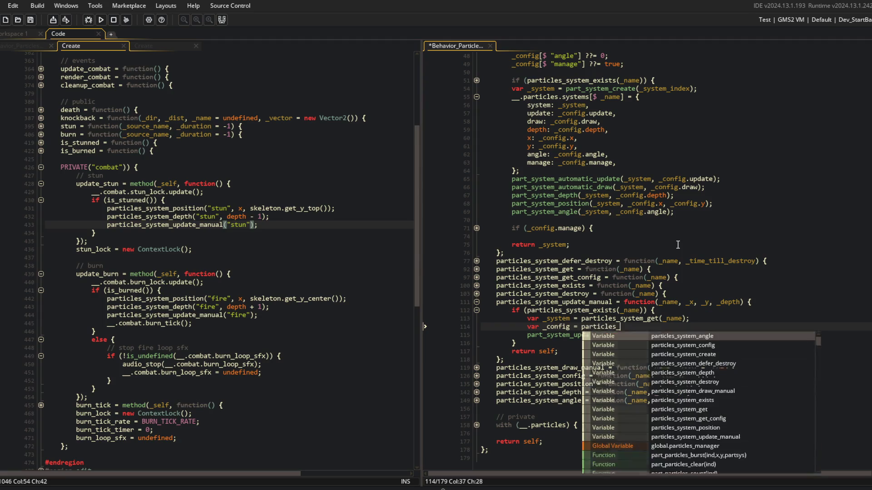
pyautogui.write('system_get_config(_name);')
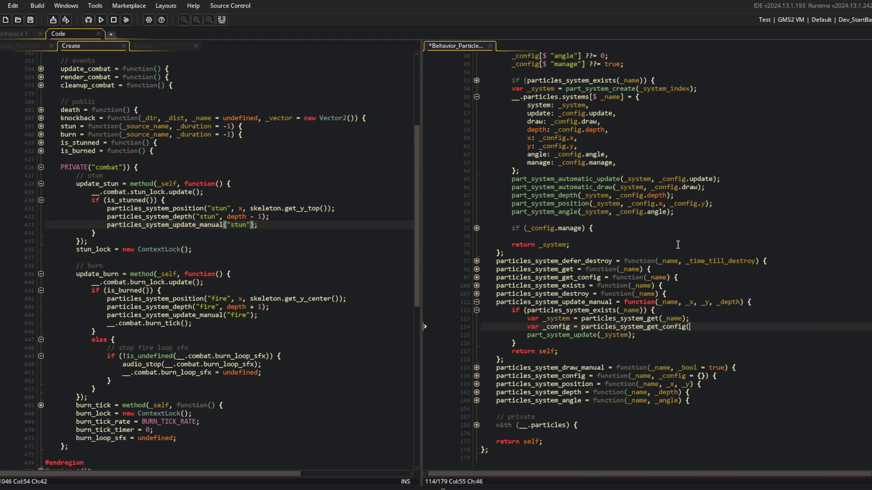
pyautogui.press('Return')
# - Default _x, _y and _depth from the config with _x ??= _config.x; and similar lines
pyautogui.write('_x ')
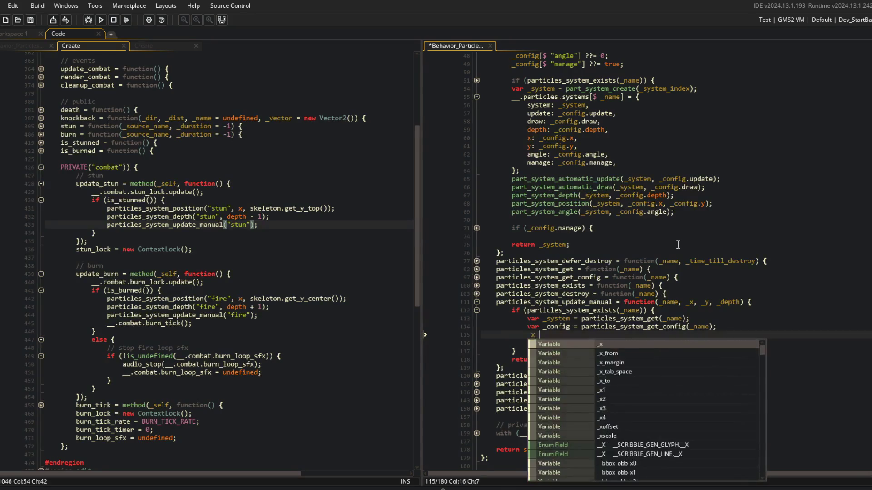
pyautogui.write('??= _config.x;')
pyautogui.hotkey('ctrl', 'd')
pyautogui.press('Home')
pyautogui.press('Right')
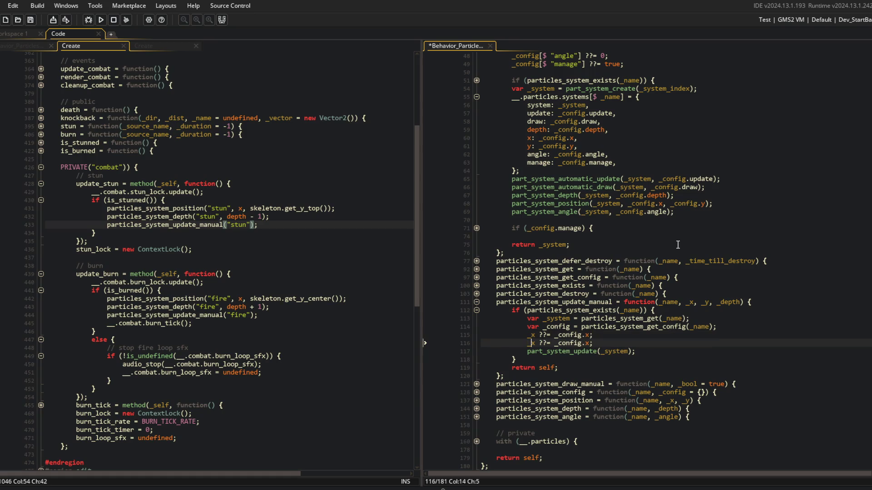
pyautogui.press('End')
pyautogui.press('Left')
pyautogui.press('Left')
pyautogui.press('BackSpace')
pyautogui.write('y')
pyautogui.hotkey('ctrl', 'd')
pyautogui.press('Home')
pyautogui.press('Right')
pyautogui.press('Delete')
pyautogui.press('Delete')
pyautogui.write('dep')
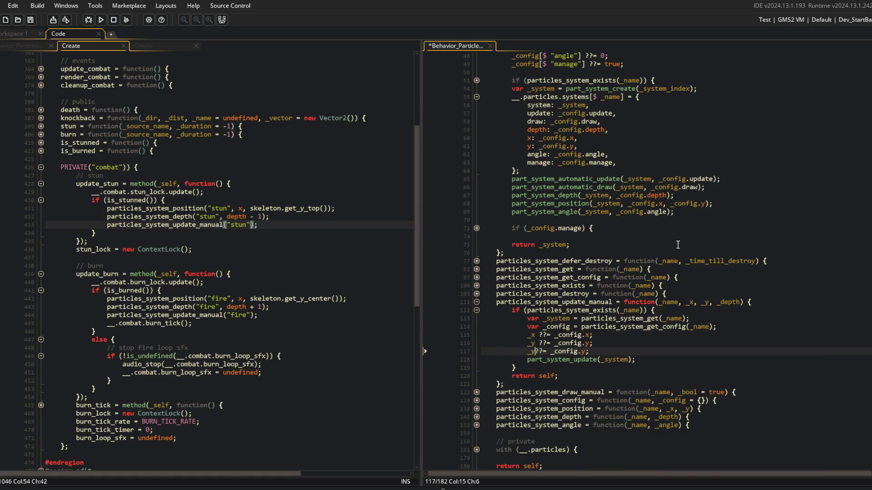
pyautogui.write('th')
pyautogui.press('End')
pyautogui.press('Left')
pyautogui.press('BackSpace')
pyautogui.write('depth')
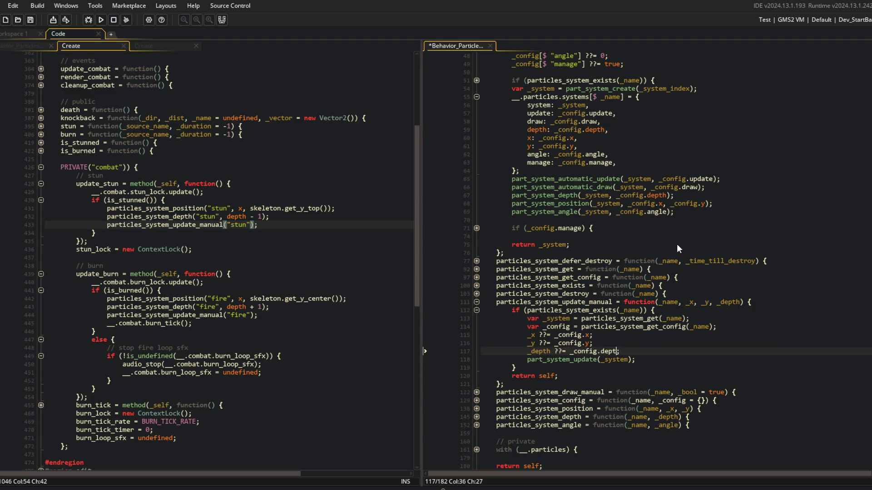
pyautogui.press('Up')
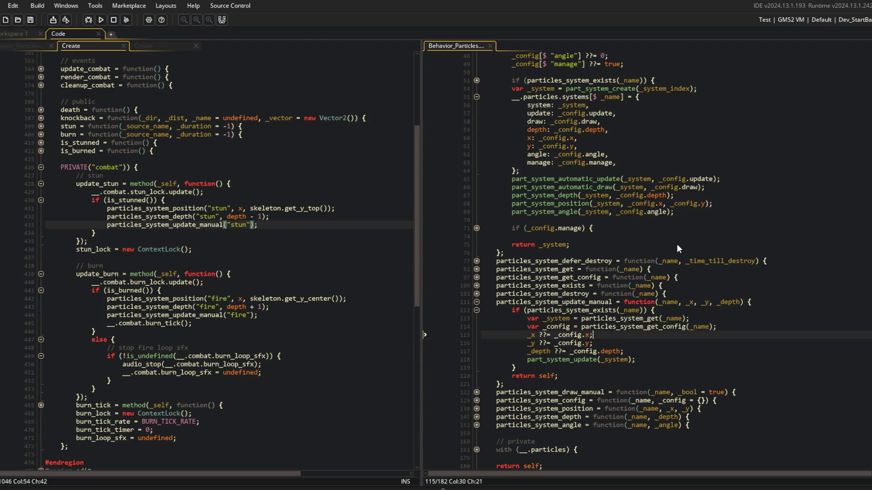
# - Inspect the burn update code around the is_burned check in the other script
pyautogui.click(326, 250)
pyautogui.scroll(-2, 318, 252)
pyautogui.click(295, 235)
pyautogui.click(242, 260)
pyautogui.click(227, 252)
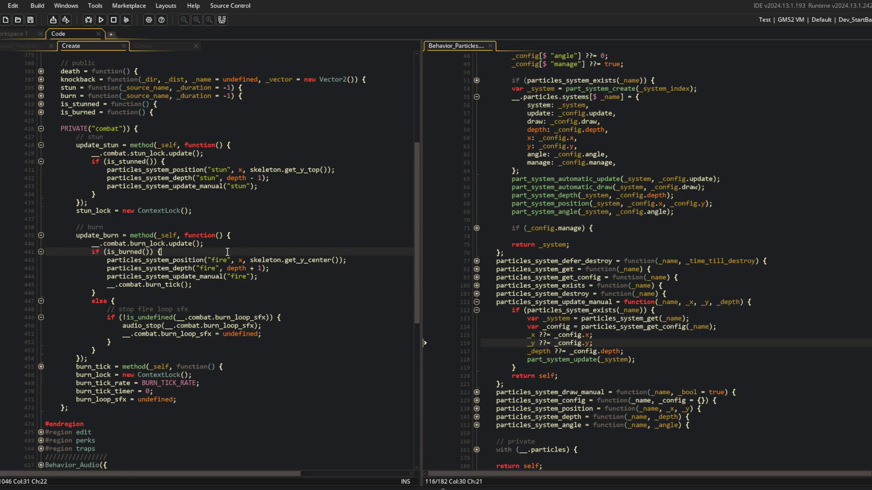
# - Add comments "// default to config values" and "// update config to sync with possibly incoming params"
pyautogui.hotkey('ctrl', 'z')
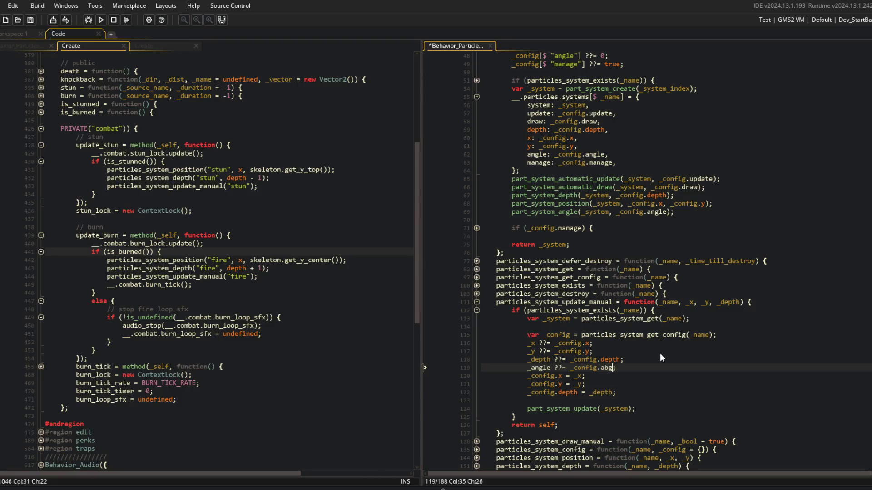
pyautogui.press('Up')
pyautogui.press('Up')
pyautogui.press('Up')
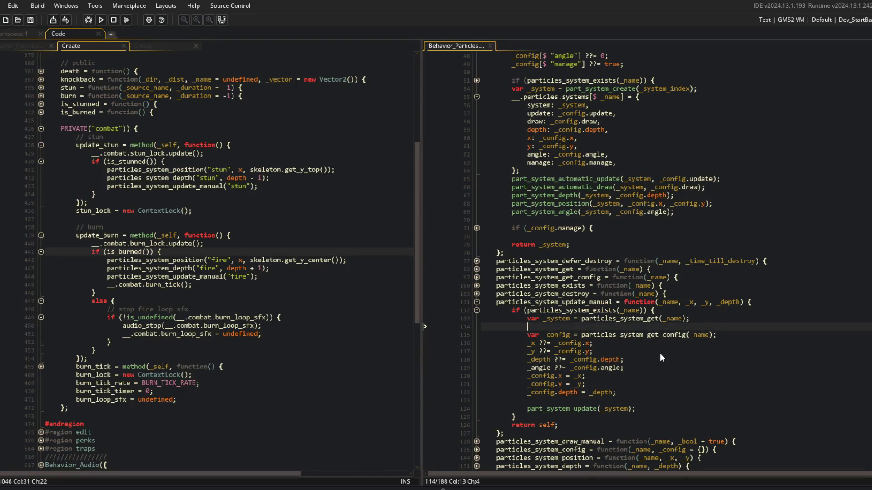
pyautogui.press('Return')
pyautogui.write('// default to ')
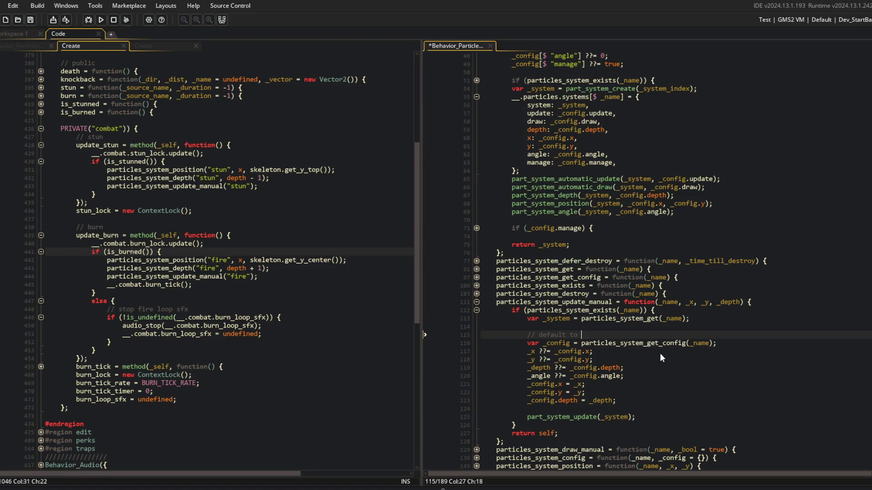
pyautogui.write('config valu')
pyautogui.write('es')
pyautogui.press('Down')
pyautogui.press('Down')
pyautogui.press('Down')
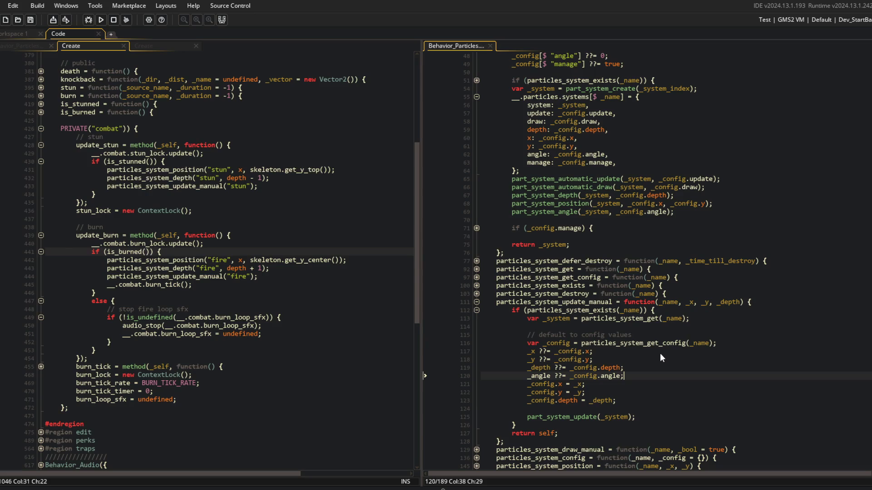
pyautogui.press('Return')
pyautogui.press('Return')
pyautogui.write('// update co')
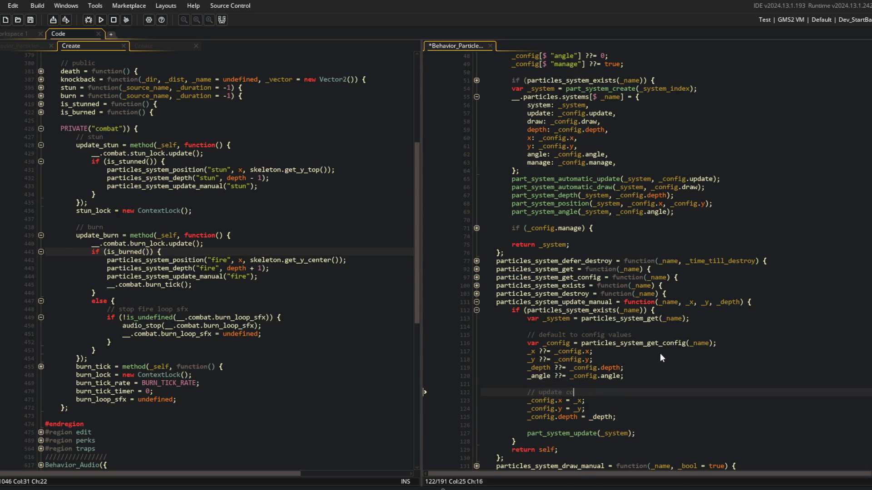
pyautogui.write('nfig to sync with inc')
pyautogui.press('BackSpace')
pyautogui.press('BackSpace')
pyautogui.press('BackSpace')
pyautogui.write('possibly incomi')
pyautogui.write('ng params')
# - Add a _config.angle = _angle; sync line and an _angle parameter, then save
pyautogui.press('Down')
pyautogui.press('Down')
pyautogui.press('Down')
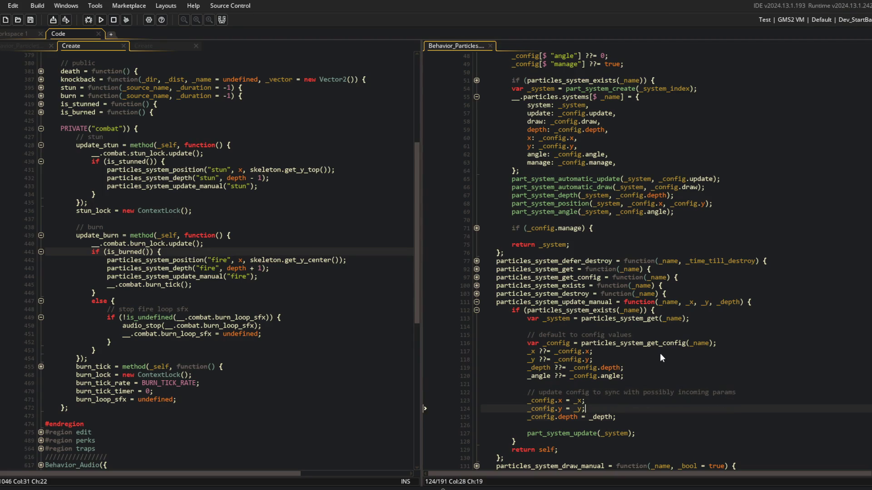
pyautogui.hotkey('ctrl', 'd')
pyautogui.press('BackSpace')
pyautogui.press('BackSpace')
pyautogui.press('BackSpace')
pyautogui.write('_angle;')
pyautogui.hotkey('ctrl', 's')
pyautogui.hotkey('ctrl', 'Left')
pyautogui.hotkey('ctrl', 'Left')
pyautogui.hotkey('ctrl', 'Left')
pyautogui.hotkey('ctrl', 'BackSpace')
pyautogui.write('angle')
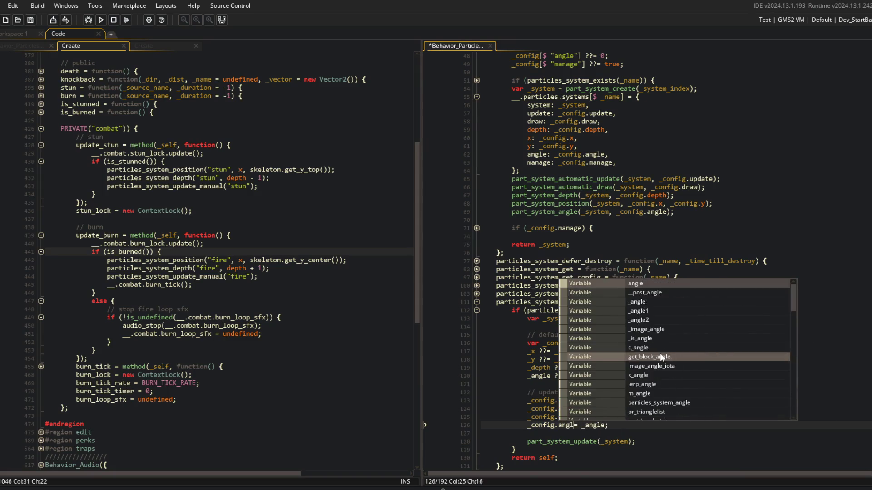
pyautogui.hotkey('ctrl', 's')
pyautogui.click(739, 303)
pyautogui.write(', _angle')
pyautogui.hotkey('ctrl', 's')
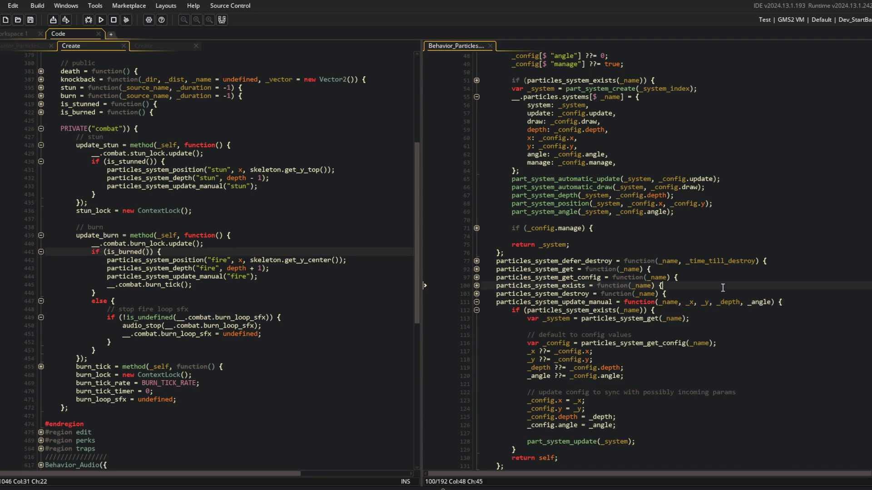
# - Give the _x, _y and _depth parameters a default of undefined
pyautogui.scroll(-4, 694, 255)
pyautogui.click(694, 255)
pyautogui.click(694, 205)
pyautogui.write('= undefined')
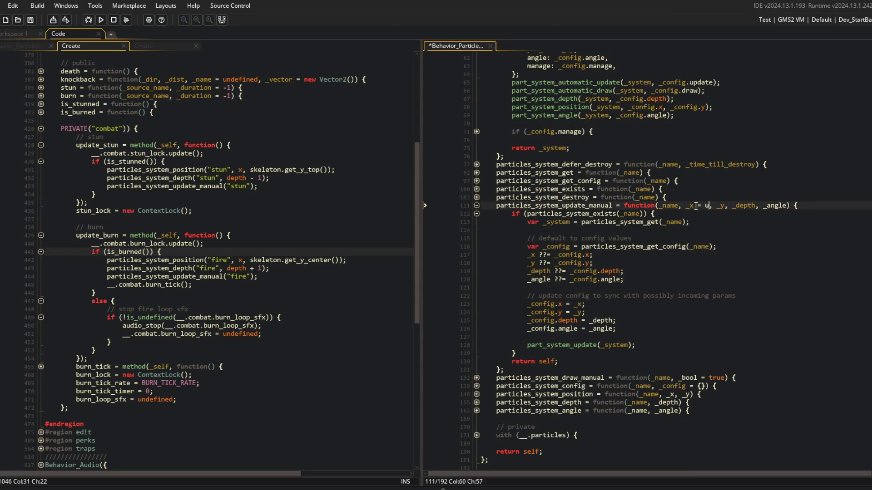
pyautogui.press('Right')
pyautogui.press('Right')
pyautogui.press('Right')
pyautogui.write('= undefined')
pyautogui.write('= undefined')
pyautogui.hotkey('ctrl', 's')
pyautogui.press('Home')
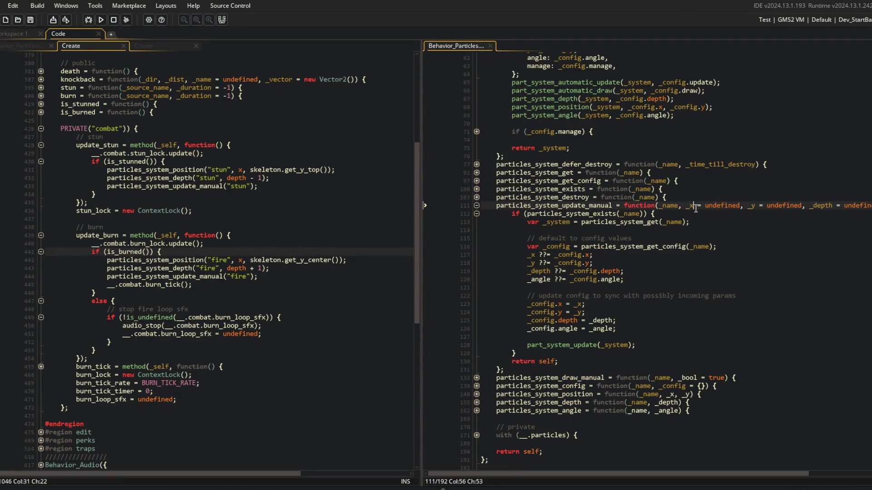
pyautogui.click(668, 272)
pyautogui.click(643, 337)
# - Draft a part_system_position(_system, _x call, comment it out for now, and save
pyautogui.press('Return')
pyautogui.write('part_system_')
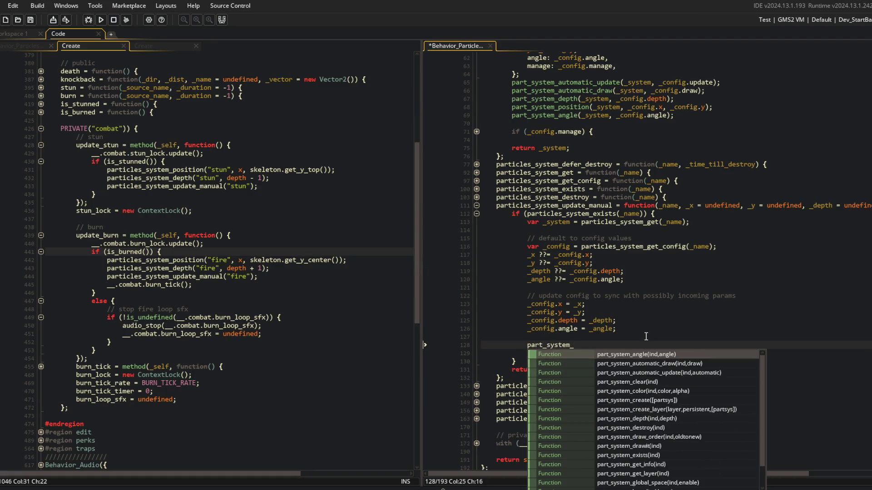
pyautogui.write('position(')
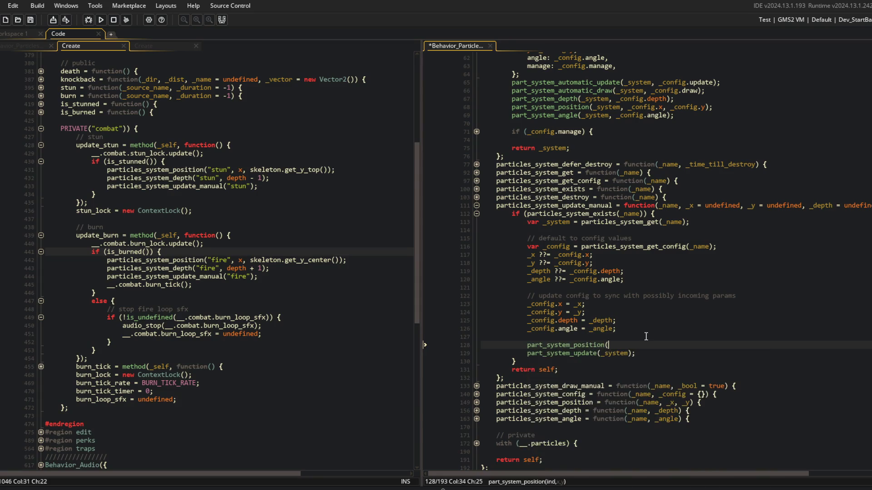
pyautogui.write('_system, _')
pyautogui.write('x')
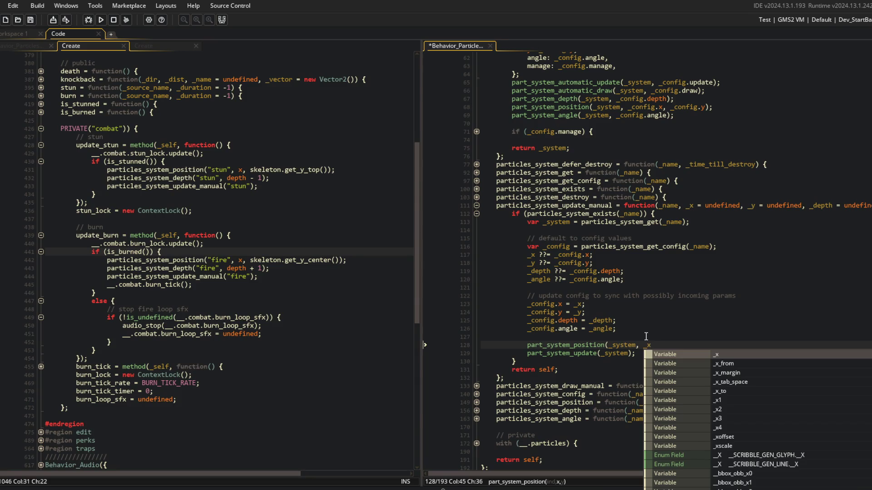
pyautogui.press('Escape')
pyautogui.hotkey('ctrl', 'k')
pyautogui.hotkey('ctrl', 's')
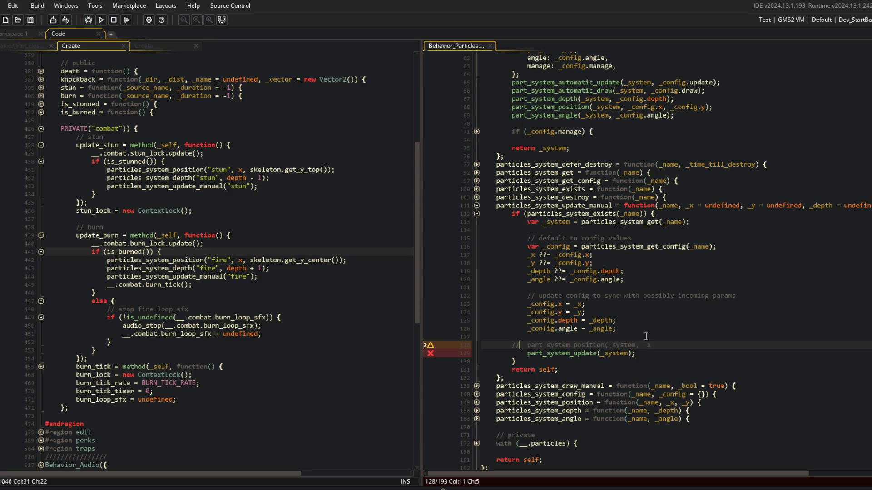
# - Make the config sync lines fall back with ?? to _config.x, _config.y, _config.depth and _config.angle
pyautogui.click(617, 263)
pyautogui.click(639, 287)
pyautogui.click(637, 297)
pyautogui.press('Down')
pyautogui.write('?? _config.x')
pyautogui.press('Down')
pyautogui.press('Left')
pyautogui.write('?? _config.y')
pyautogui.press('Down')
pyautogui.press('Left')
pyautogui.write('? _config.depth')
pyautogui.press('Down')
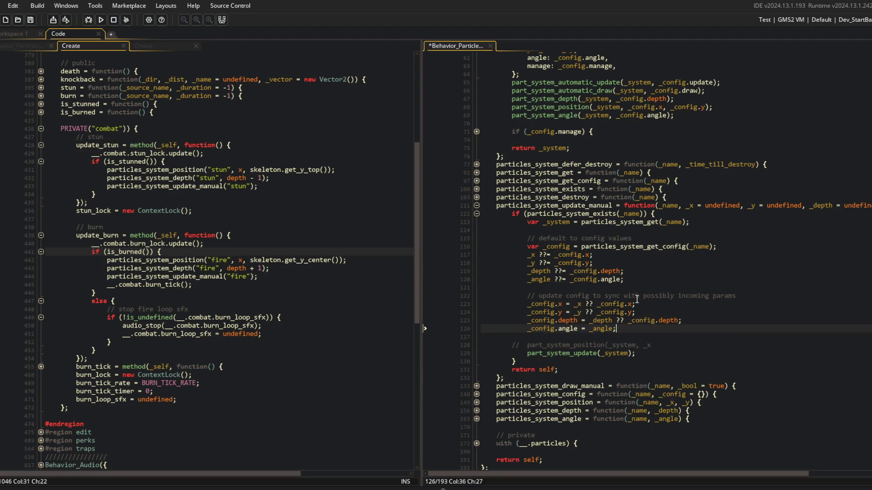
pyautogui.write('?? _config.angle')
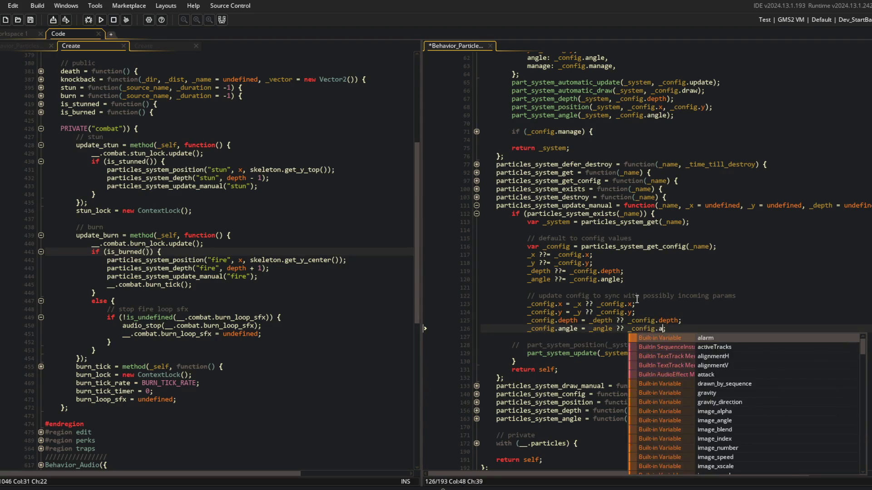
pyautogui.press('Escape')
# - Delete the now-redundant x, y, depth and angle default lines and their comment
pyautogui.click(599, 260)
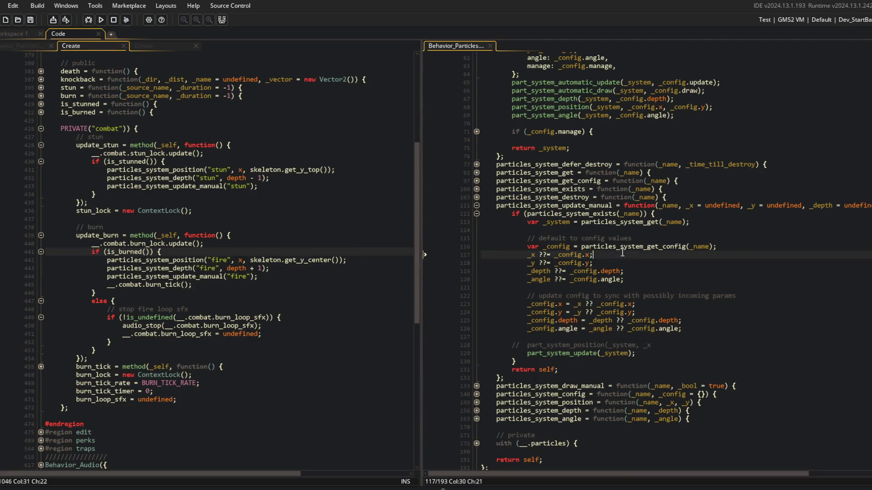
pyautogui.hotkey('ctrl', 'd')
pyautogui.hotkey('ctrl', 'd')
pyautogui.hotkey('ctrl', 'd')
pyautogui.hotkey('ctrl', 'd')
pyautogui.press('Up')
pyautogui.press('Up')
pyautogui.hotkey('ctrl', 'd')
pyautogui.press('Up')
pyautogui.hotkey('ctrl', 'd')
pyautogui.press('Down')
pyautogui.press('Down')
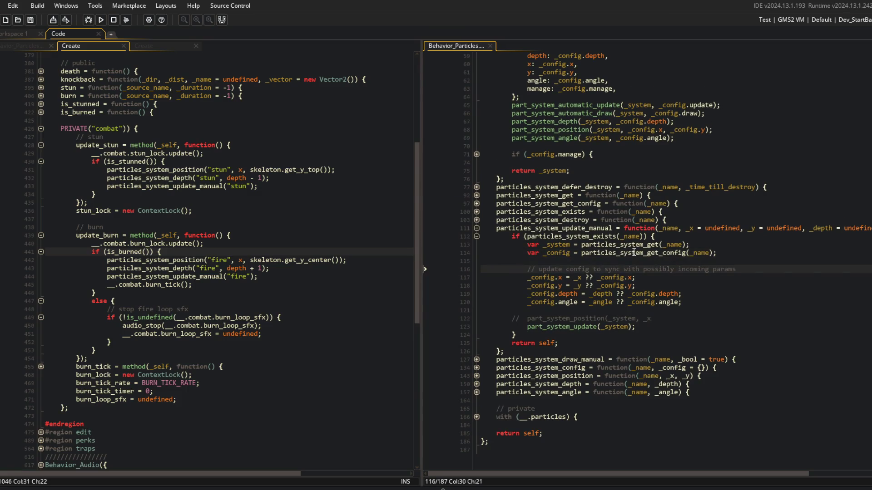
# - Check the x config line against the _x parameter in the function header
pyautogui.click(547, 278)
pyautogui.click(579, 278)
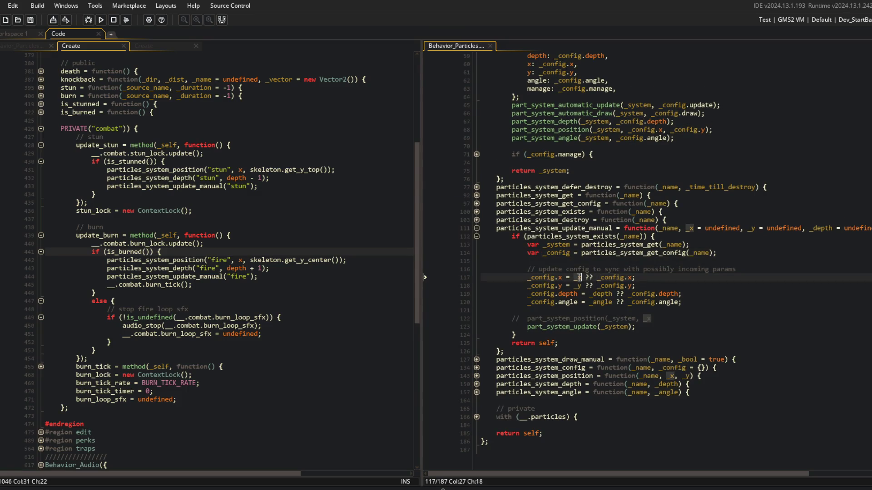
pyautogui.moveTo(513, 278); pyautogui.dragTo(643, 279)
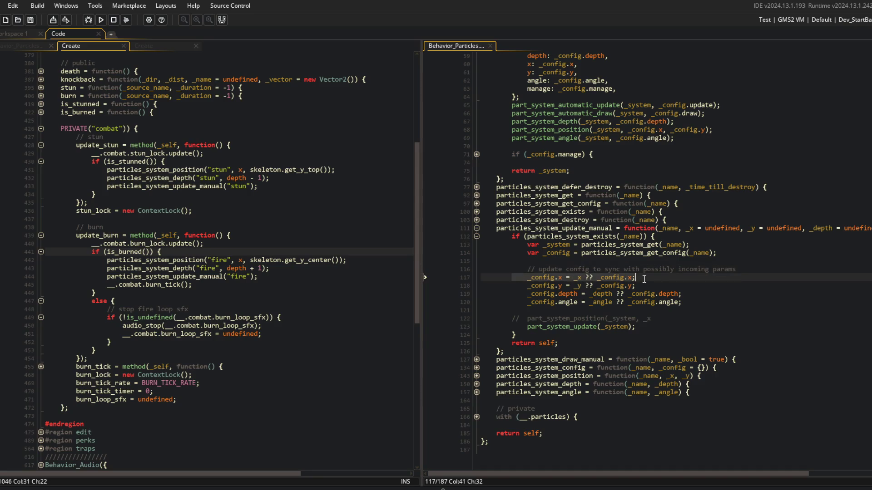
pyautogui.click(693, 228)
pyautogui.click(675, 294)
pyautogui.press('Up')
pyautogui.press('Up')
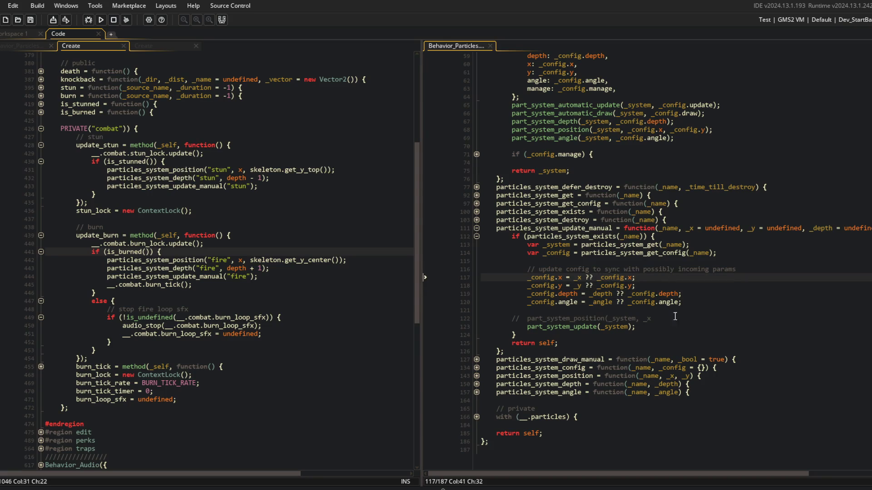
# - Uncomment part_system_position so it takes _config.x and _config.y, and save
pyautogui.press('Down')
pyautogui.press('Down')
pyautogui.press('Down')
pyautogui.press('Home')
pyautogui.press('Right')
pyautogui.press('Delete')
pyautogui.press('Delete')
pyautogui.press('End')
pyautogui.press('BackSpace')
pyautogui.write('config.x, _config.y);')
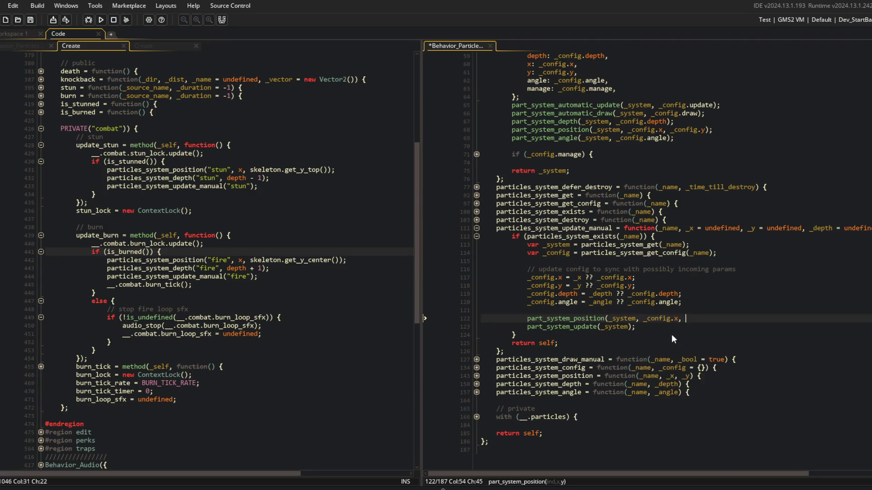
pyautogui.hotkey('ctrl', 's')
# - Add part_system_depth and part_system_angle calls using _config.depth and _config.angle, then save
pyautogui.press('Return')
pyautogui.write('part_system_')
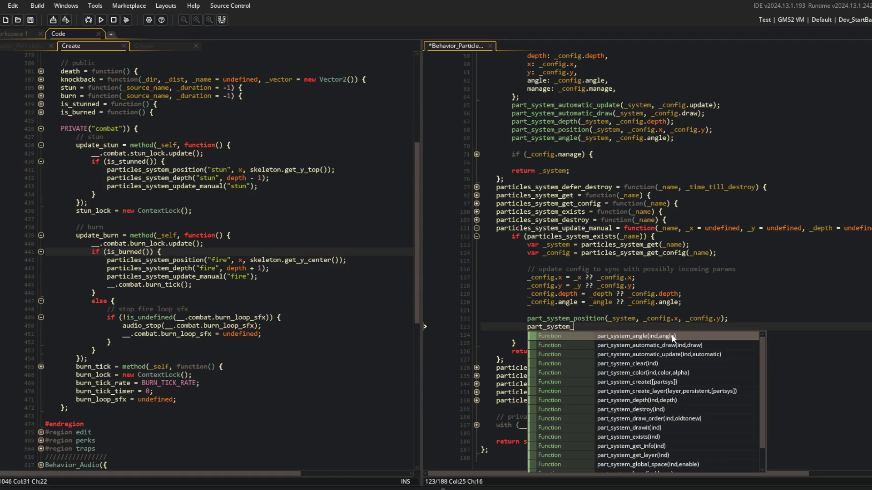
pyautogui.write('de')
pyautogui.press('Return')
pyautogui.write('(_system, _depth')
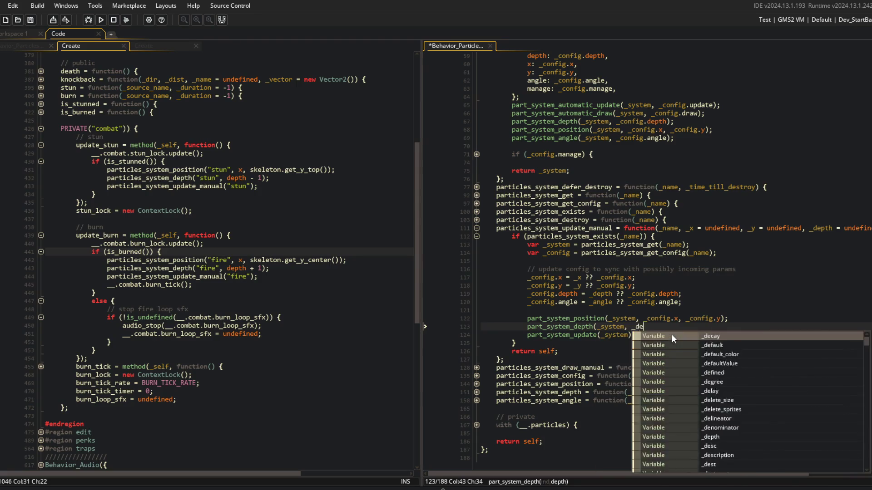
pyautogui.press('BackSpace')
pyautogui.press('BackSpace')
pyautogui.press('BackSpace')
pyautogui.write('config.depth);')
pyautogui.press('Return')
pyautogui.write('part_system')
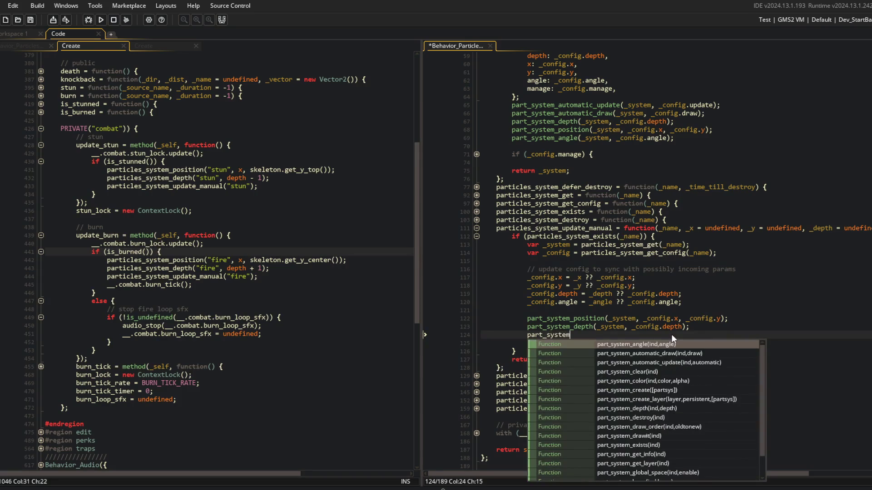
pyautogui.write('_angle(_system, _config.angle);')
pyautogui.hotkey('ctrl', 's')
# - Review the depth and y config lines and collapse particles_system_update_manual
pyautogui.click(696, 293)
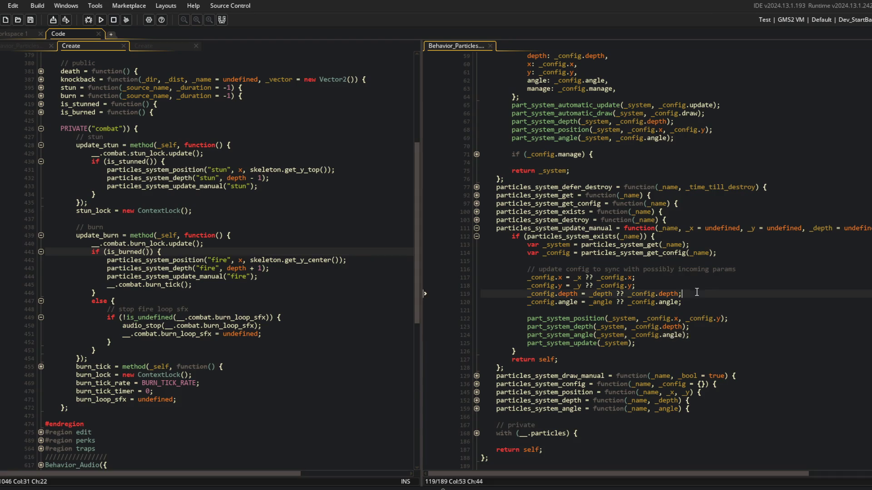
pyautogui.click(620, 286)
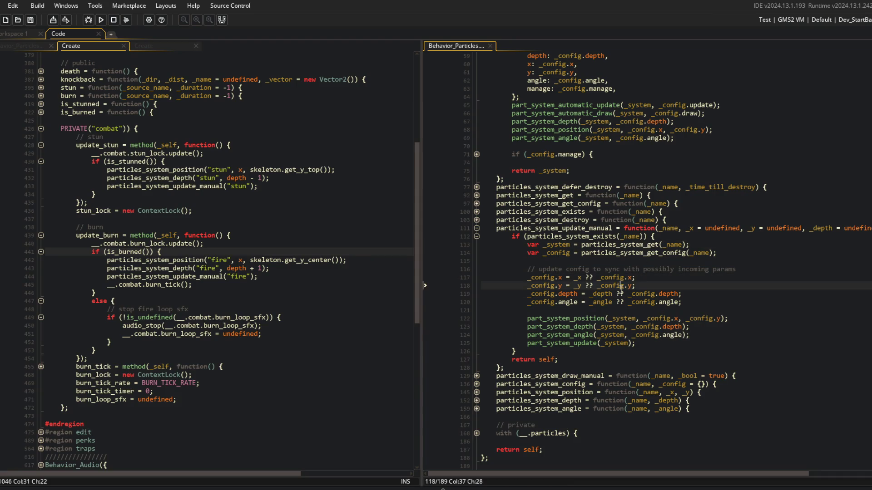
pyautogui.click(613, 228)
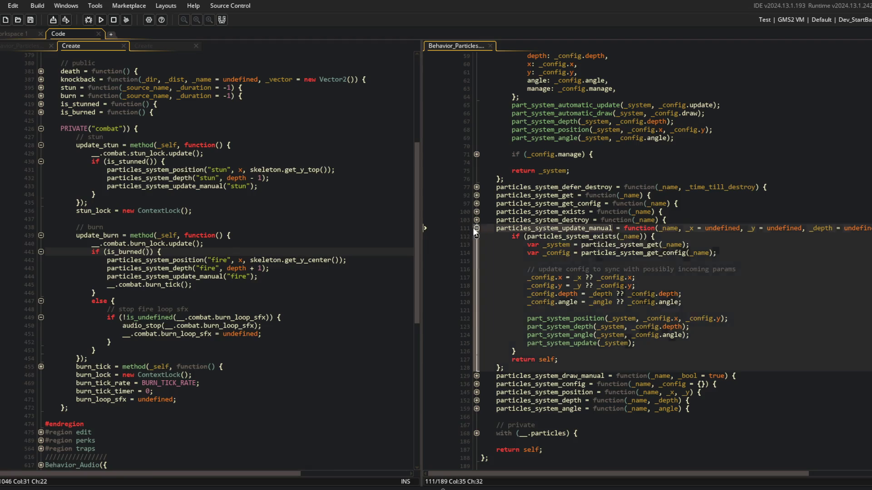
pyautogui.click(476, 228)
pyautogui.click(210, 252)
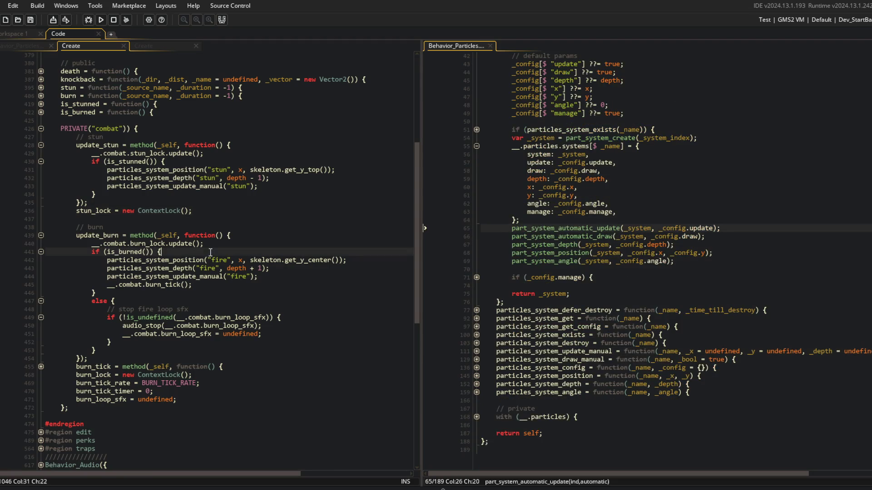
# - Under the stun check, declare var _y = skeleton.get_y_top() and var _depth = depth - 1
pyautogui.click(217, 168)
pyautogui.press('Return')
pyautogui.write('va')
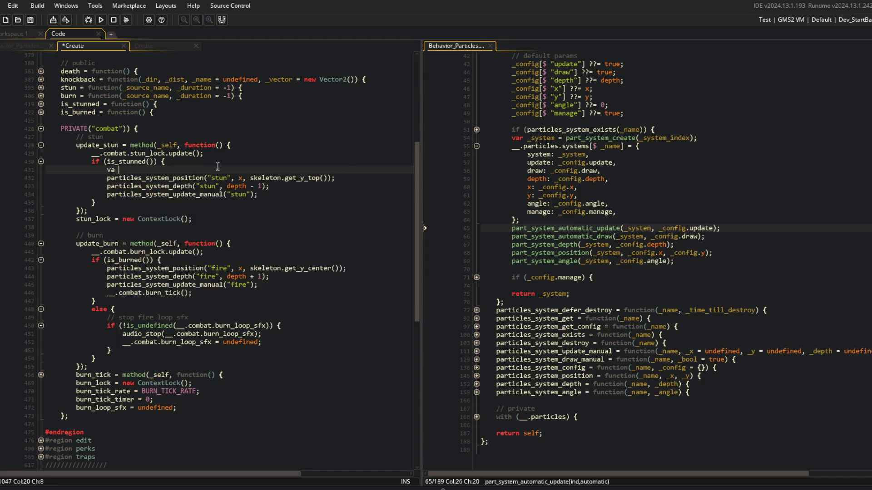
pyautogui.press('BackSpace')
pyautogui.write('r _y = sket')
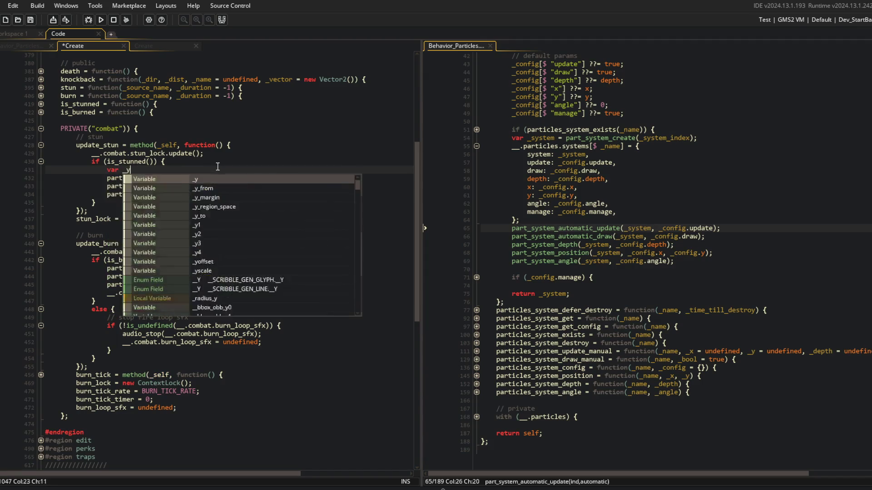
pyautogui.press('Return')
pyautogui.write('.get_y_top();')
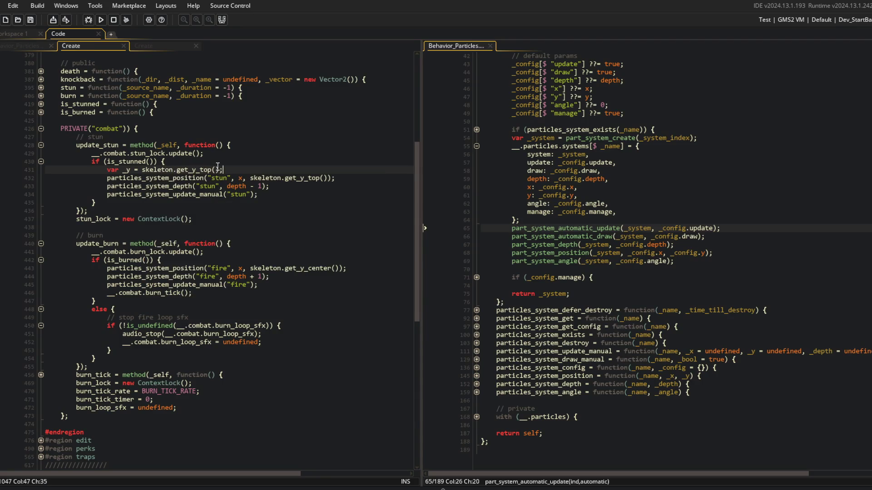
pyautogui.press('Return')
pyautogui.write('var _depth = depth - 1;')
pyautogui.hotkey('ctrl', 's')
# - Pass x, _y, _depth, _angle into the stun update_manual call and declare _angle = 0
pyautogui.press('Down')
pyautogui.press('Down')
pyautogui.press('Down')
pyautogui.press('End')
pyautogui.press('Left')
pyautogui.press('Left')
pyautogui.write(', x, _y, ')
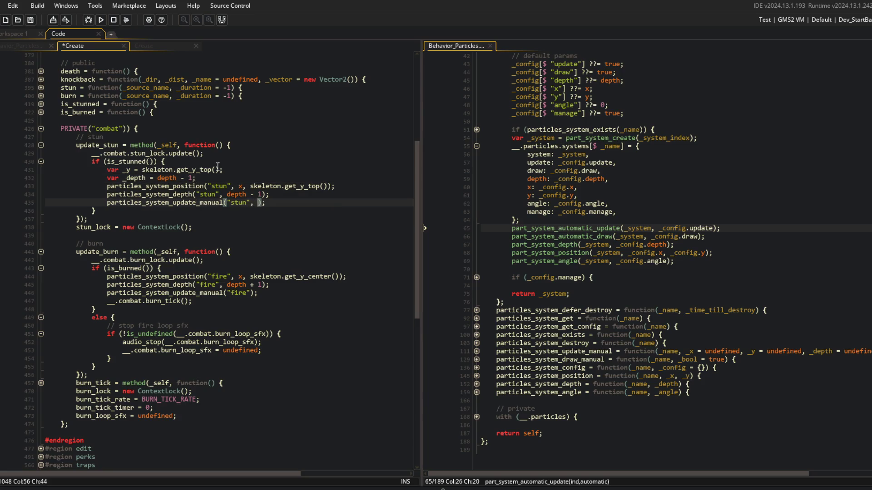
pyautogui.write('_depth, _ang')
pyautogui.write('le')
pyautogui.press('Up')
pyautogui.press('Up')
pyautogui.press('Up')
pyautogui.press('End')
pyautogui.press('Return')
pyautogui.write('var _angle')
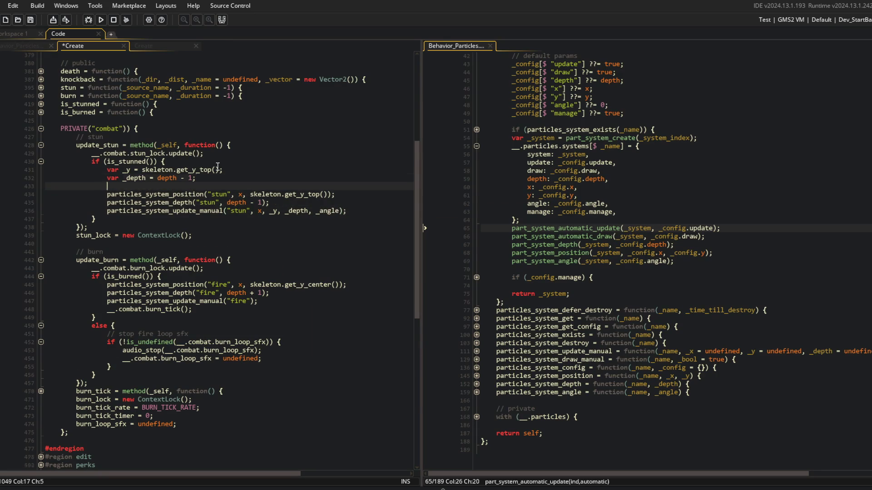
pyautogui.write(' = 0;')
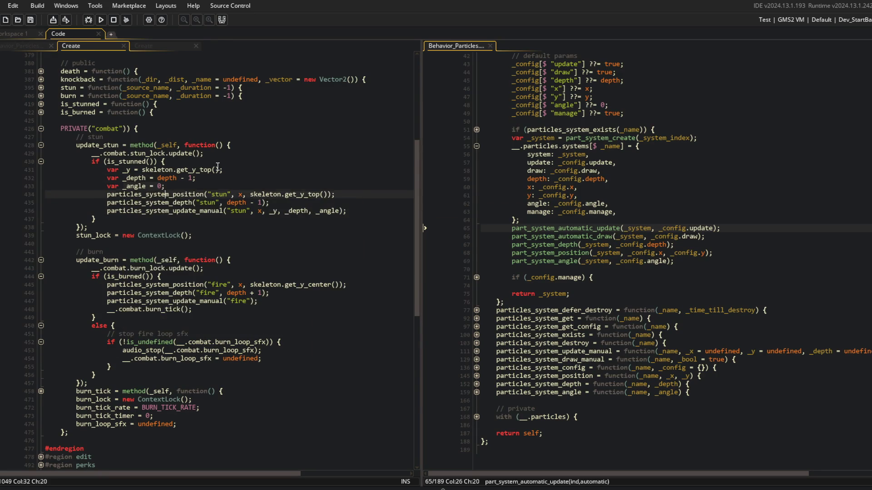
pyautogui.press('Down')
# - Delete the separate stun position call and replace the _angle argument with 0
pyautogui.hotkey('ctrl', 'd')
pyautogui.hotkey('ctrl', 'd')
pyautogui.hotkey('ctrl', 's')
pyautogui.press('End')
pyautogui.press('Left')
pyautogui.press('Left')
pyautogui.hotkey('ctrl', 'BackSpace')
pyautogui.write('0')
pyautogui.hotkey('ctrl', 's')
# - Remove the _angle and _depth variables, pass depth - 1 directly, drop the angle argument, and save
pyautogui.press('Up')
pyautogui.hotkey('ctrl', 'd')
pyautogui.press('Left')
pyautogui.hotkey('ctrl', 'BackSpace')
pyautogui.write('depth - 1')
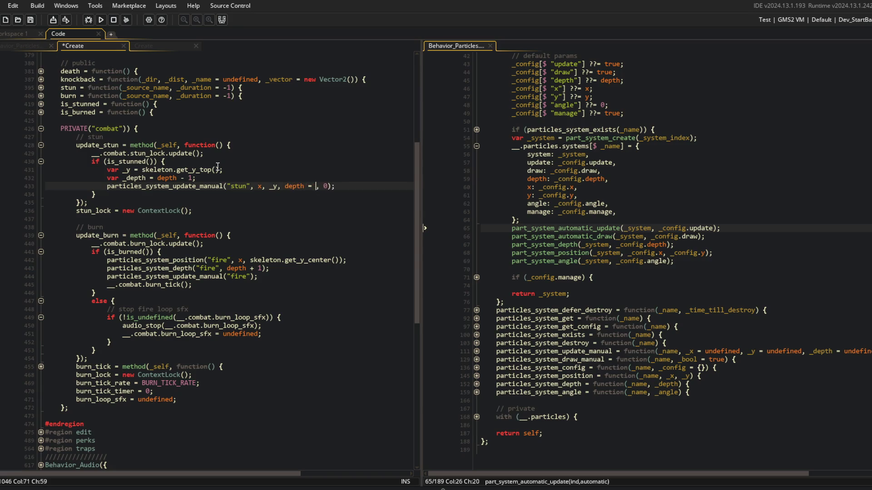
pyautogui.press('Up')
pyautogui.hotkey('ctrl', 'd')
pyautogui.hotkey('ctrl', 's')
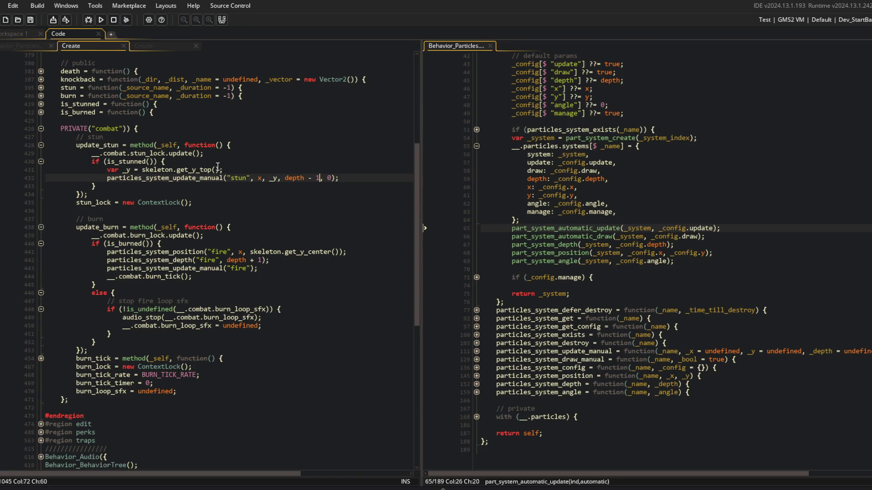
pyautogui.press('Delete')
pyautogui.press('Delete')
pyautogui.press('Delete')
pyautogui.hotkey('ctrl', 's')
pyautogui.press('Down')
pyautogui.press('Down')
pyautogui.press('Down')
pyautogui.press('Down')
pyautogui.press('Down')
# - For burn, declare _y = skeleton.get_y_center(), pass x, _y, depth + 1, and delete the old calls
pyautogui.press('End')
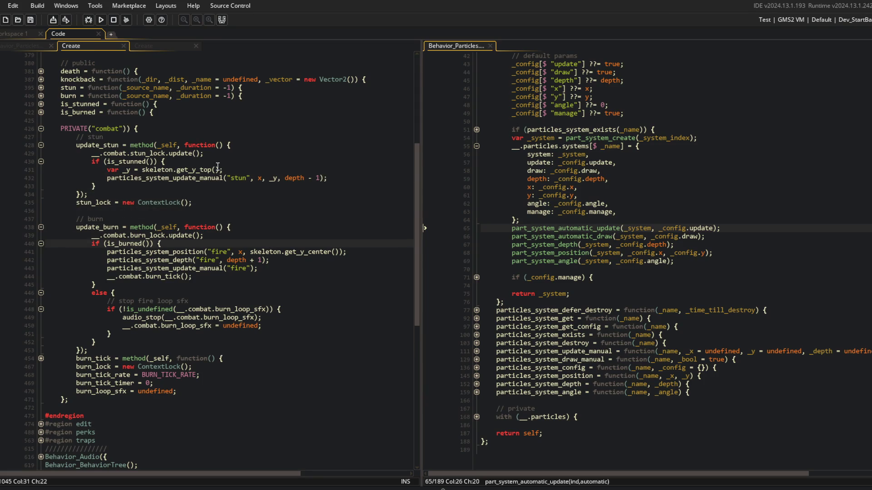
pyautogui.press('Return')
pyautogui.write('var _y = ske')
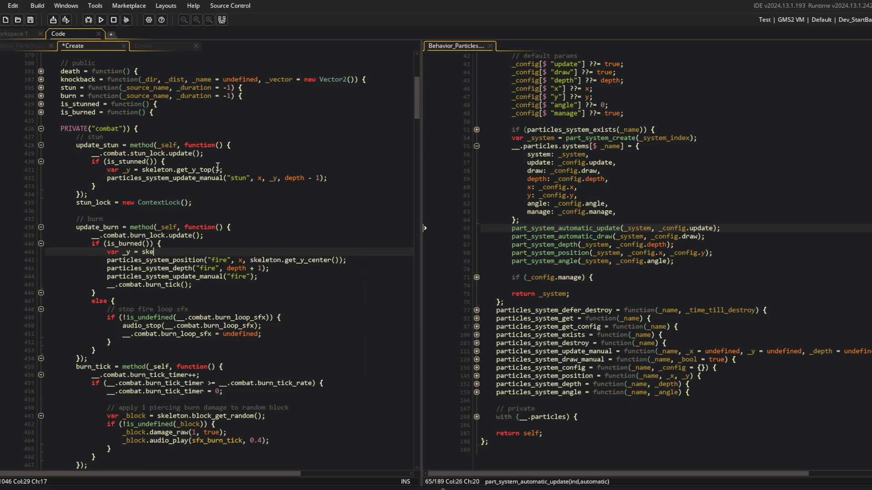
pyautogui.write('leton.get_y_ce')
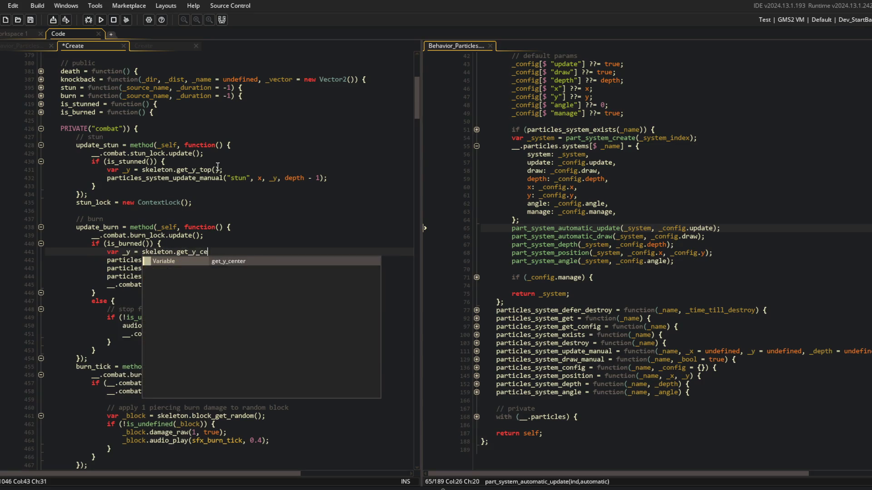
pyautogui.write('nter();')
pyautogui.press('Down')
pyautogui.press('Down')
pyautogui.press('Down')
pyautogui.press('End')
pyautogui.press('Left')
pyautogui.press('Left')
pyautogui.write(', x, _y, depth +')
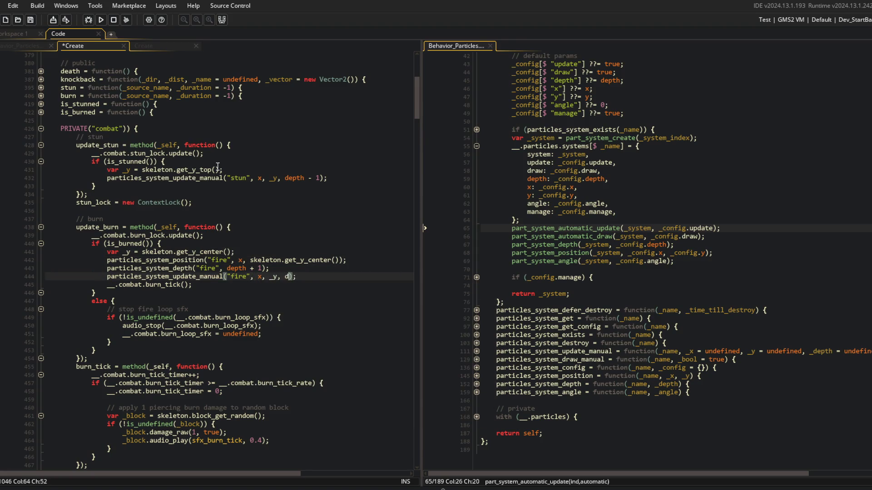
pyautogui.write(' 1')
pyautogui.hotkey('ctrl', 's')
pyautogui.press('Up')
pyautogui.hotkey('ctrl', 'd')
pyautogui.press('Up')
pyautogui.hotkey('ctrl', 'd')
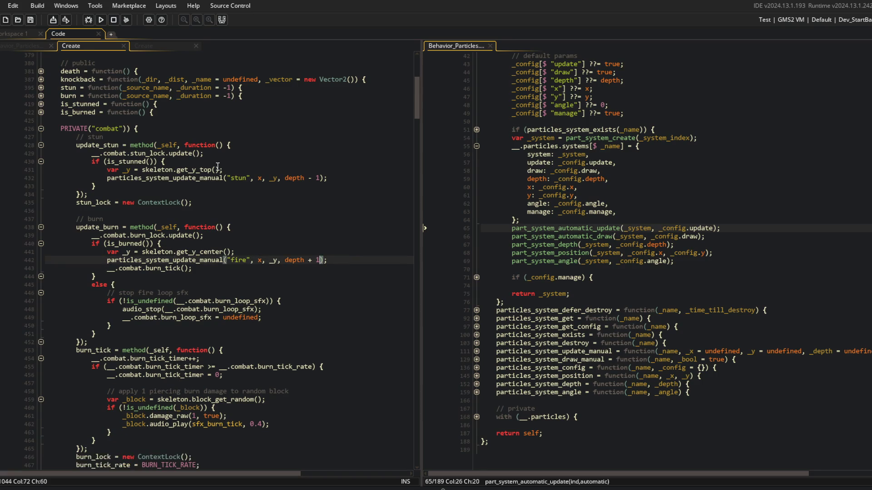
pyautogui.press('Down')
pyautogui.press('Down')
pyautogui.press('Down')
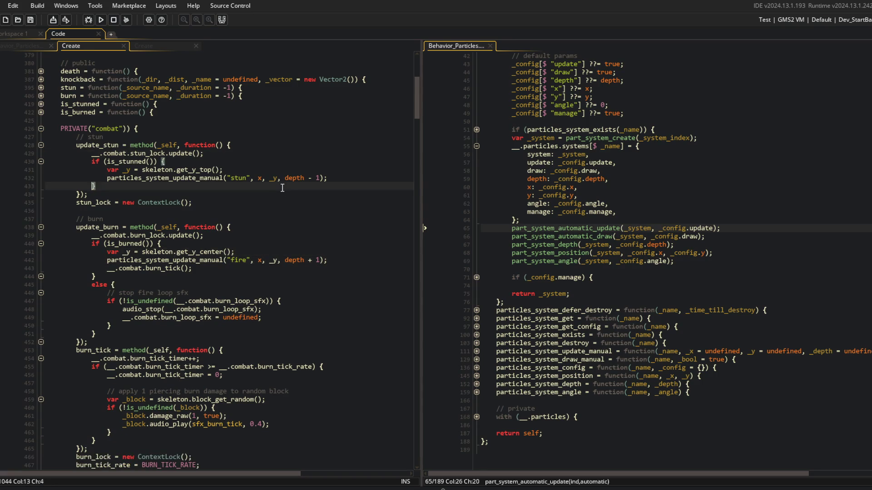
pyautogui.click(275, 171)
pyautogui.click(208, 203)
pyautogui.click(101, 19)
pyautogui.click(340, 186)
pyautogui.scroll(2, 339, 187)
pyautogui.scroll(1, 340, 188)
pyautogui.moveTo(418, 190); pyautogui.dragTo(395, 199)
pyautogui.click(318, 236)
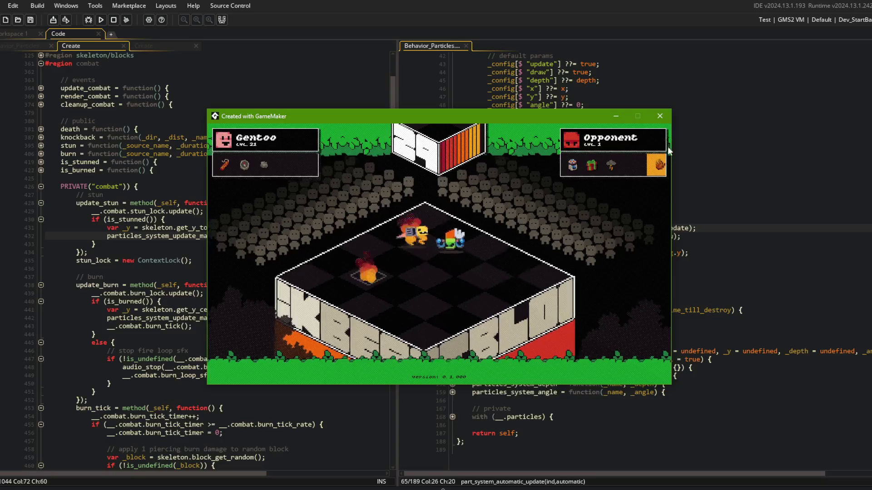
pyautogui.press('Escape')
pyautogui.click(204, 227)
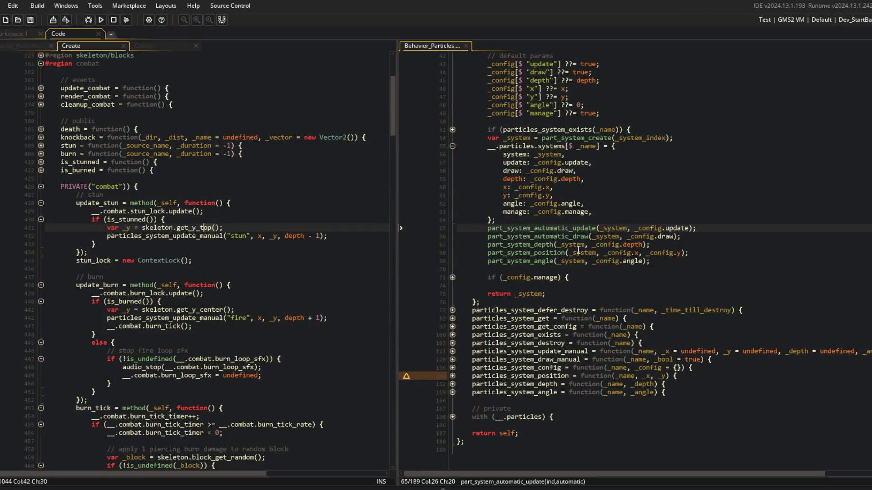
pyautogui.click(575, 252)
pyautogui.scroll(4, 576, 253)
pyautogui.click(573, 235)
# - Stage all changes and commit them as "pass in position, depth, and angle into particle systems update method"
pyautogui.hotkey('alt', 'Tab')
pyautogui.write('git add .')
pyautogui.press('Return')
pyautogui.write('git commit -')
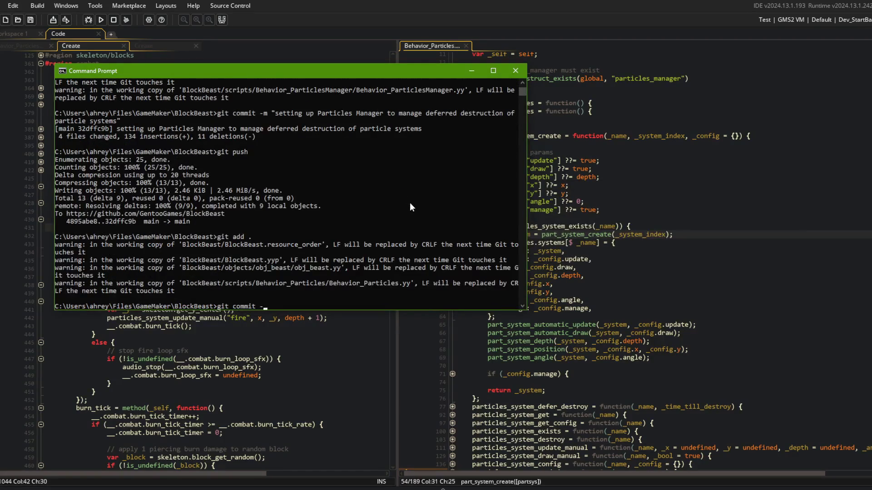
pyautogui.write('m "pass in position, ')
pyautogui.write('depth, and angle')
pyautogui.write(' into part')
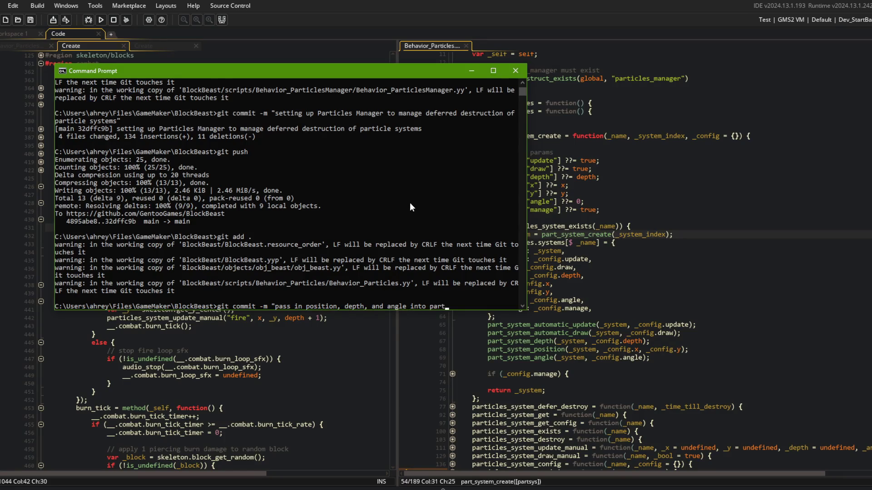
pyautogui.write('icle s')
pyautogui.write('ystems update method"')
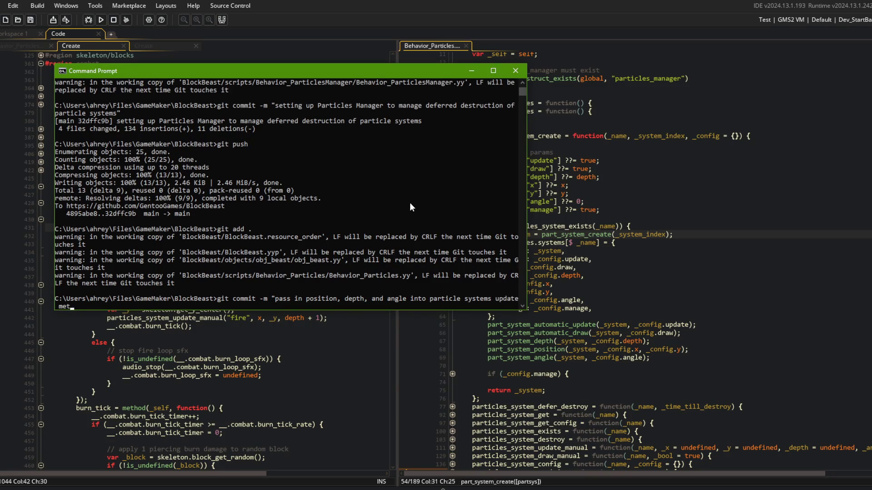
pyautogui.press('Return')
# - Push the commit to main with git push, then return to the Behavior_Particles code
pyautogui.write('git push')
pyautogui.press('Return')
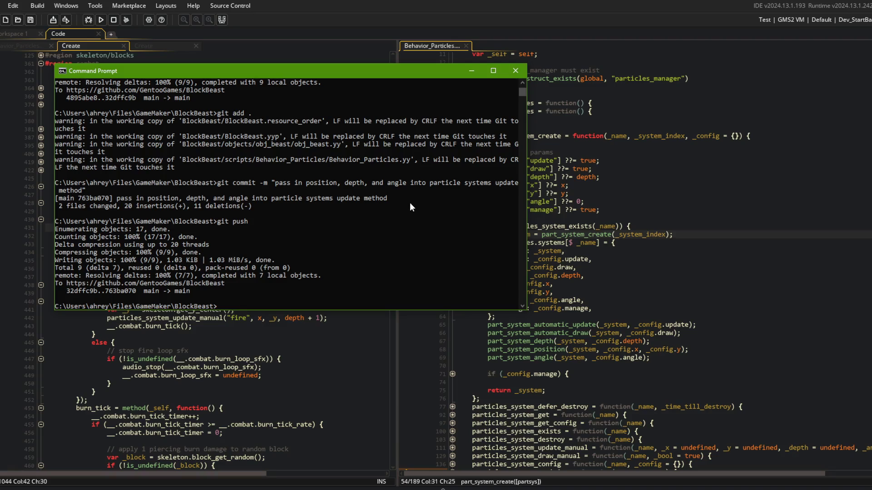
pyautogui.hotkey('alt', 'Tab')
pyautogui.click(643, 259)
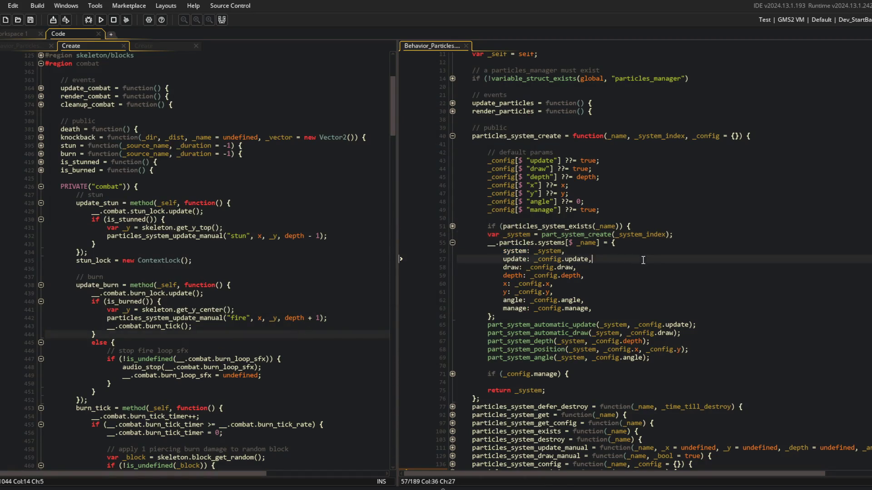
# - Fold the update_stun, update_burn and burn_tick functions and unfold particles_system_create's blocks for review
pyautogui.scroll(2, 499, 264)
pyautogui.click(453, 282)
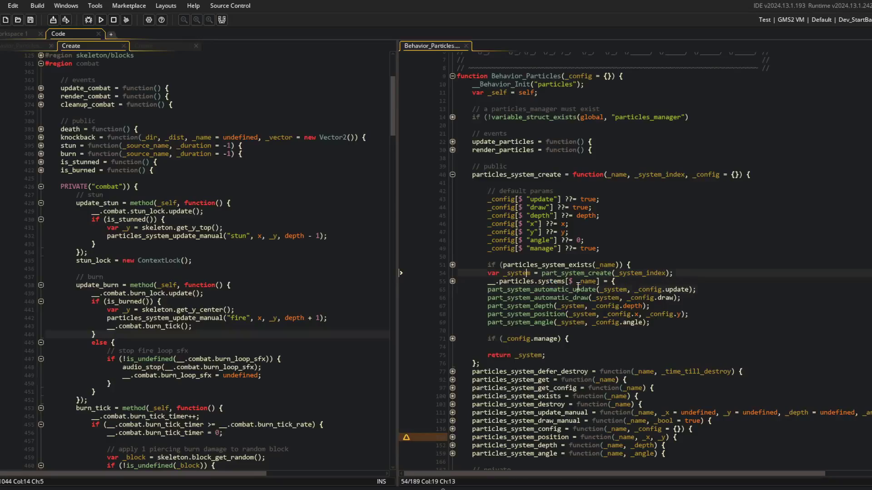
pyautogui.click(542, 234)
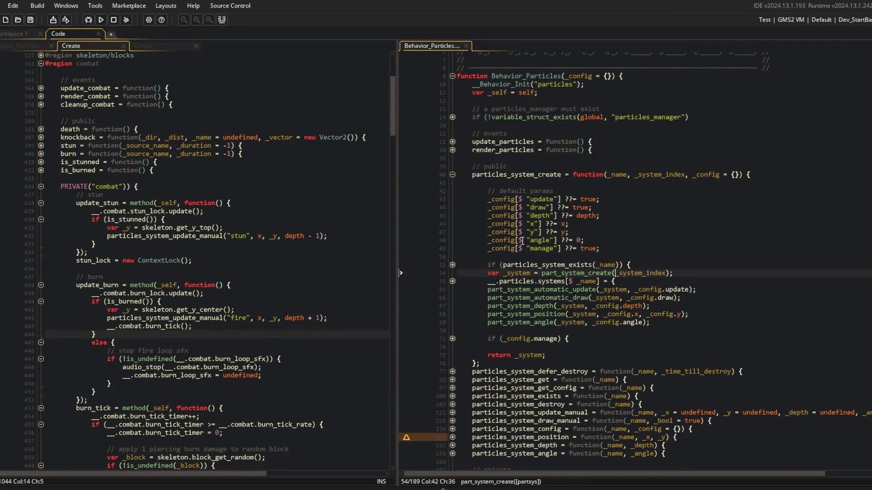
pyautogui.click(452, 175)
pyautogui.click(192, 228)
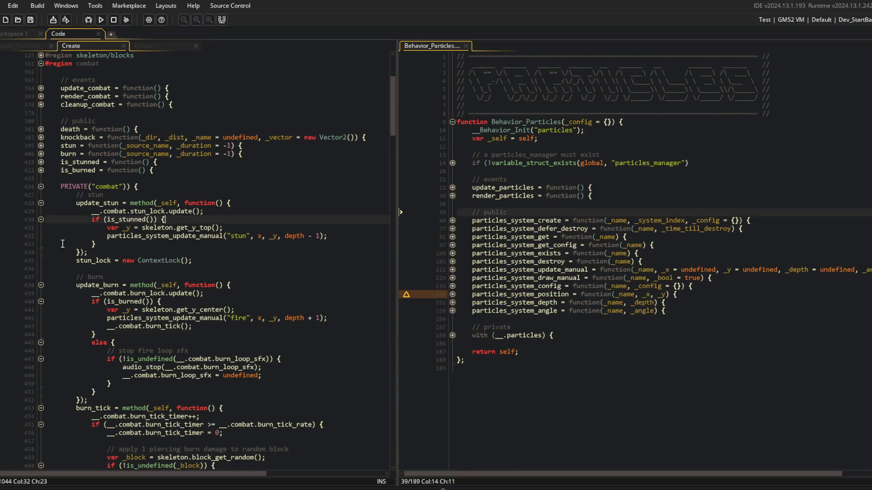
pyautogui.click(41, 203)
pyautogui.click(42, 236)
pyautogui.click(41, 244)
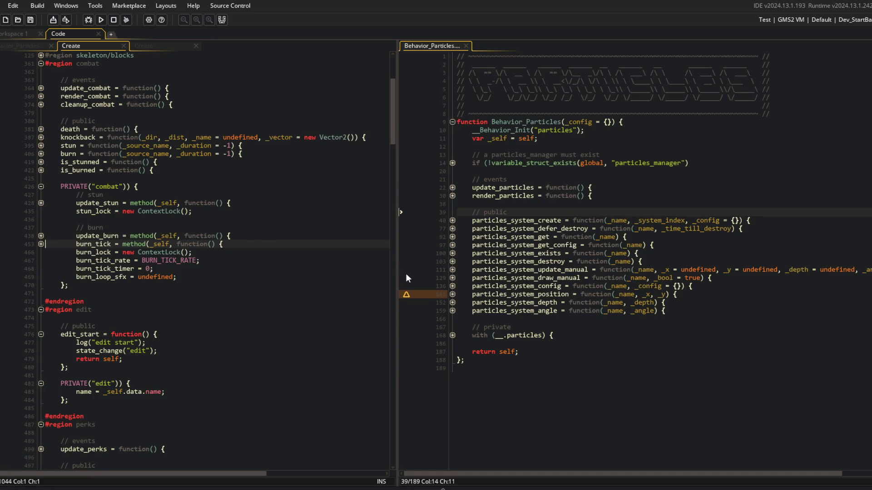
pyautogui.click(452, 335)
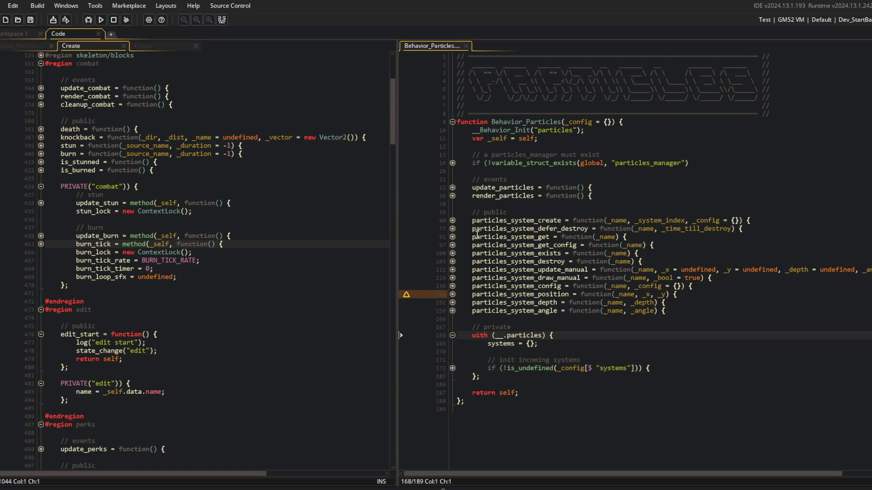
pyautogui.click(452, 220)
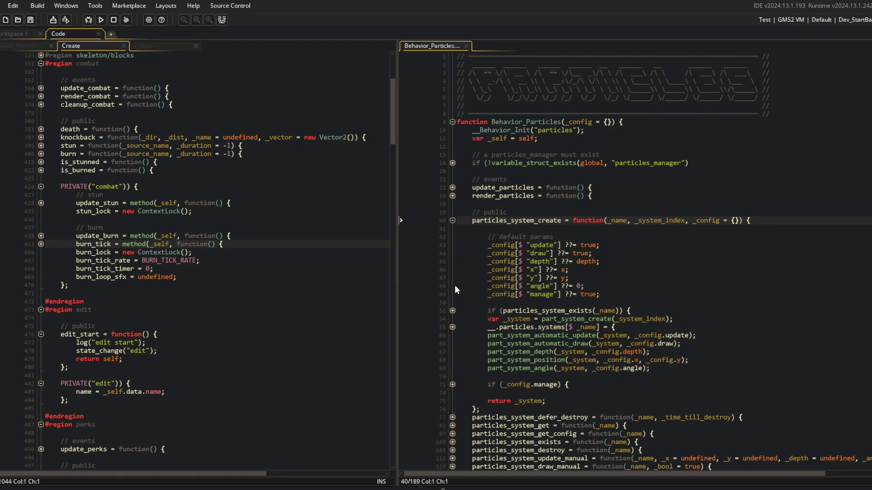
pyautogui.click(453, 384)
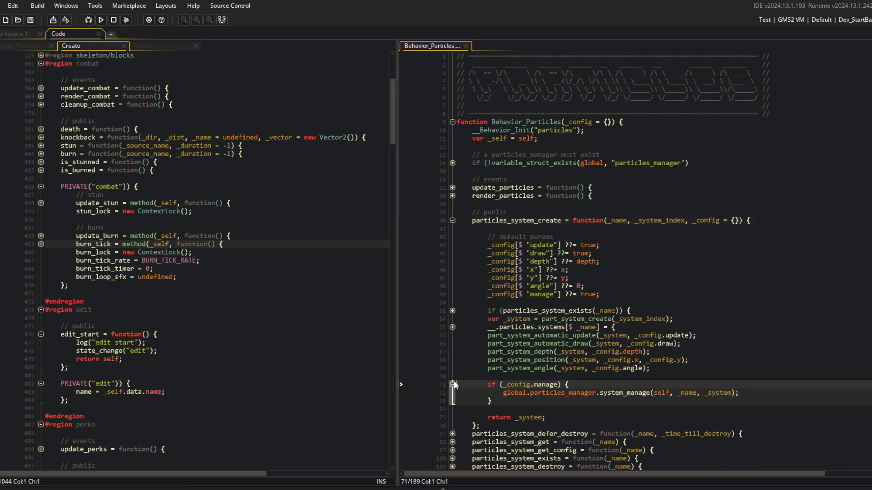
pyautogui.click(453, 384)
pyautogui.click(453, 312)
pyautogui.click(454, 311)
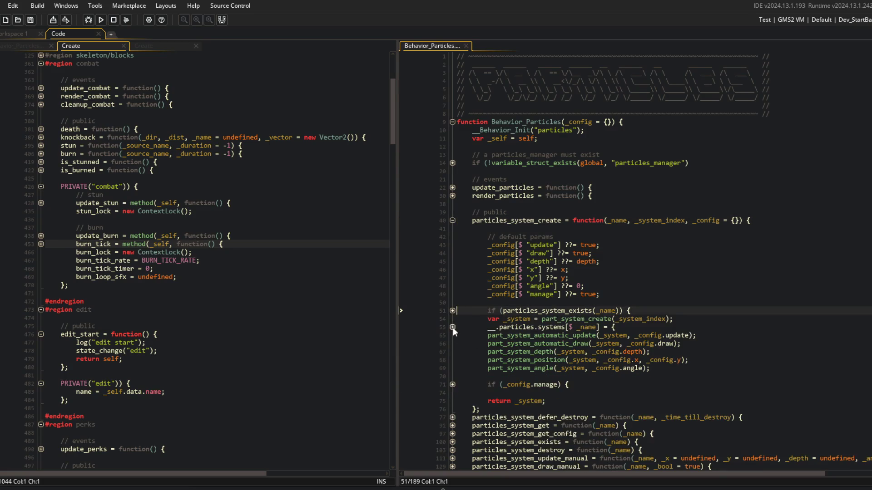
pyautogui.click(453, 327)
# - Review particles_system_create, selecting its code from the default parameters to the manage field
pyautogui.click(619, 393)
pyautogui.scroll(-4, 618, 394)
pyautogui.scroll(-5, 625, 348)
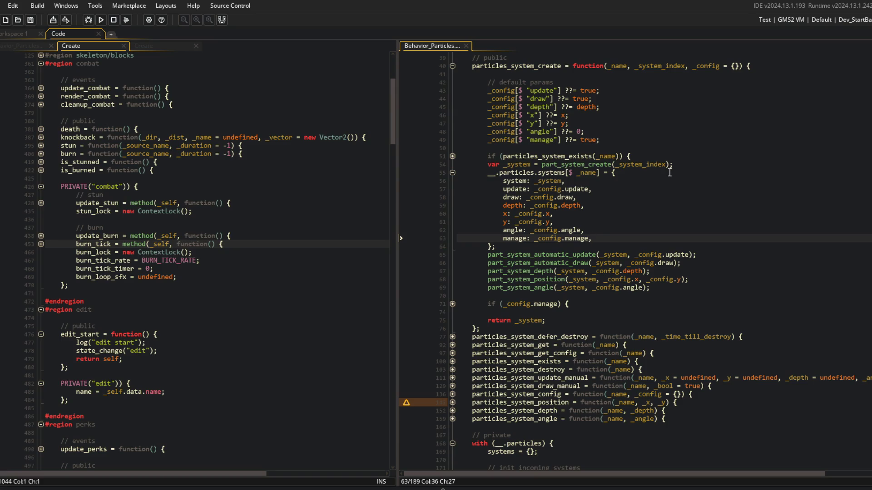
pyautogui.scroll(3, 477, 144)
pyautogui.press('Up')
pyautogui.press('Up')
pyautogui.press('Up')
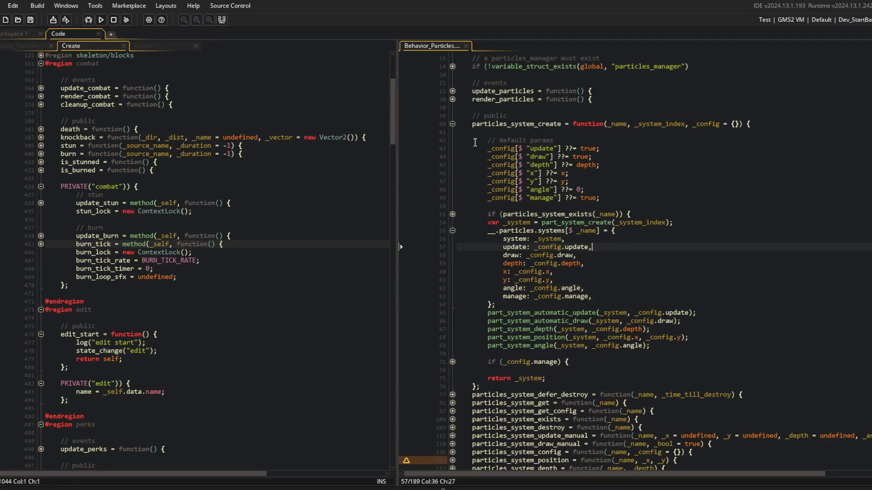
pyautogui.click(451, 124)
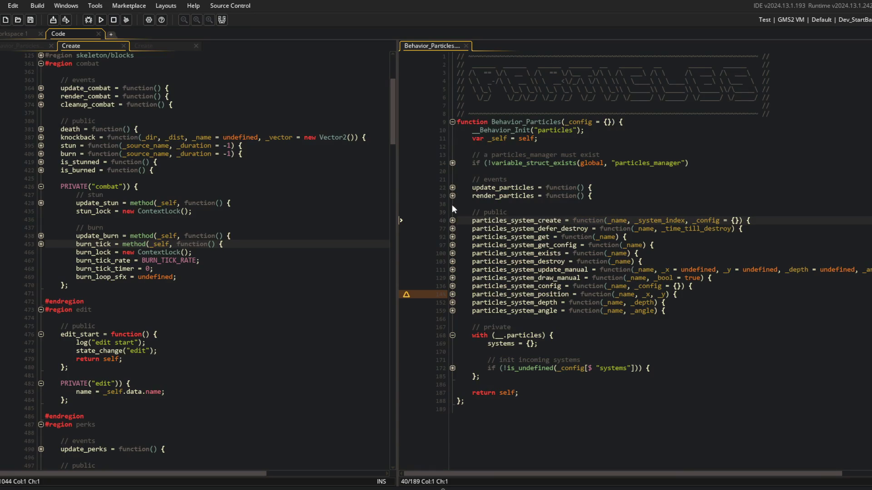
pyautogui.click(452, 221)
pyautogui.moveTo(487, 237)
pyautogui.mouseDown()
pyautogui.moveTo(590, 269)
pyautogui.moveTo(651, 390)
pyautogui.mouseUp()
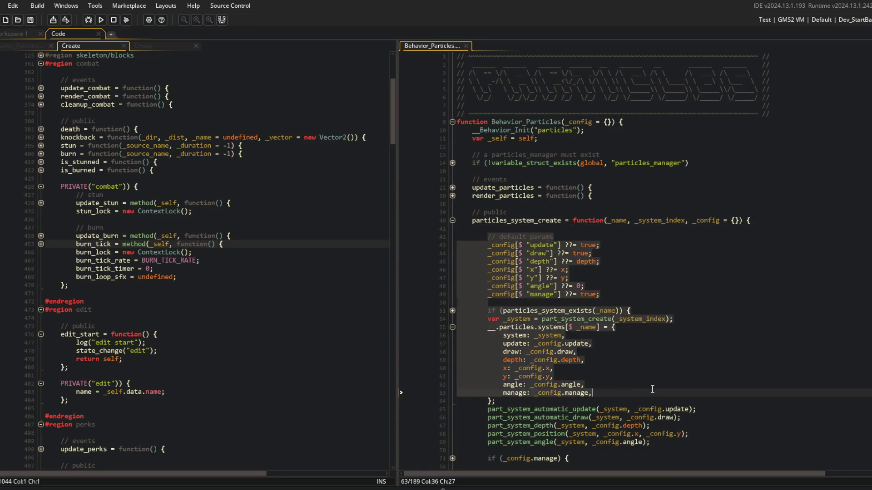
pyautogui.click(623, 398)
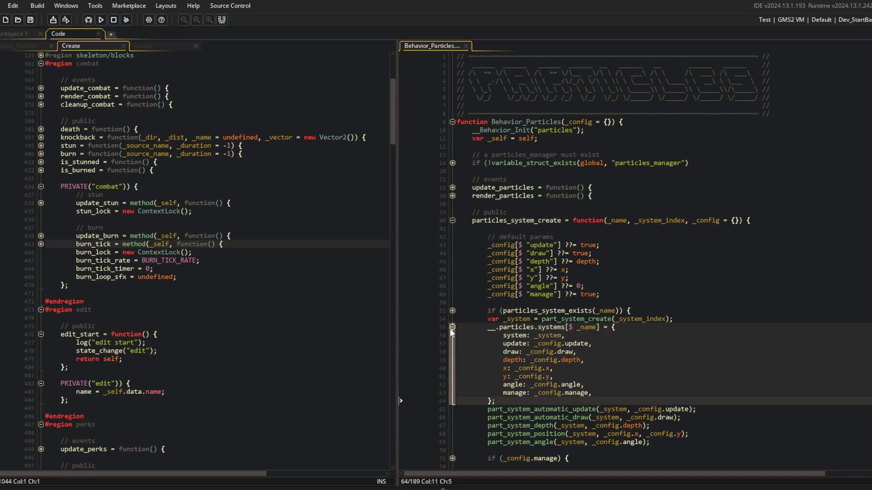
# - Add blank lines after the particles.systems struct and after the existing-system destroy check
pyautogui.click(452, 327)
pyautogui.press('Up')
pyautogui.press('Up')
pyautogui.press('Up')
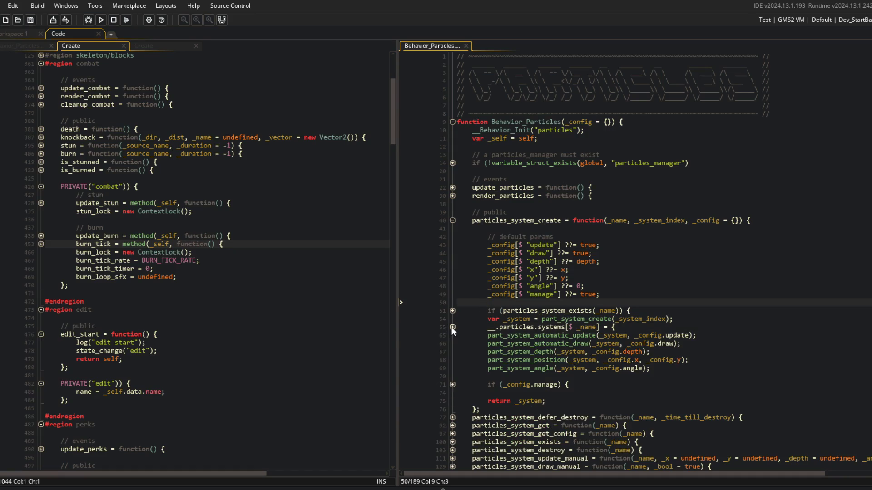
pyautogui.click(452, 327)
pyautogui.click(521, 401)
pyautogui.press('Return')
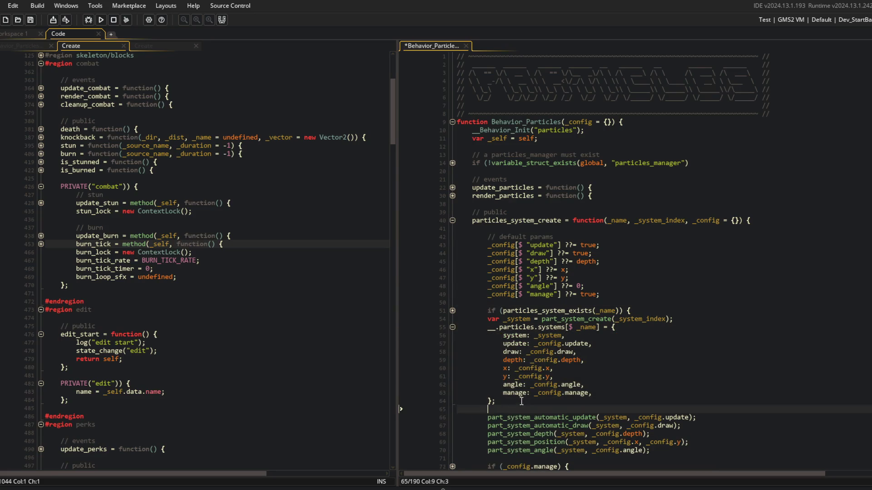
pyautogui.click(452, 328)
pyautogui.click(452, 311)
pyautogui.click(513, 327)
pyautogui.press('Return')
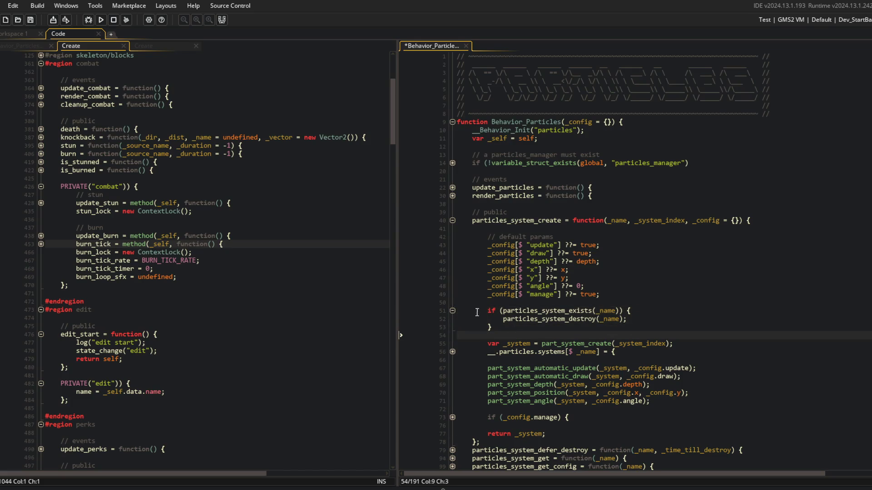
pyautogui.click(452, 310)
# - Fold particles_system_create and bring up Behavior_ParticlesManager in the left editor
pyautogui.scroll(-5, 455, 312)
pyautogui.click(623, 244)
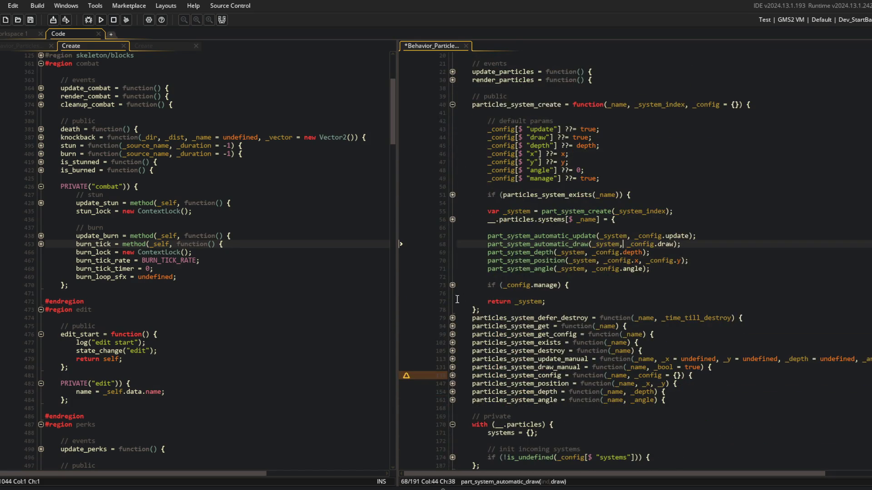
pyautogui.click(453, 285)
pyautogui.click(452, 285)
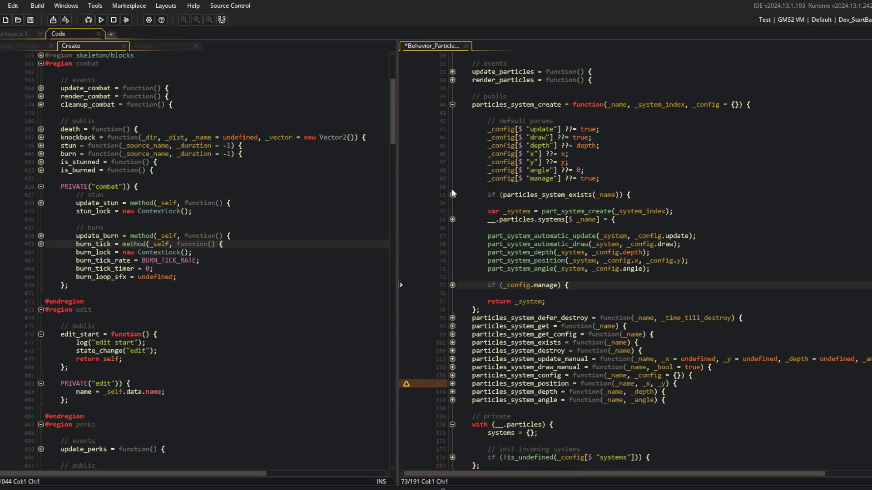
pyautogui.click(520, 194)
pyautogui.scroll(2, 471, 150)
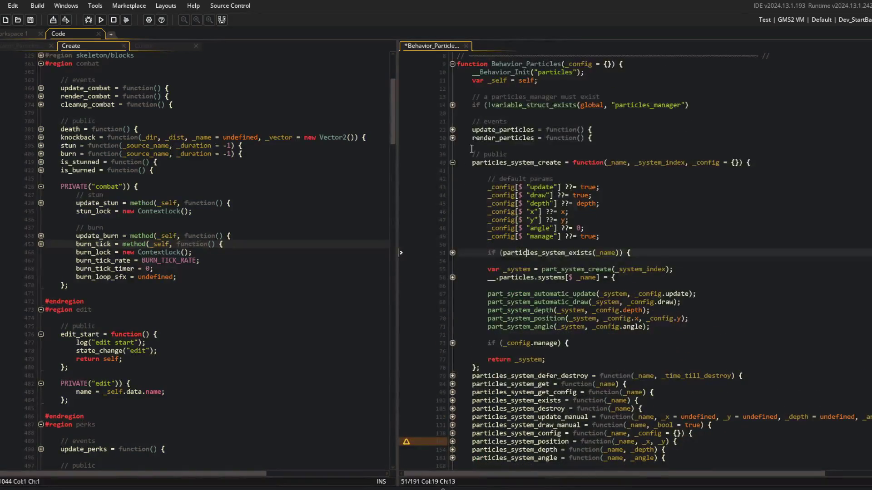
pyautogui.click(452, 162)
pyautogui.scroll(2, 465, 167)
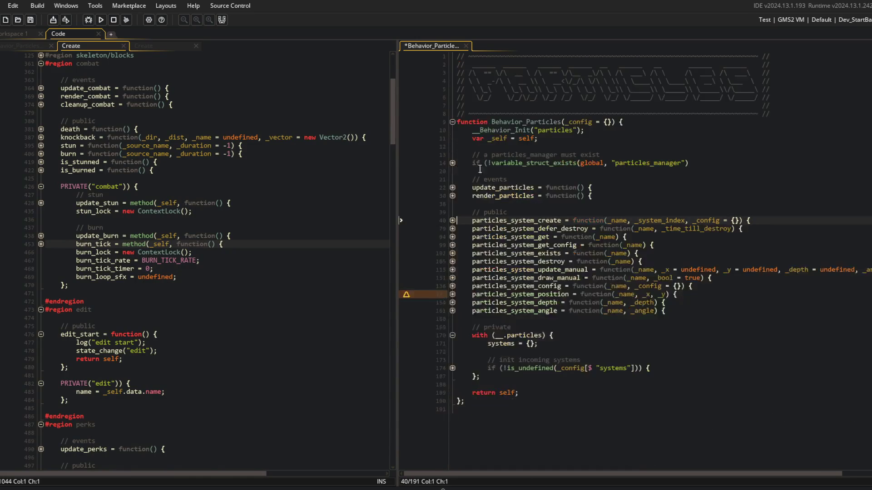
pyautogui.click(22, 45)
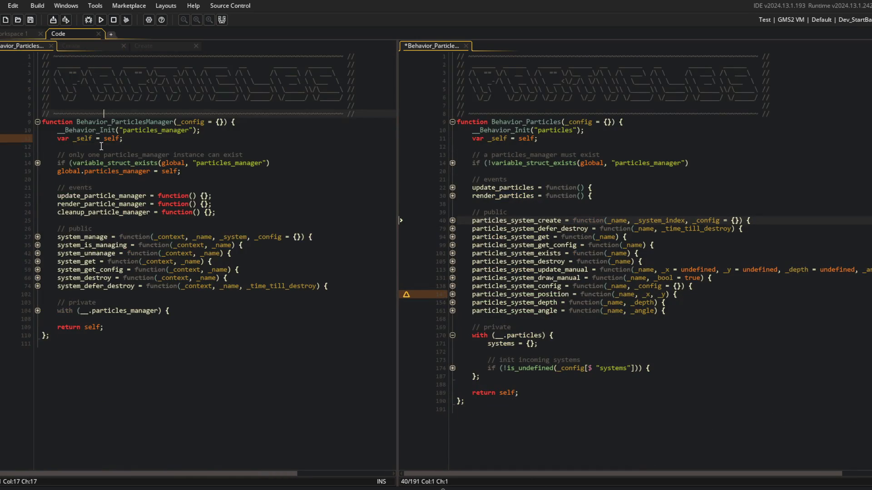
# - Look over the manager's public functions, cleanup_particle_manager and system_destroy
pyautogui.click(79, 204)
pyautogui.click(88, 198)
pyautogui.click(102, 247)
pyautogui.click(110, 271)
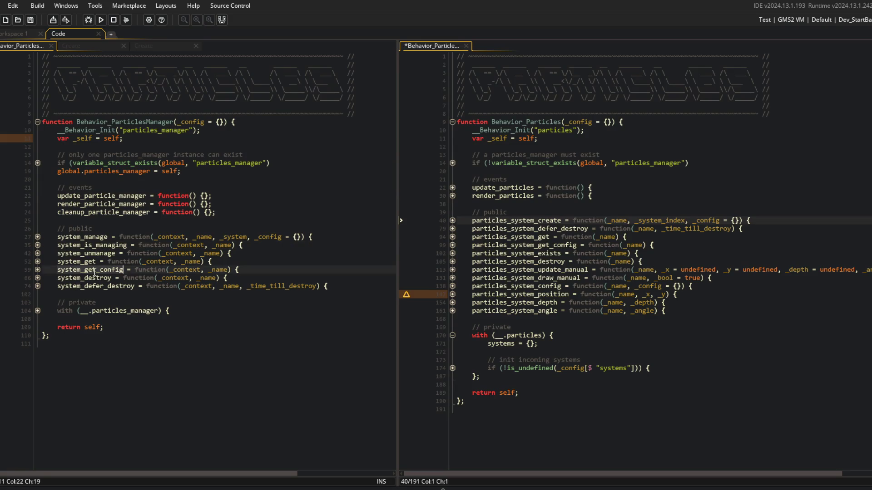
pyautogui.click(174, 189)
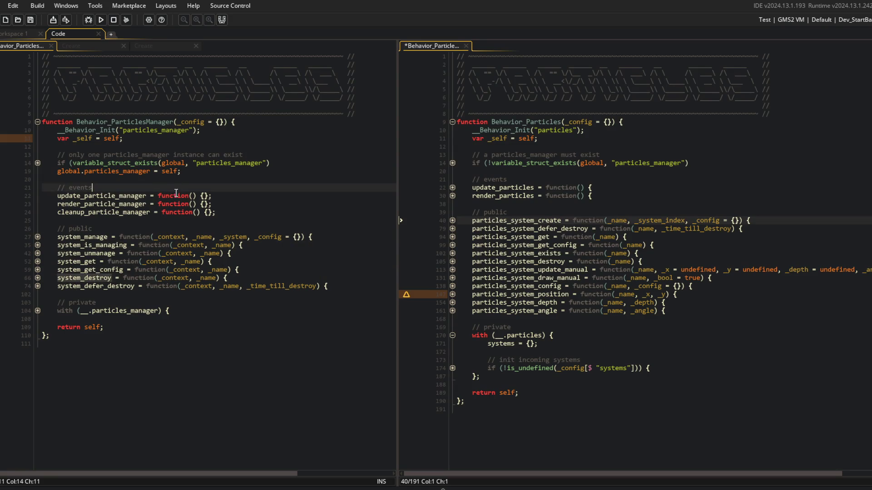
pyautogui.click(245, 210)
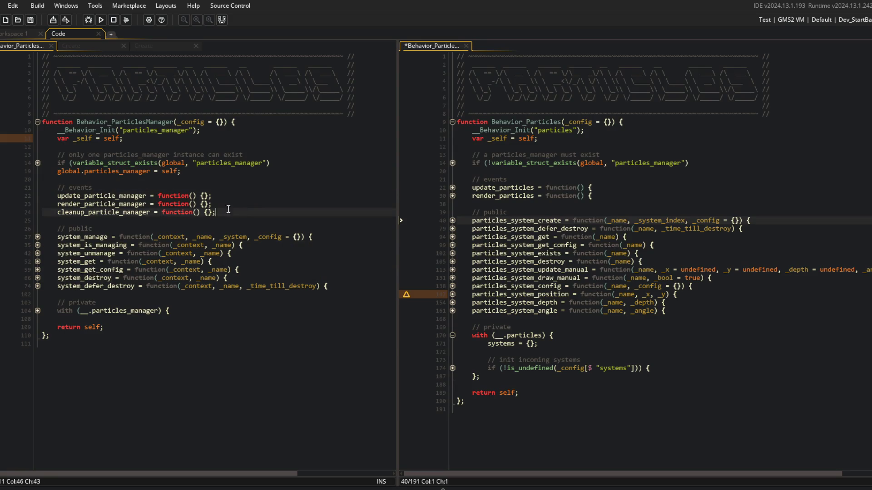
pyautogui.click(38, 278)
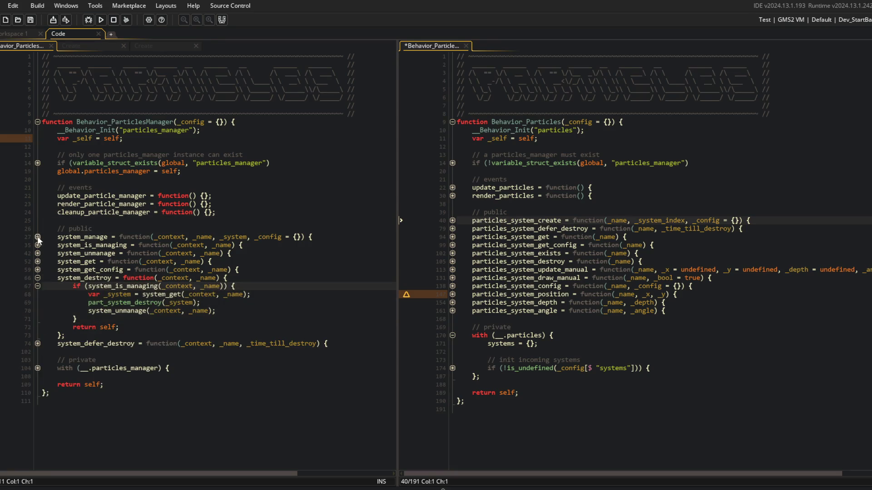
# - Add a struct_foreach(_name, _config) loop to cleanup_particle_manager and save the script
pyautogui.click(229, 208)
pyautogui.press('Return')
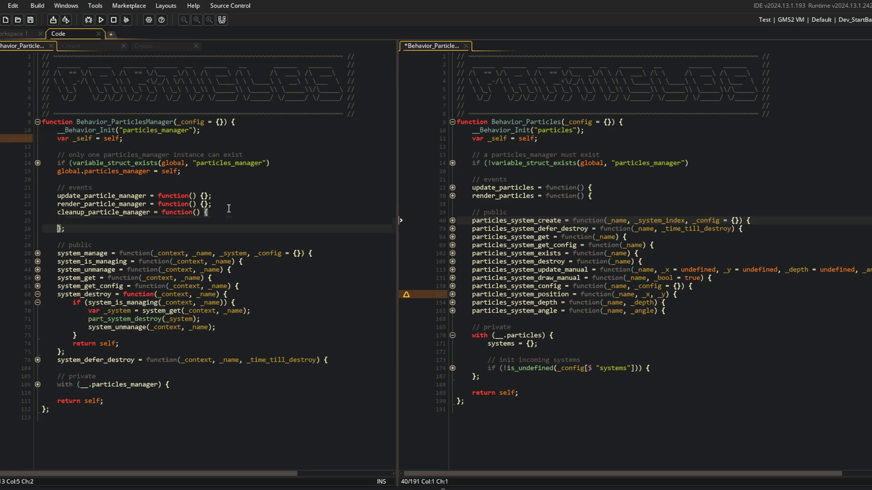
pyautogui.write('struct_foreach(__.parti')
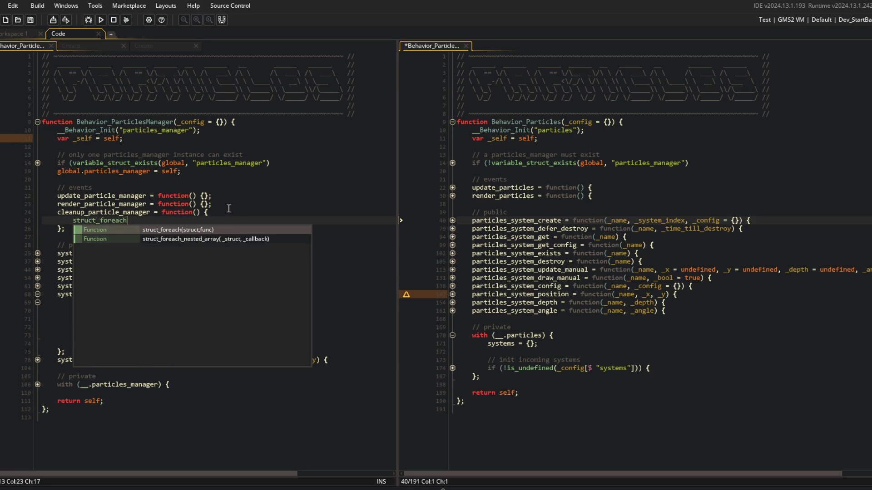
pyautogui.write('cles_manager.syste')
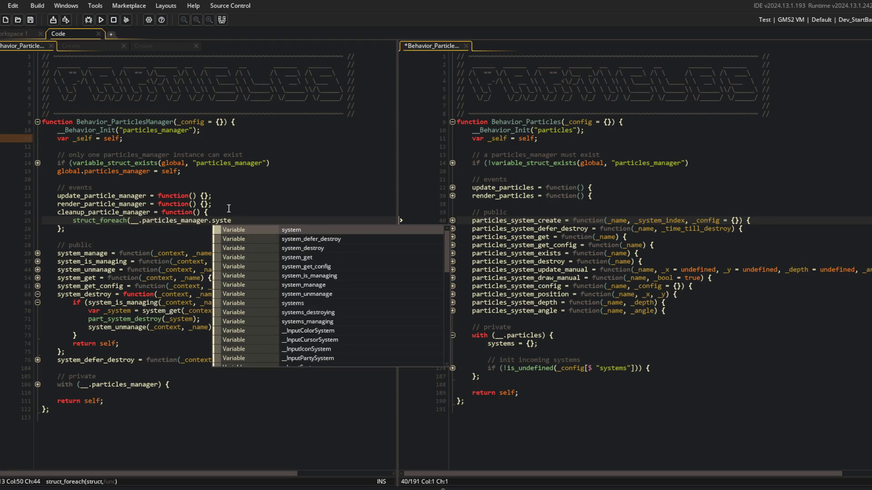
pyautogui.press('BackSpace')
pyautogui.press('BackSpace')
pyautogui.press('BackSpace')
pyautogui.press('BackSpace')
pyautogui.press('BackSpace')
pyautogui.write('manag')
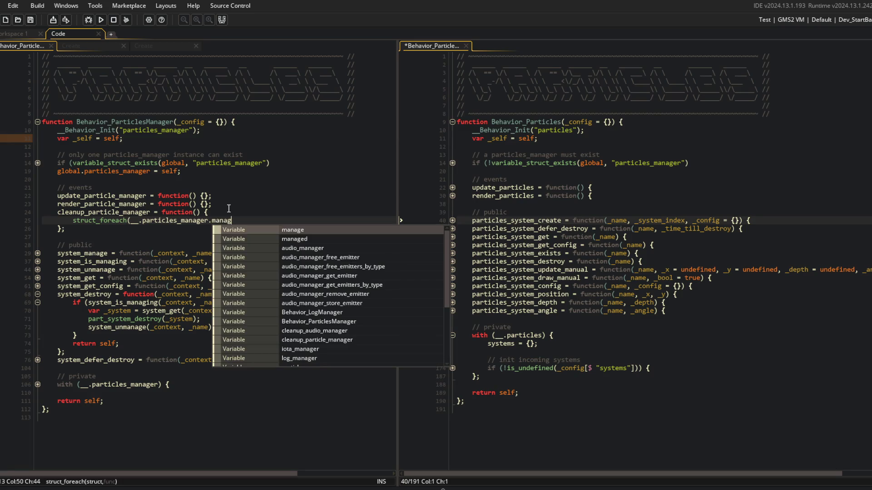
pyautogui.write('ing')
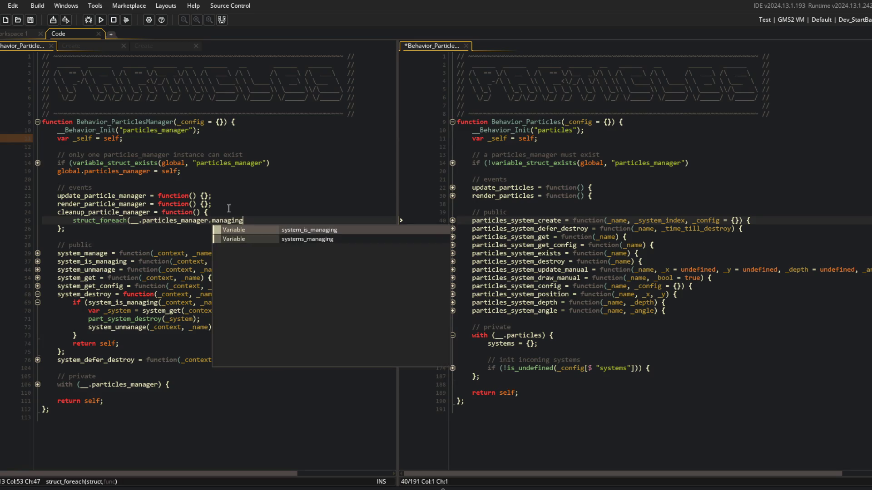
pyautogui.write(', function(_name, _')
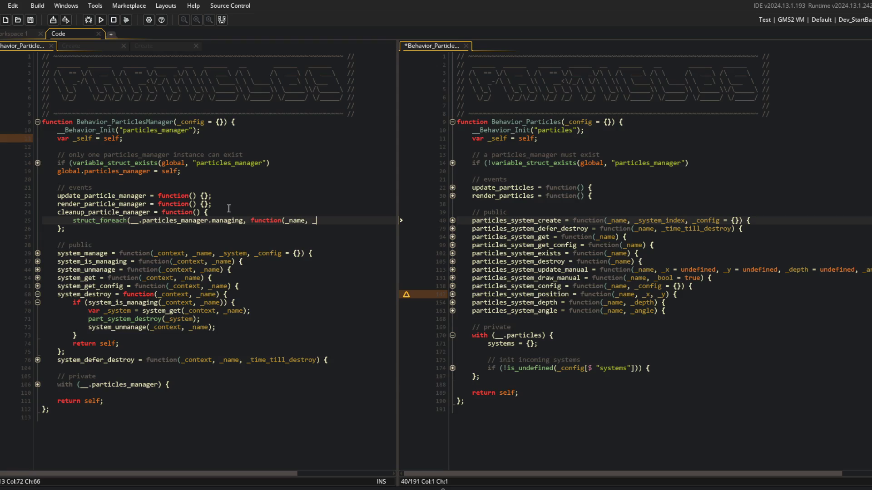
pyautogui.write('config) {')
pyautogui.press('Return')
pyautogui.press('Return')
pyautogui.write('});')
pyautogui.hotkey('ctrl', 's')
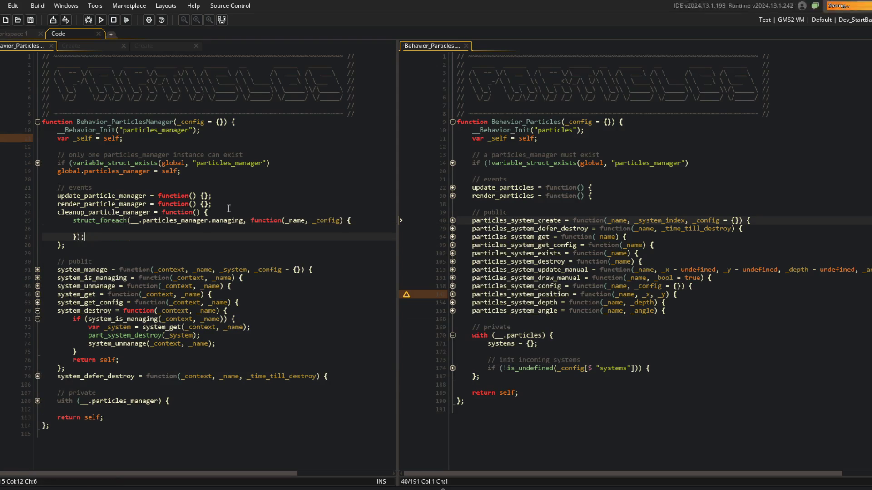
# - Point the foreach at __.particles_manager.systems_managing by pasting the exact member name
pyautogui.click(38, 401)
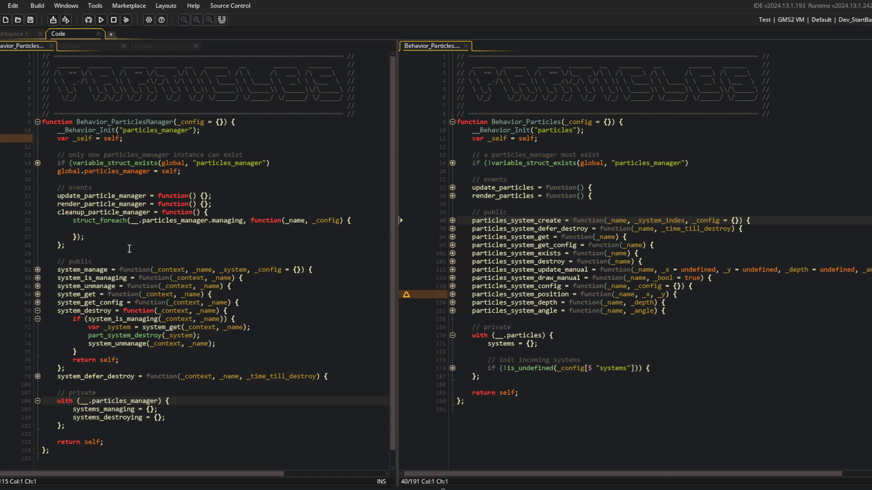
pyautogui.doubleClick(104, 410)
pyautogui.hotkey('ctrl', 'c')
pyautogui.doubleClick(222, 220)
pyautogui.hotkey('ctrl', 'v')
# - Add 'return self;' after the loop and 'part_system_destroy(_config.system);' inside the callback
pyautogui.click(135, 246)
pyautogui.press('Up')
pyautogui.press('End')
pyautogui.press('Return')
pyautogui.write('return self;')
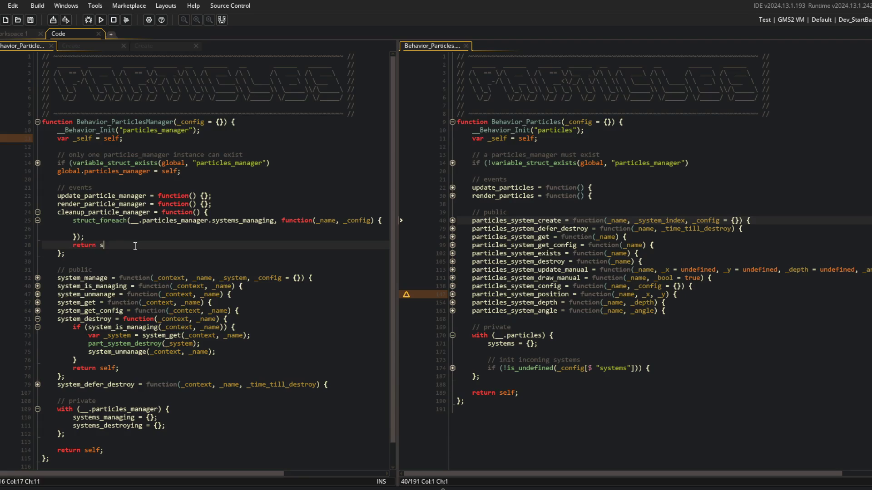
pyautogui.press('Up')
pyautogui.press('Up')
pyautogui.write('part')
pyautogui.press('Escape')
pyautogui.press('BackSpace')
pyautogui.press('BackSpace')
pyautogui.press('BackSpace')
pyautogui.write('part_system_destroy(_config.system);')
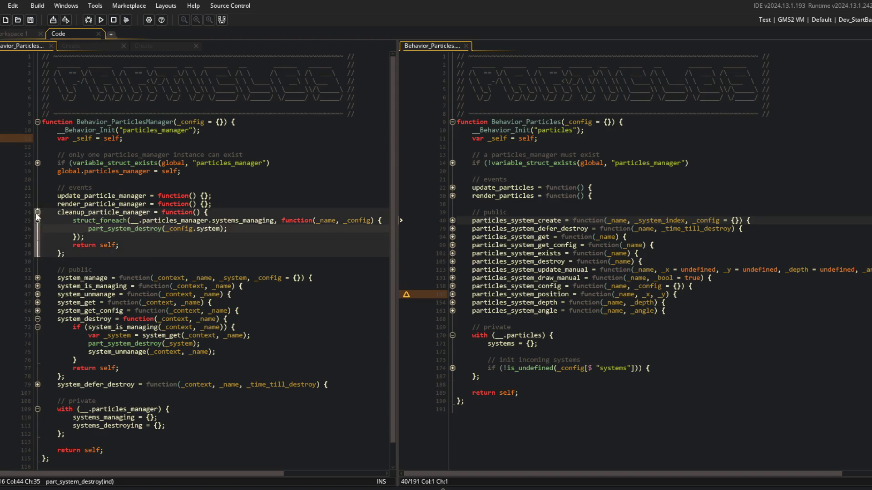
# - Fold the cleanup_particle_manager, system_destroy and system_manage functions
pyautogui.click(37, 212)
pyautogui.click(258, 191)
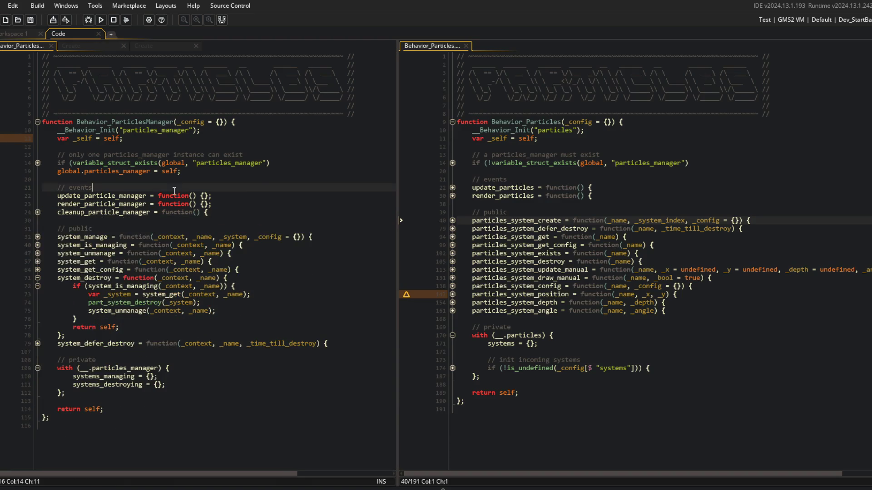
pyautogui.click(37, 278)
pyautogui.click(38, 237)
pyautogui.click(37, 237)
pyautogui.click(634, 229)
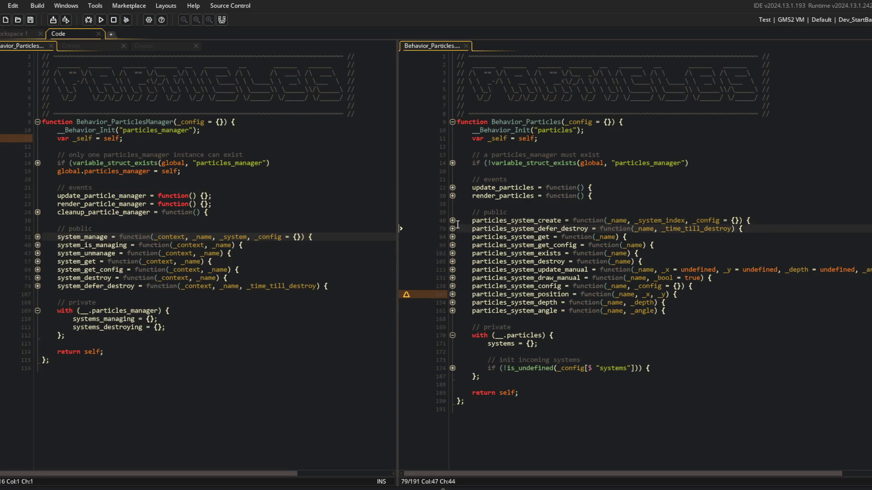
# - Narrow the left code pane slightly and close both extra Create code tabs
pyautogui.click(560, 213)
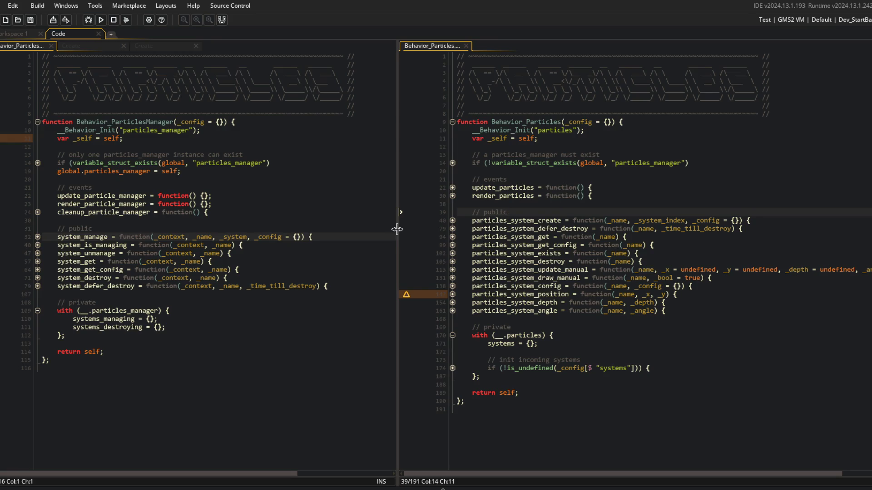
pyautogui.moveTo(396, 229); pyautogui.dragTo(393, 229)
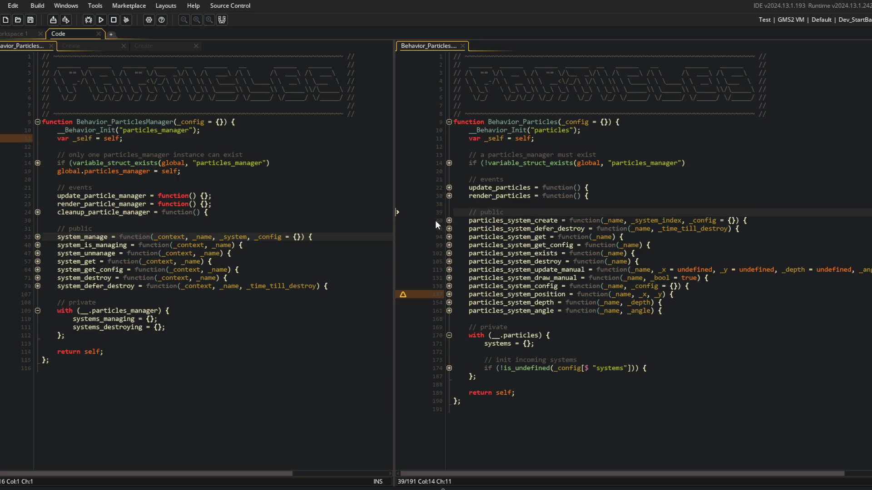
pyautogui.click(96, 46)
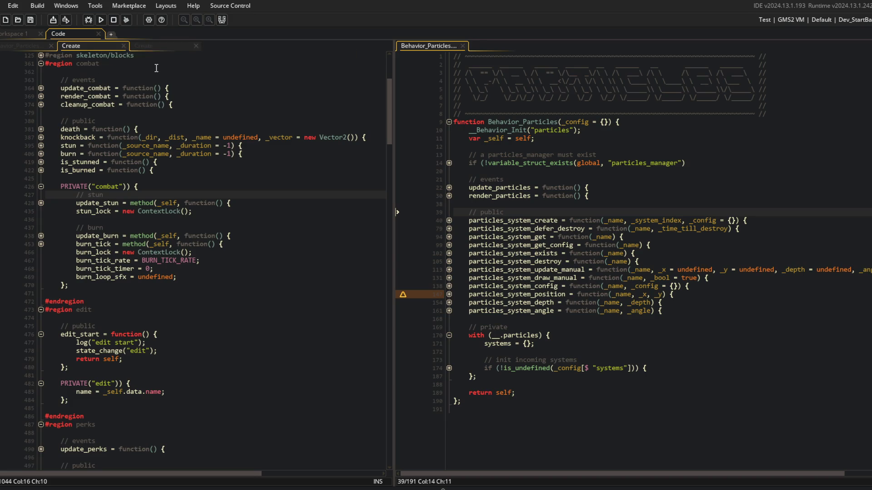
pyautogui.middleClick(96, 45)
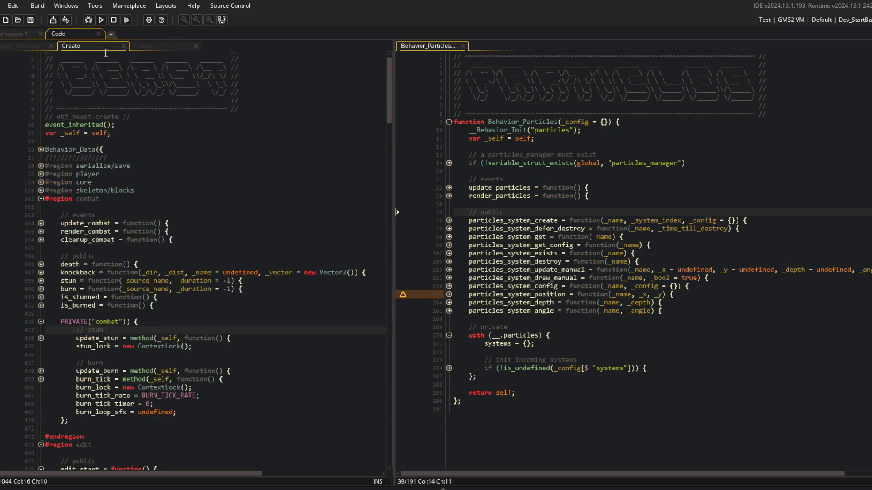
pyautogui.middleClick(96, 46)
# - Inspect the particles manager code and particles_system_create in Behavior_Particles
pyautogui.click(168, 138)
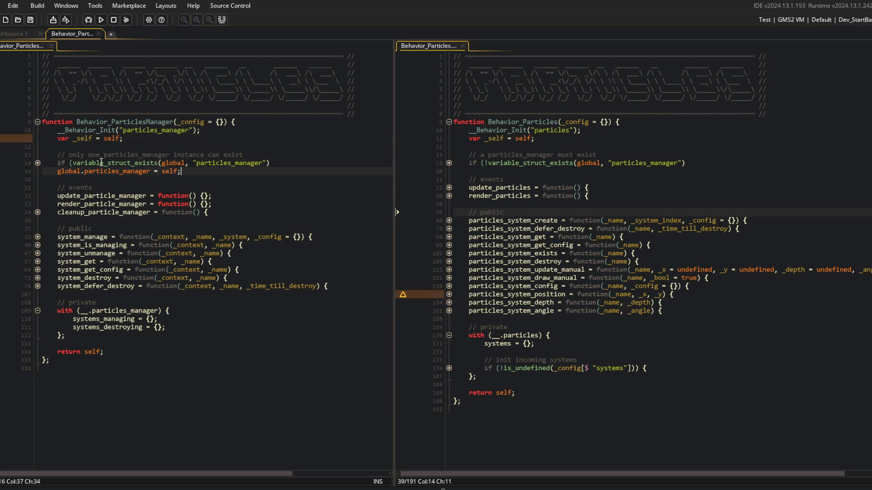
pyautogui.click(147, 73)
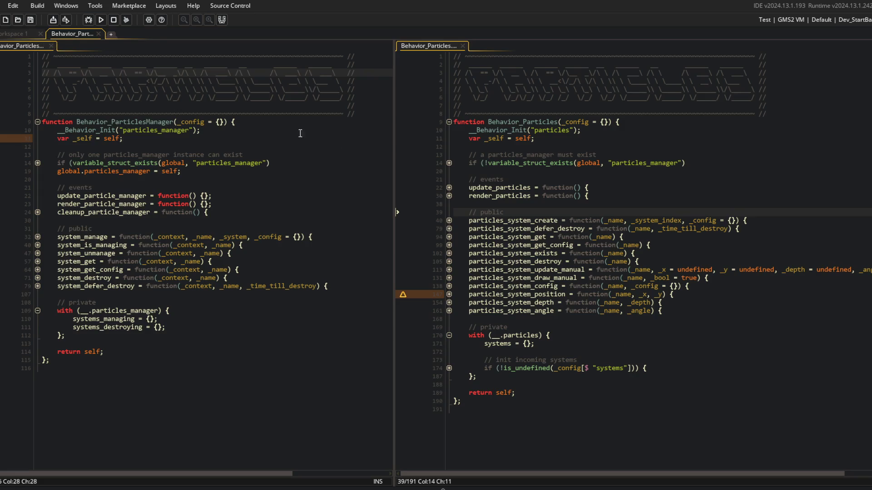
pyautogui.click(518, 204)
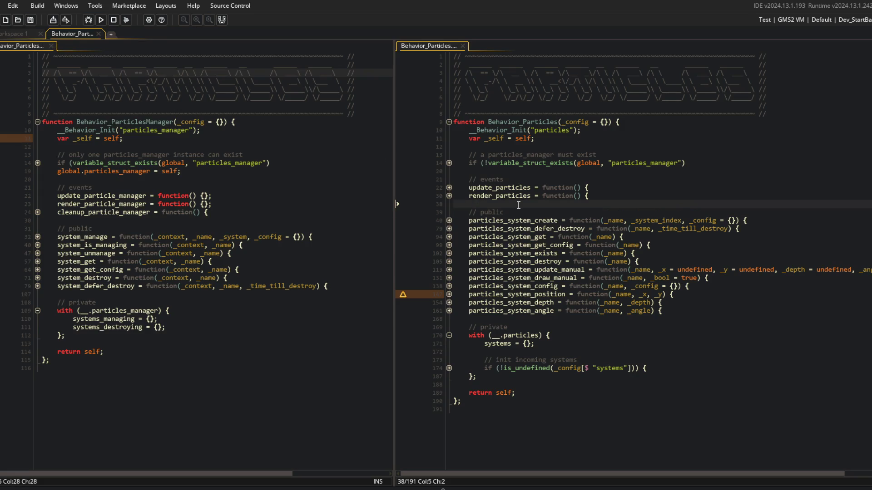
pyautogui.click(535, 213)
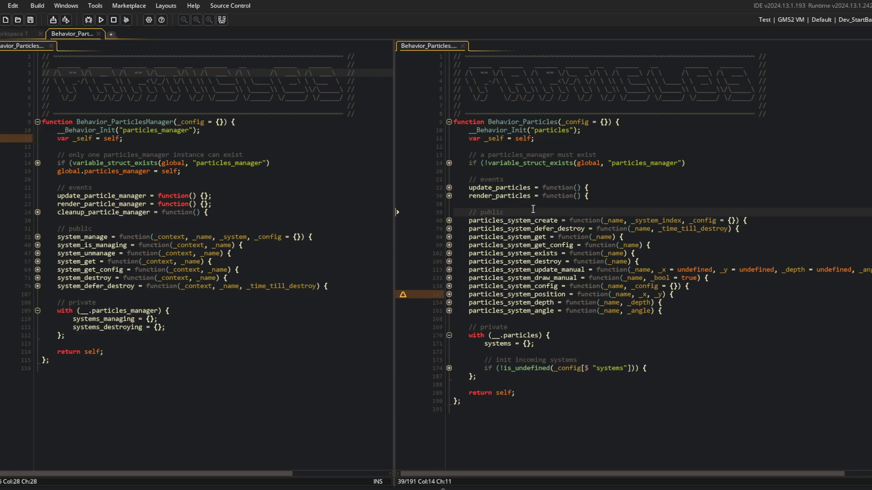
pyautogui.click(448, 221)
pyautogui.click(449, 221)
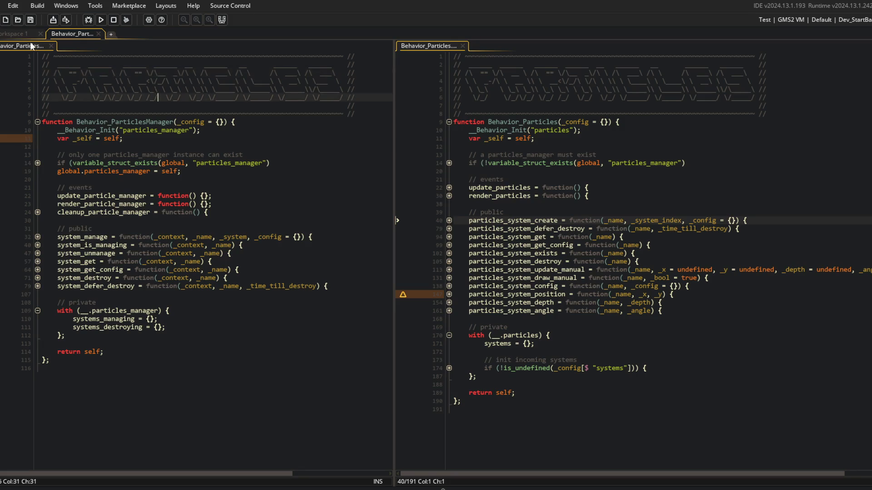
# - From Workspace 1, find obj_beast with Ctrl+T and open its Create event code
pyautogui.click(18, 32)
pyautogui.hotkey('ctrl', 't')
pyautogui.write('obj_beast')
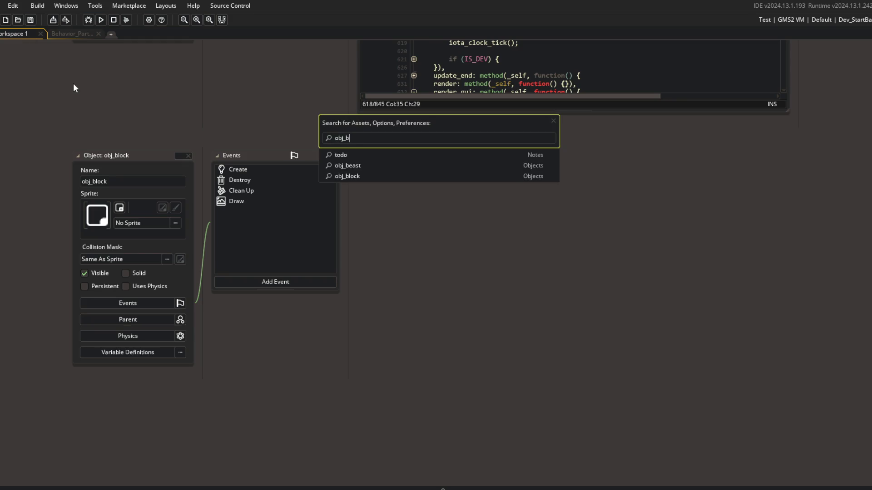
pyautogui.press('Return')
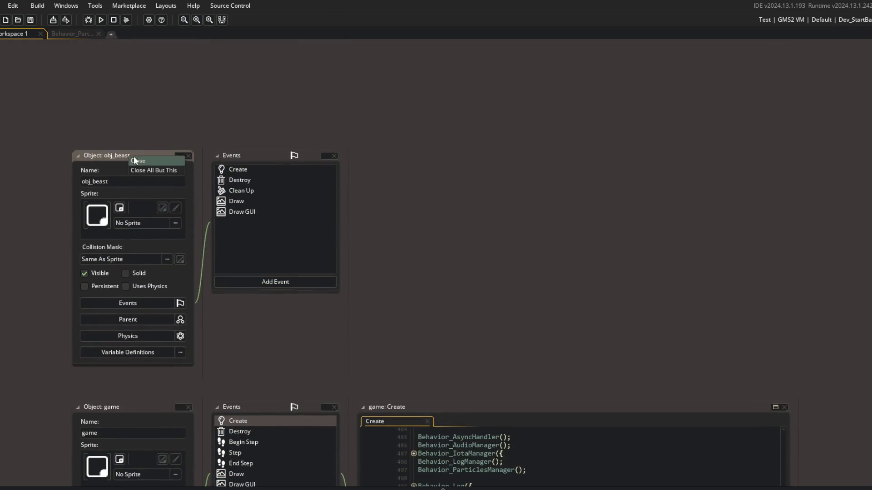
pyautogui.doubleClick(266, 169)
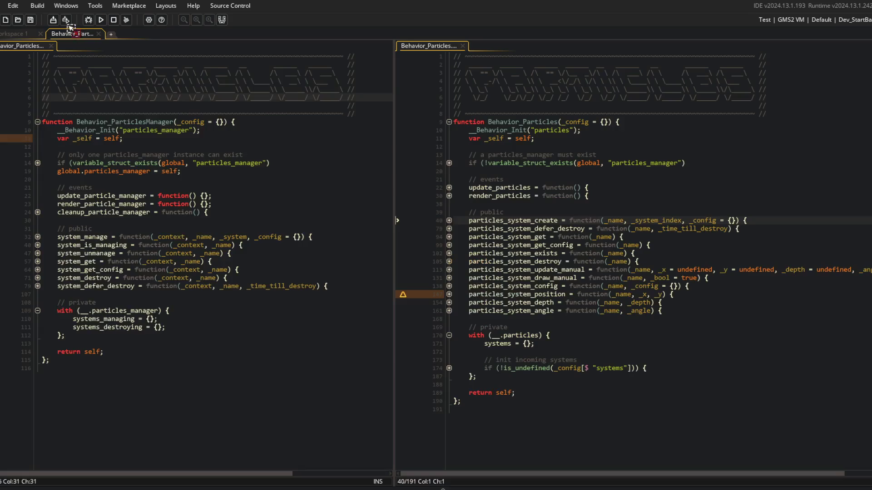
# - Insert 'particles_system_linger = function(_name, _duration) { };' after particles_system_angle and save
pyautogui.click(203, 186)
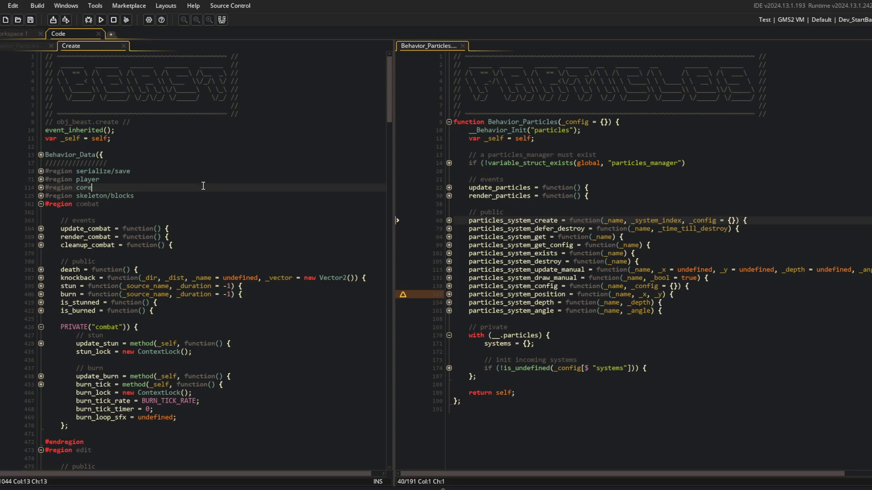
pyautogui.click(32, 46)
pyautogui.click(589, 220)
pyautogui.click(702, 312)
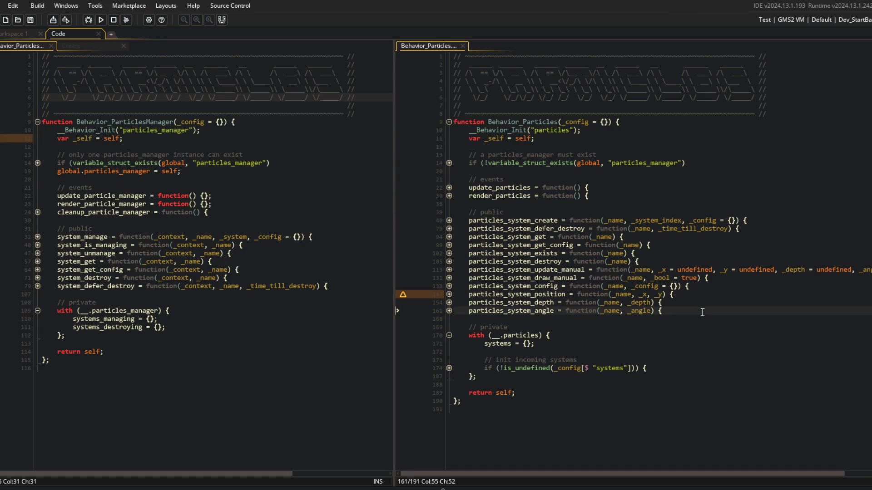
pyautogui.press('Return')
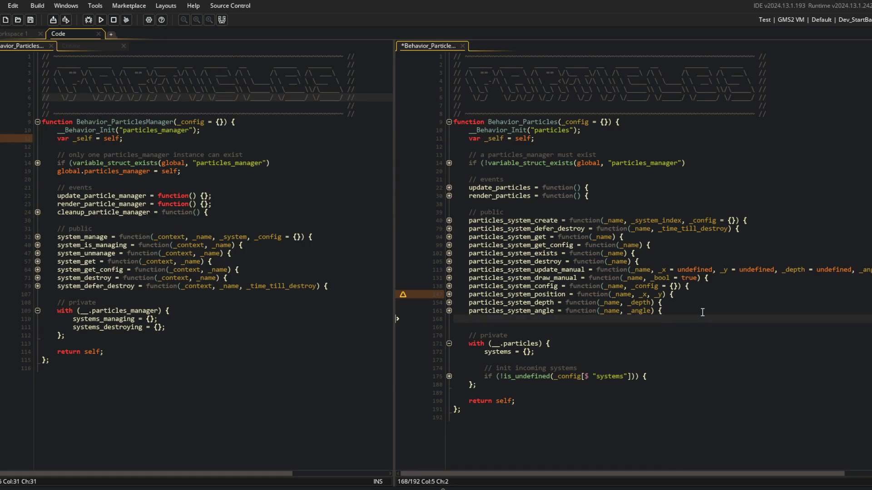
pyautogui.write('partic')
pyautogui.write('les_system_linger = function(_nam,e')
pyautogui.press('BackSpace')
pyautogui.write('duration) {')
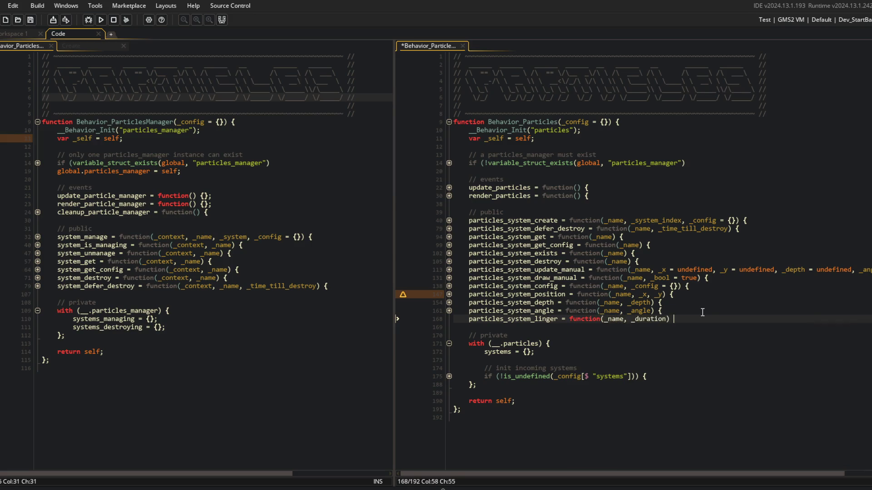
pyautogui.press('Return')
pyautogui.write(';')
pyautogui.press('Up')
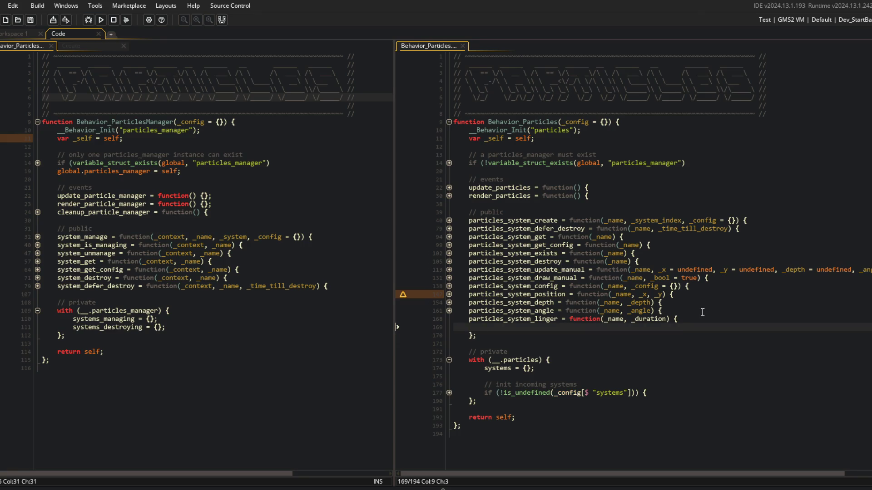
pyautogui.hotkey('ctrl', 's')
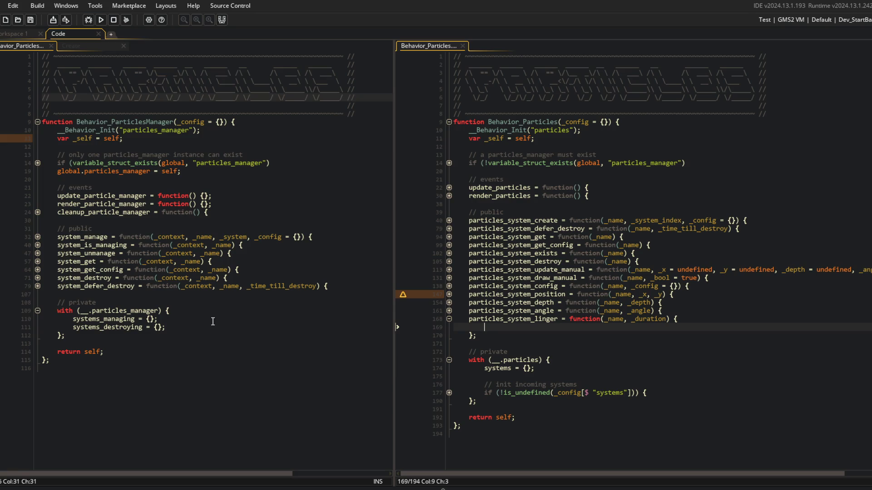
# - Change the system_manage call in particles_system_create to pass _config instead of _system
pyautogui.click(448, 220)
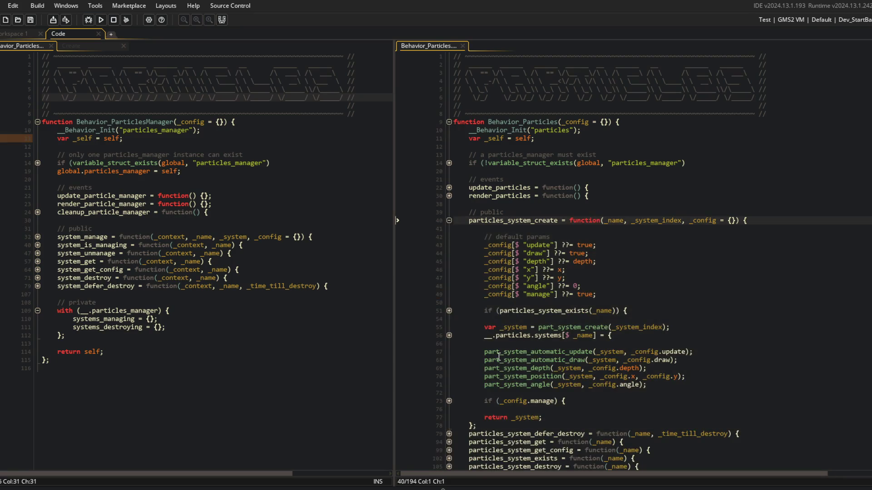
pyautogui.click(450, 400)
pyautogui.scroll(-2, 448, 399)
pyautogui.click(728, 351)
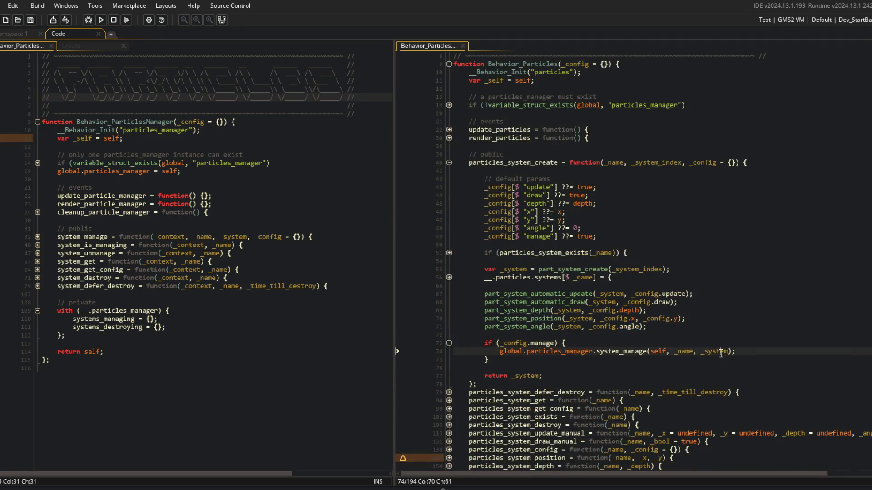
pyautogui.click(38, 237)
pyautogui.click(297, 270)
pyautogui.click(246, 237)
pyautogui.click(716, 352)
pyautogui.doubleClick(716, 351)
pyautogui.write('_config')
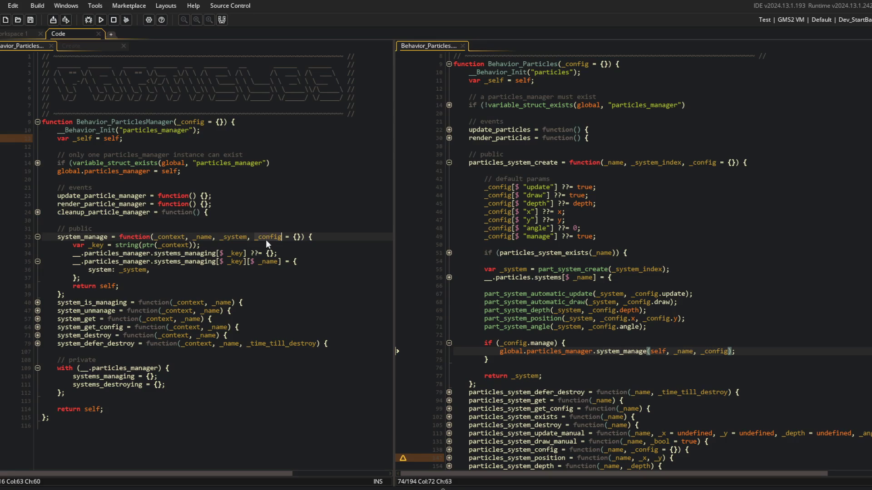
# - Rename system_manage's _system parameter to _config and store it directly, dropping the struct wrapper
pyautogui.doubleClick(237, 238)
pyautogui.write('_config')
pyautogui.press('Down')
pyautogui.press('Down')
pyautogui.press('Down')
pyautogui.press('End')
pyautogui.press('BackSpace')
pyautogui.write('_config;')
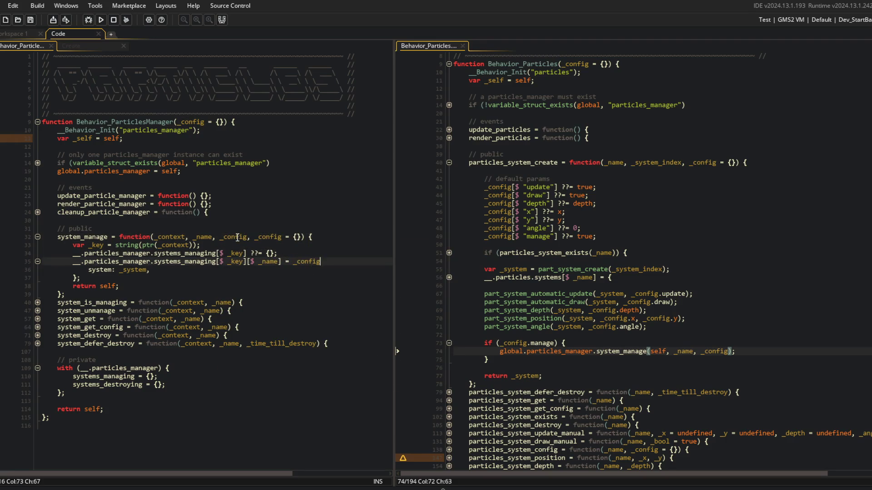
pyautogui.hotkey('shift', 'Down')
pyautogui.hotkey('shift', 'Down')
pyautogui.press('Delete')
pyautogui.press('Down')
# - Remove the extra _config = {} parameter and its comma from system_manage's signature
pyautogui.press('Up')
pyautogui.press('Up')
pyautogui.press('Up')
pyautogui.press('End')
pyautogui.press('Left')
pyautogui.press('Left')
pyautogui.press('Left')
pyautogui.hotkey('ctrl', 'BackSpace')
pyautogui.hotkey('ctrl', 'BackSpace')
pyautogui.hotkey('ctrl', 'BackSpace')
pyautogui.press('BackSpace')
pyautogui.press('BackSpace')
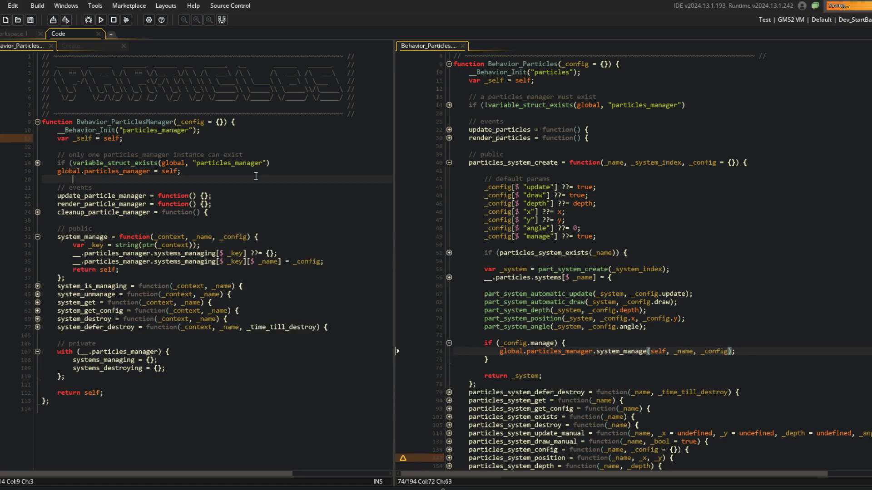
# - Rename the _config parameter and its stored value to _system_config
pyautogui.click(224, 239)
pyautogui.write('system_')
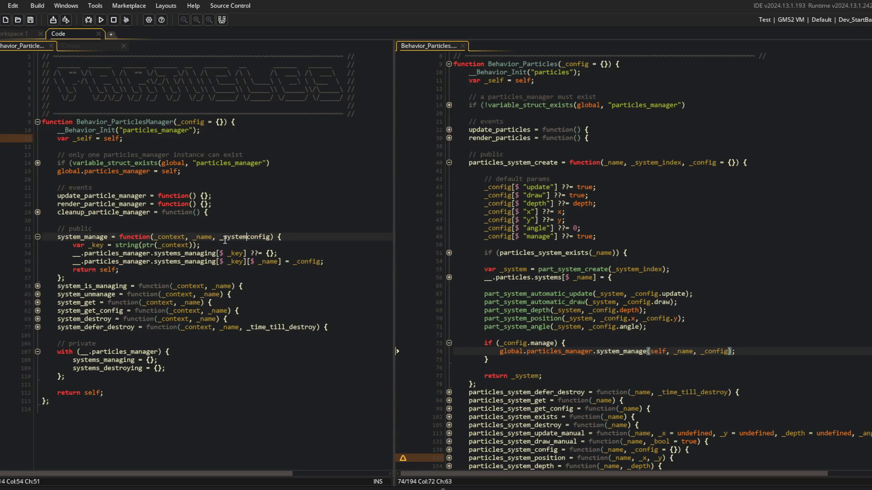
pyautogui.press('Return')
pyautogui.click(296, 261)
pyautogui.write('system_')
pyautogui.click(223, 152)
pyautogui.click(220, 229)
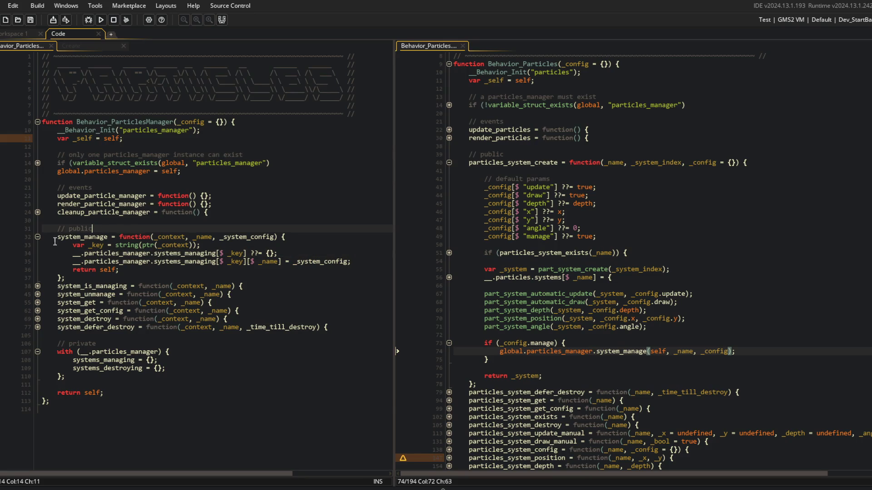
# - Expand system_unmanage and its cleanup block, and widen the particles manager code pane
pyautogui.click(37, 294)
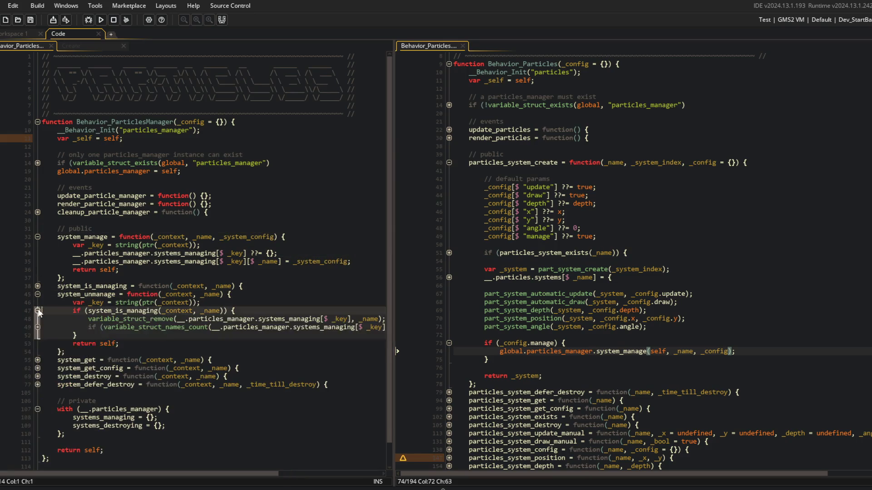
pyautogui.click(37, 323)
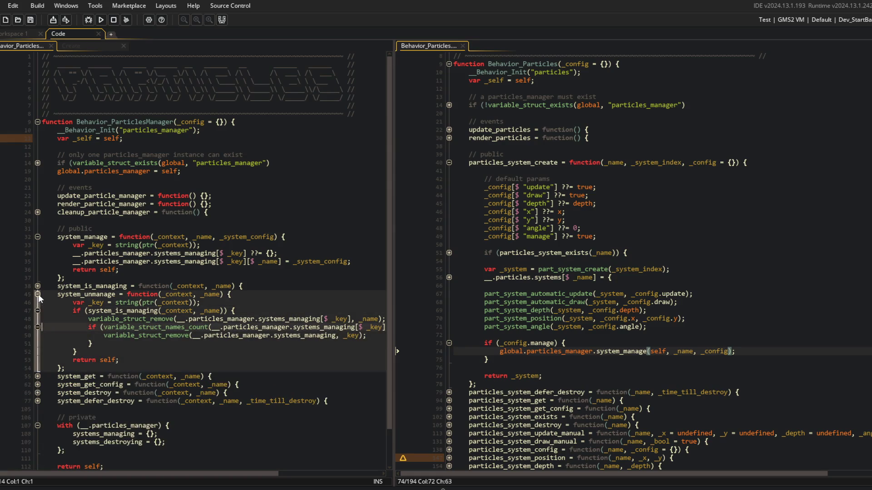
pyautogui.click(397, 172)
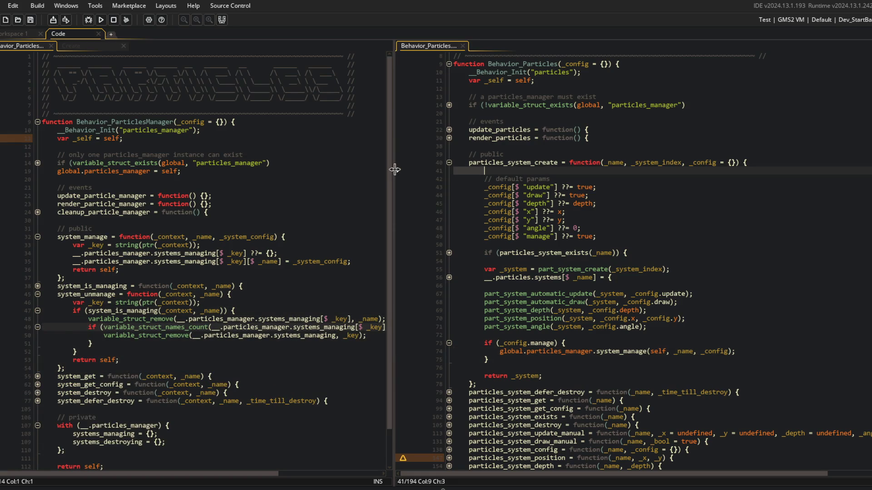
pyautogui.moveTo(395, 173); pyautogui.dragTo(488, 170)
# - Expand system_destroy, system_get and system_get_config to review their code
pyautogui.click(38, 393)
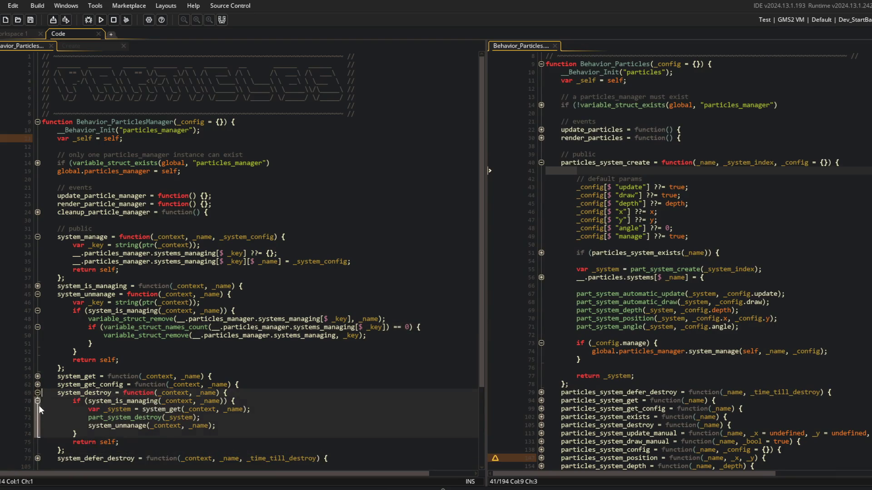
pyautogui.click(183, 409)
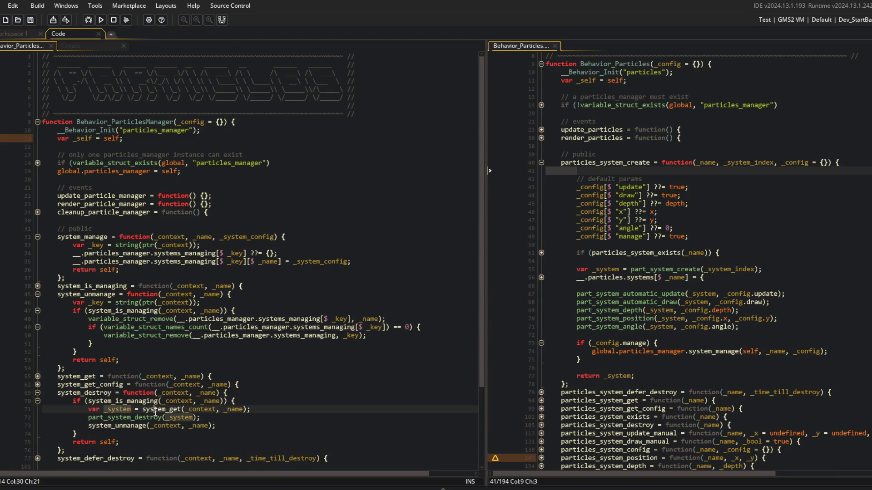
pyautogui.click(37, 376)
pyautogui.click(253, 393)
pyautogui.press('Up')
pyautogui.press('Up')
pyautogui.scroll(-2, 34, 376)
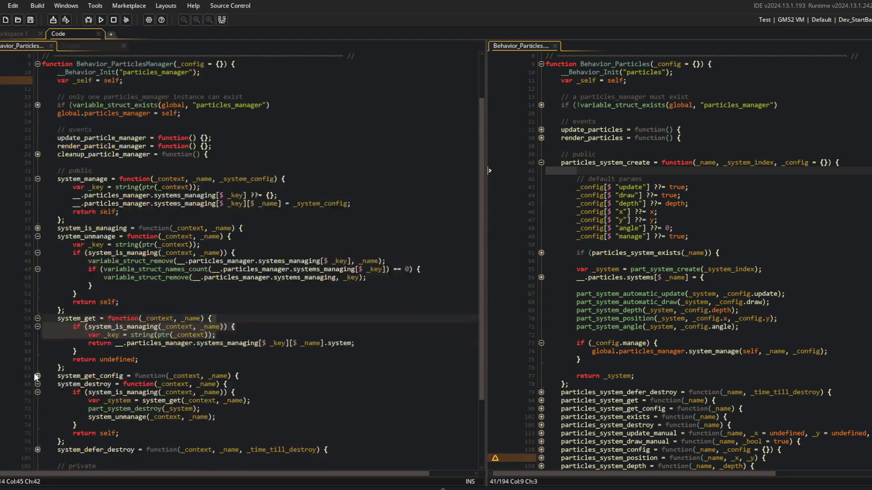
pyautogui.click(38, 376)
pyautogui.click(129, 376)
pyautogui.press('Up')
pyautogui.scroll(-3, 254, 363)
pyautogui.scroll(2, 235, 262)
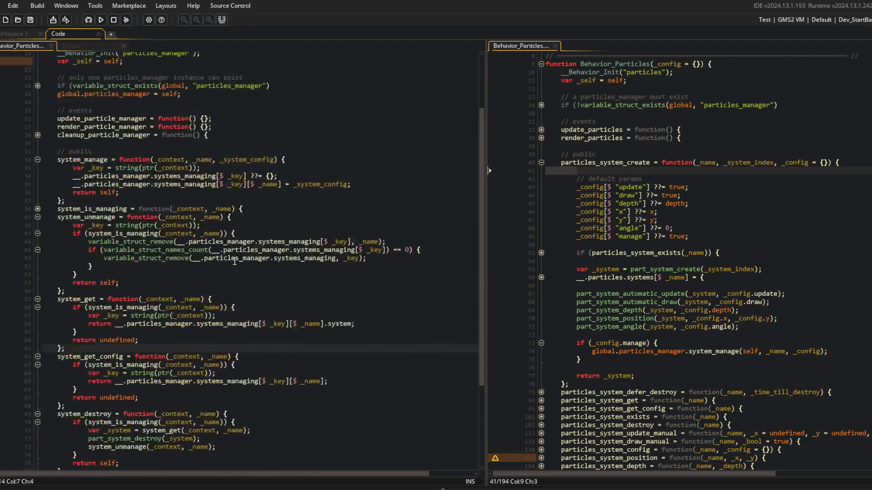
# - Collapse system_get, system_get_config, system_destroy, system_unmanage and system_manage
pyautogui.click(38, 299)
pyautogui.click(38, 306)
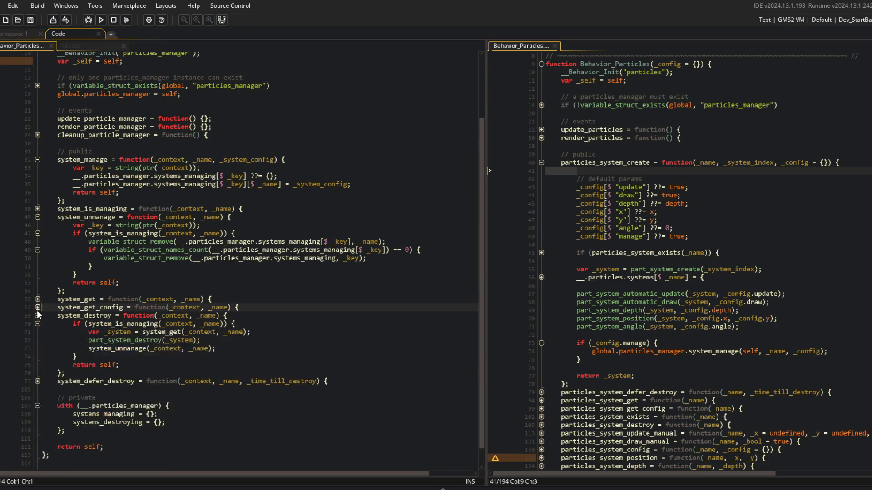
pyautogui.click(38, 315)
pyautogui.click(38, 261)
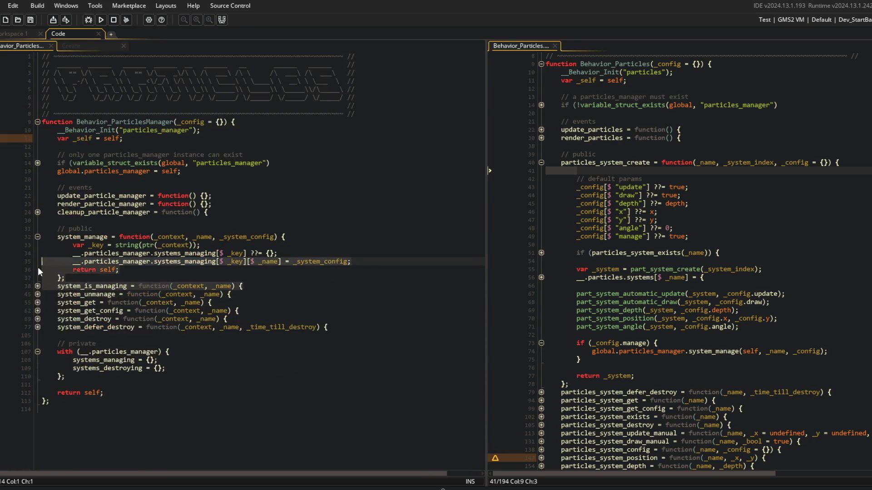
pyautogui.click(38, 236)
pyautogui.press('Down')
pyautogui.press('Down')
pyautogui.press('Down')
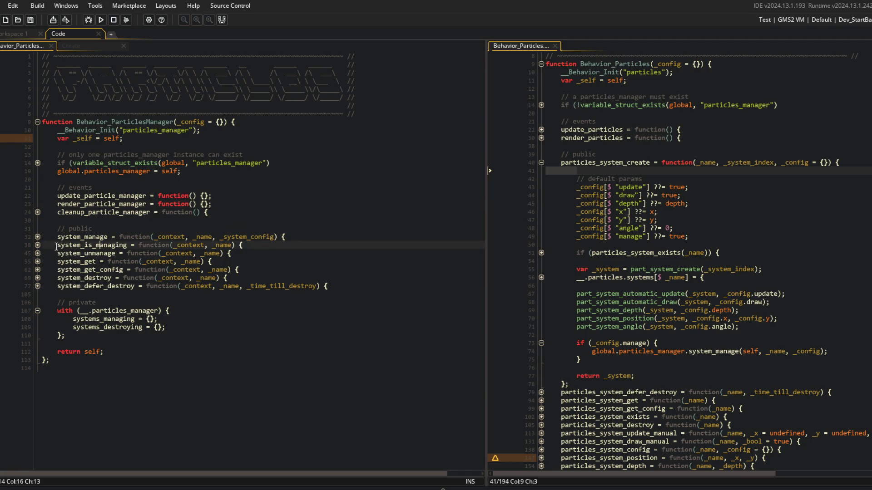
pyautogui.click(38, 237)
pyautogui.click(37, 237)
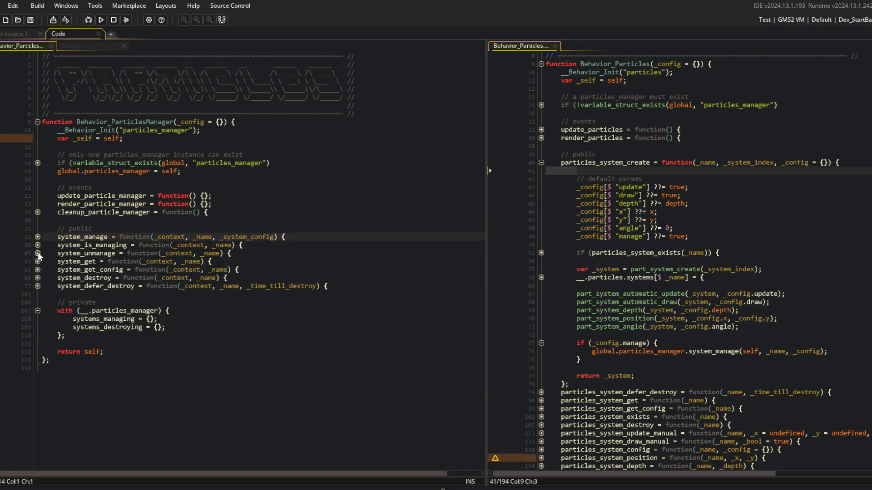
# - Unfold system_defer_destroy and look through its body
pyautogui.click(38, 286)
pyautogui.scroll(-5, 178, 221)
pyautogui.click(179, 221)
pyautogui.click(141, 197)
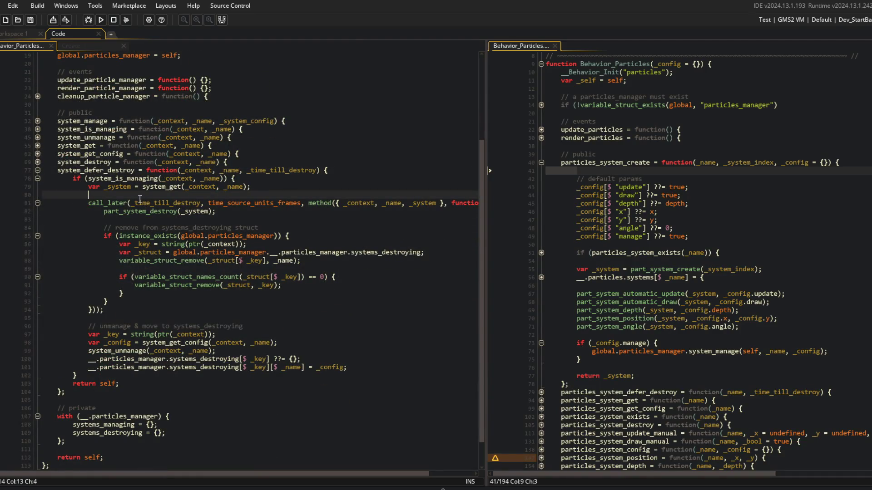
pyautogui.click(156, 293)
pyautogui.click(218, 312)
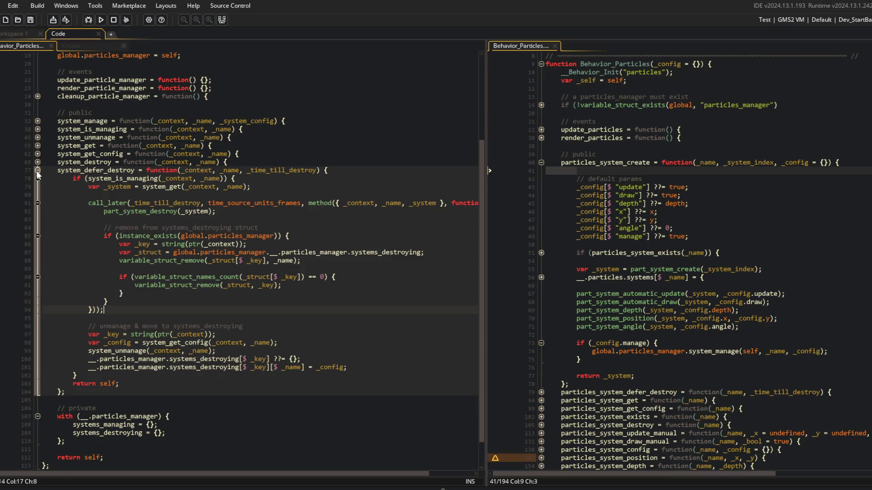
pyautogui.click(36, 170)
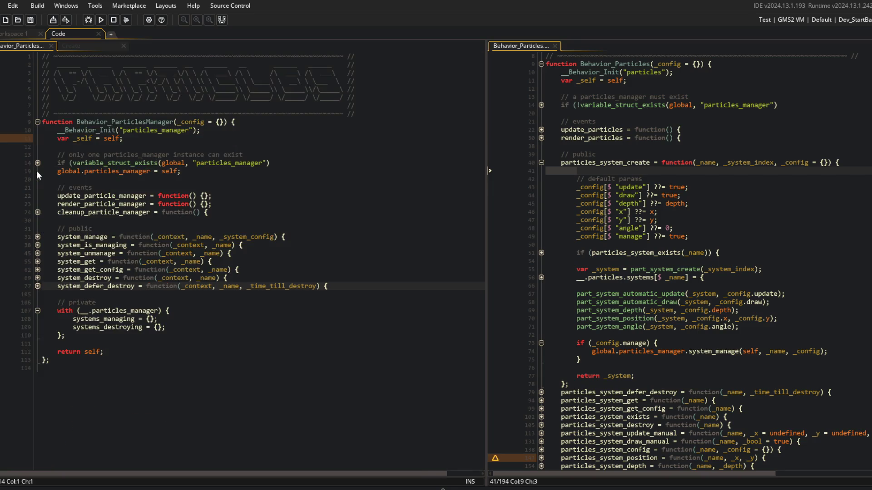
pyautogui.click(38, 285)
pyautogui.scroll(-2, 613, 307)
pyautogui.scroll(-4, 612, 307)
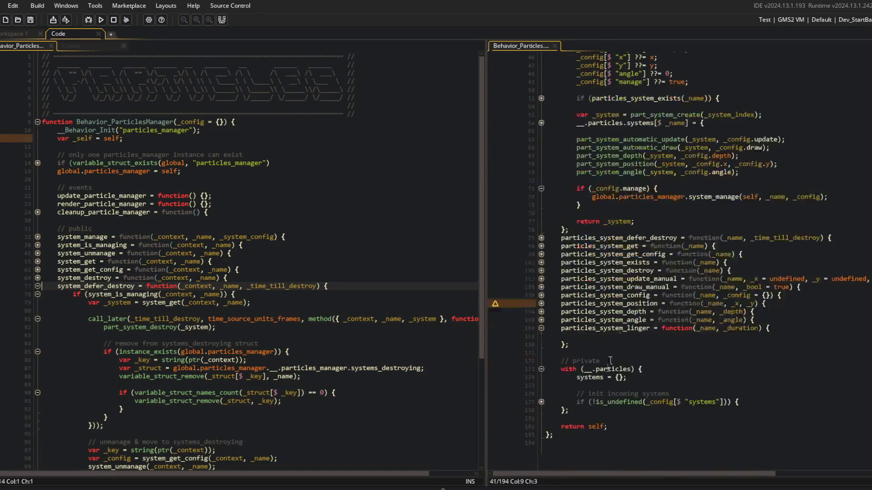
# - Delete the particles_system_linger function
pyautogui.click(615, 334)
pyautogui.press('Home')
pyautogui.hotkey('shift', 'Down')
pyautogui.hotkey('shift', 'Down')
pyautogui.hotkey('shift', 'Down')
pyautogui.press('BackSpace')
# - Add a _keep_drawing = true parameter to system_defer_destroy, then show obj_beast's Create code
pyautogui.click(273, 311)
pyautogui.click(320, 286)
pyautogui.write(', _keep')
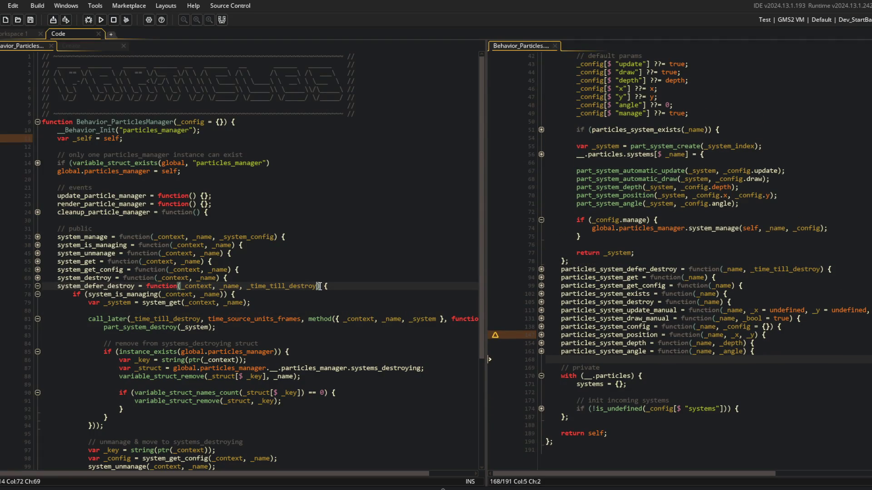
pyautogui.write('_drawi')
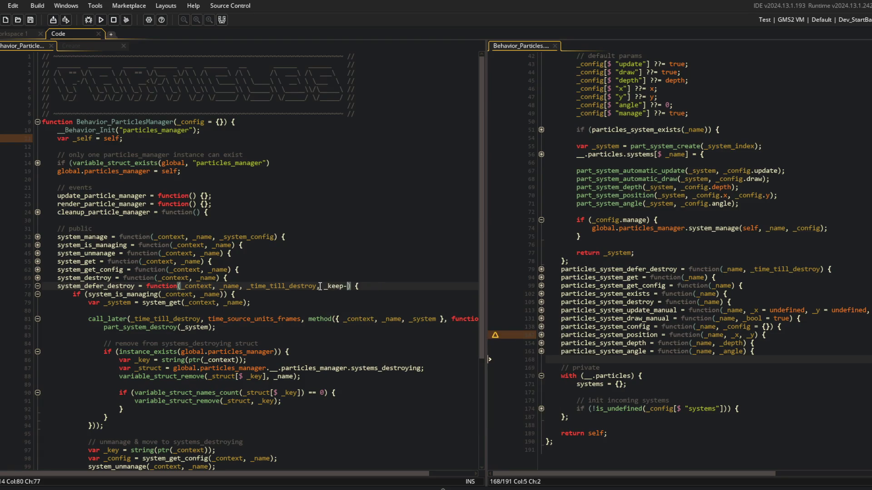
pyautogui.write('ng = ')
pyautogui.write('true')
pyautogui.press('End')
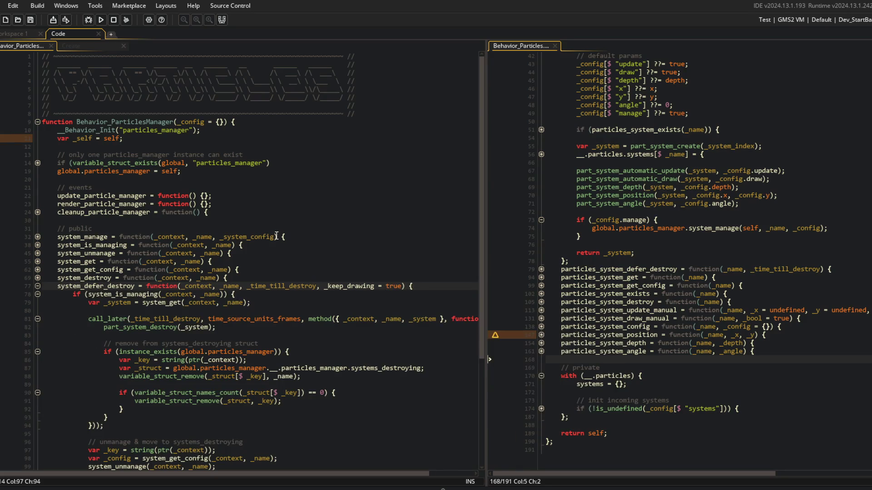
pyautogui.click(96, 48)
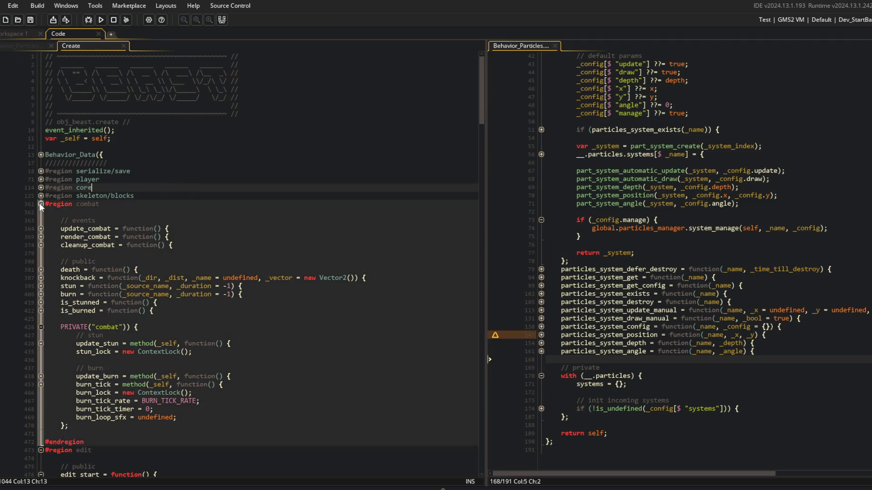
# - Append is_burned() as a third argument to cleanup_combat's fire particles_system_defer_destroy call
pyautogui.click(41, 245)
pyautogui.click(108, 261)
pyautogui.click(193, 253)
pyautogui.press('End')
pyautogui.press('Left')
pyautogui.press('Left')
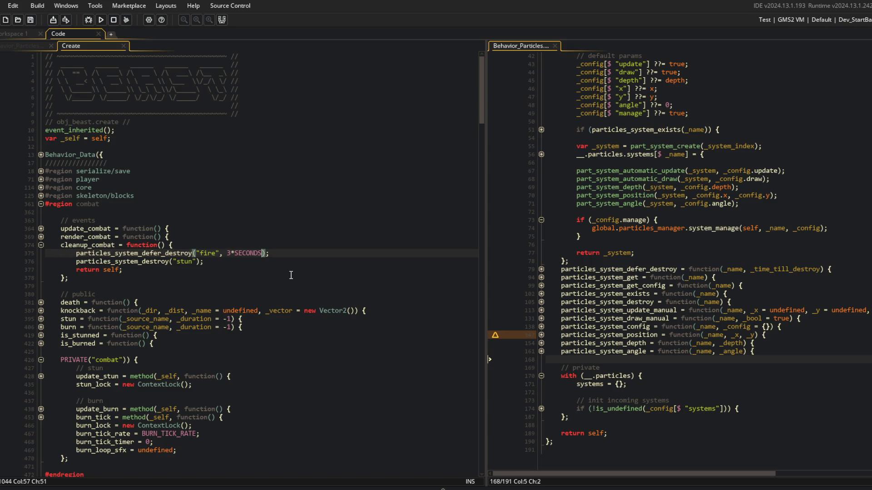
pyautogui.write(', is_burned()')
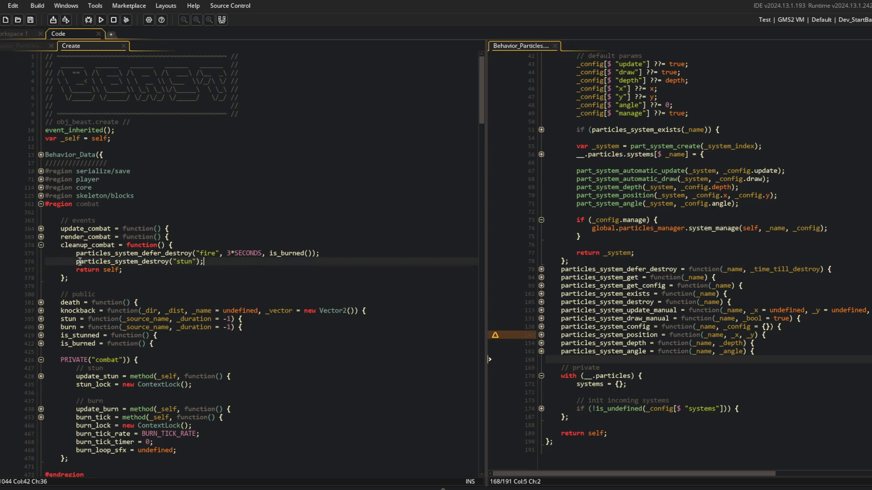
pyautogui.click(196, 253)
pyautogui.click(297, 253)
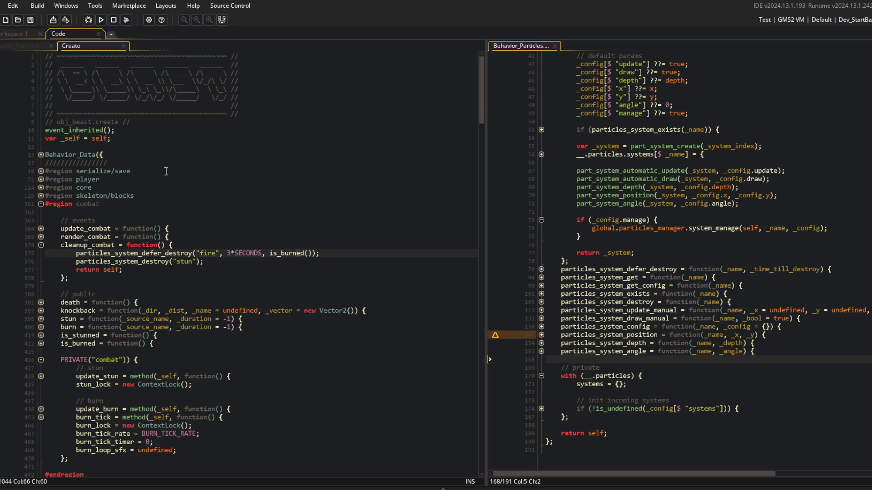
pyautogui.click(11, 46)
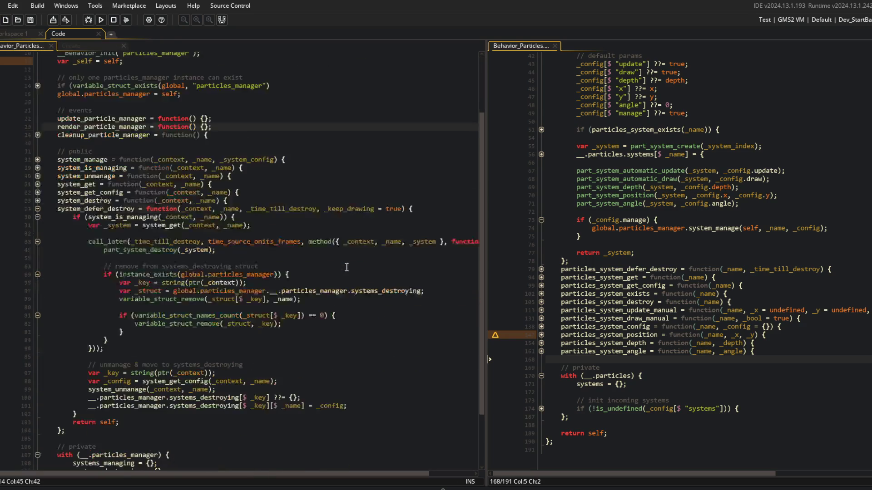
# - Change system_defer_destroy's parameter default to _keep_drawing = false
pyautogui.click(352, 209)
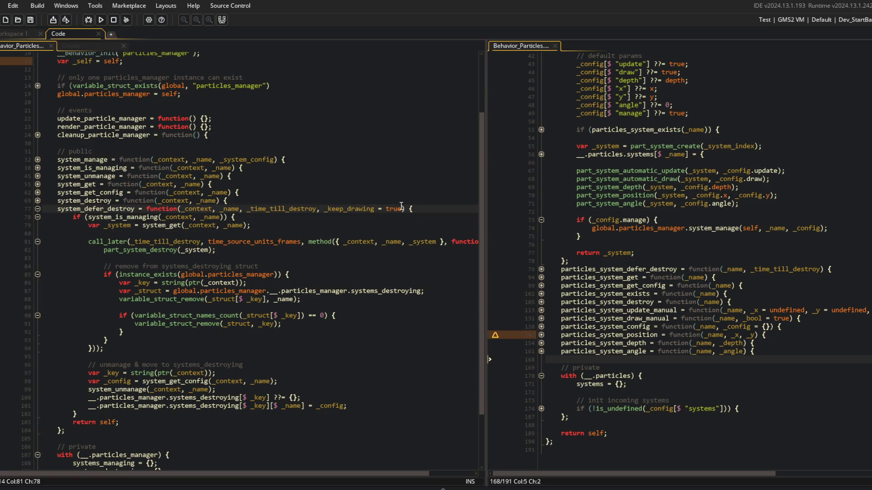
pyautogui.hotkey('ctrl', 'BackSpace')
pyautogui.write('_keep_drawing')
pyautogui.doubleClick(401, 209)
pyautogui.write('false')
# - Review system_destroy and the systems_destroying removal code, highlighting uses of _struct, _system and _config
pyautogui.click(311, 186)
pyautogui.scroll(-3, 311, 185)
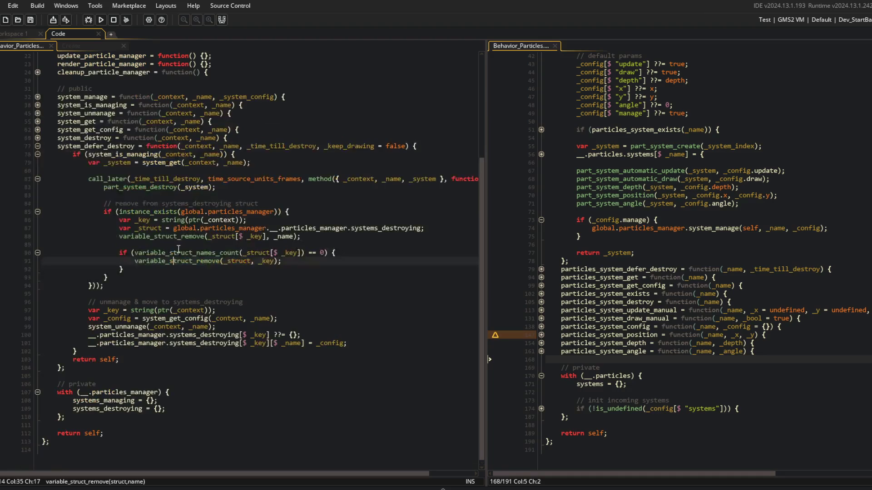
pyautogui.click(177, 252)
pyautogui.click(241, 248)
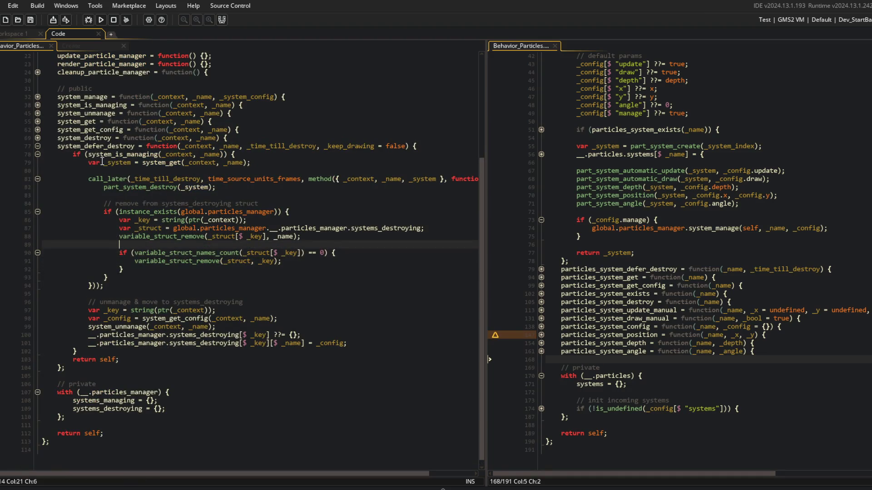
pyautogui.click(38, 96)
pyautogui.click(38, 97)
pyautogui.click(189, 204)
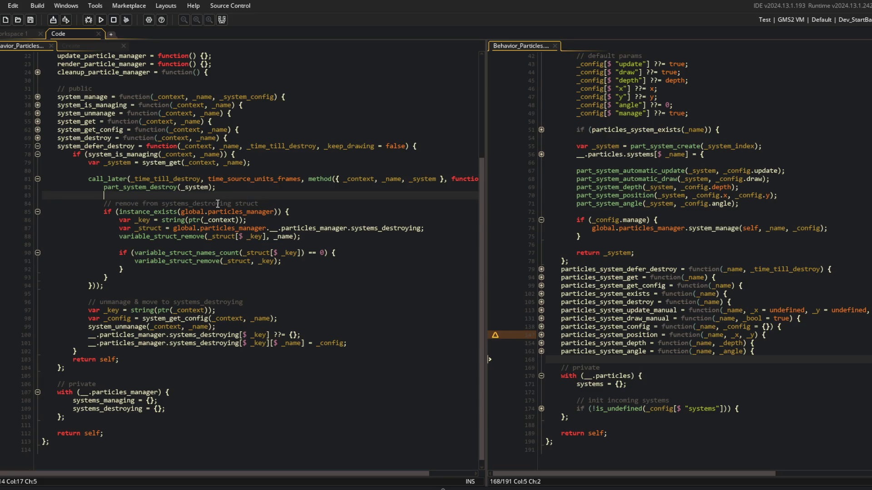
pyautogui.click(229, 236)
pyautogui.click(153, 227)
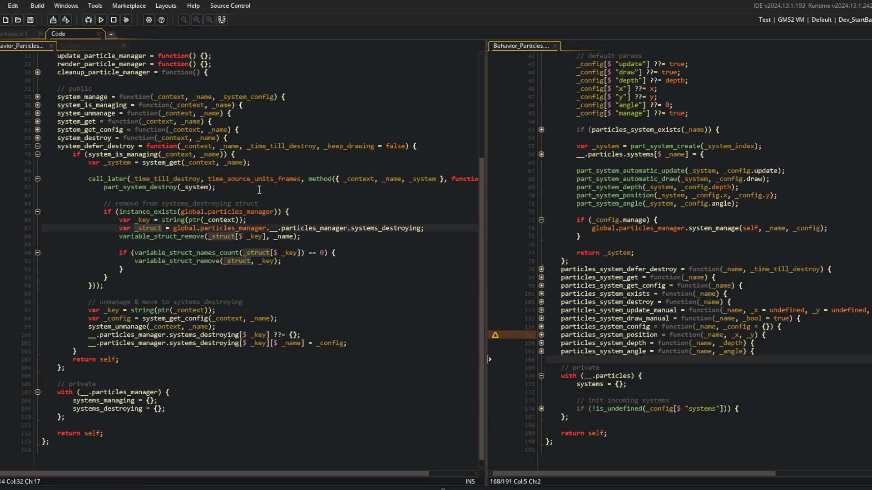
pyautogui.click(128, 163)
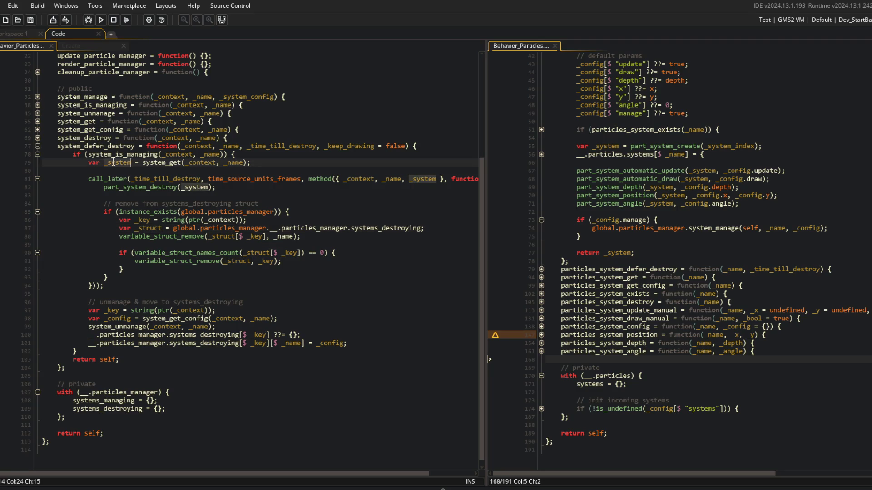
pyautogui.click(131, 319)
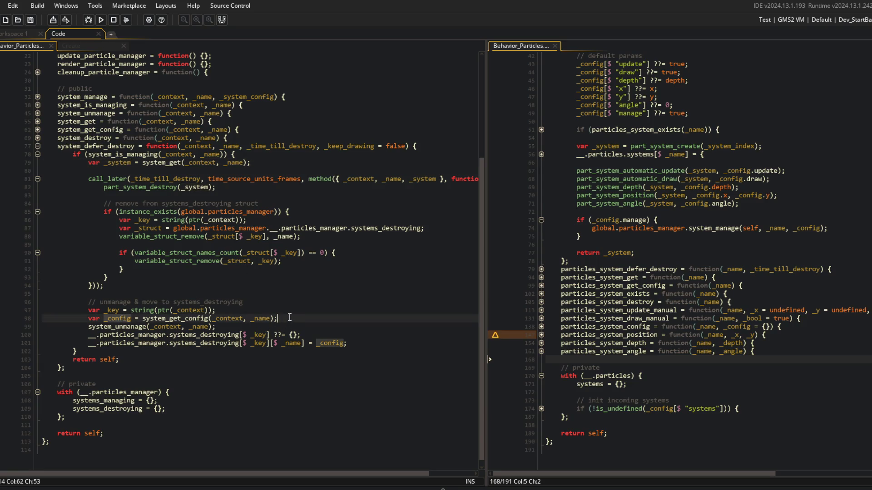
# - Start a _config[$ "keep_drawing"] line above system_unmanage, then remove it
pyautogui.click(241, 327)
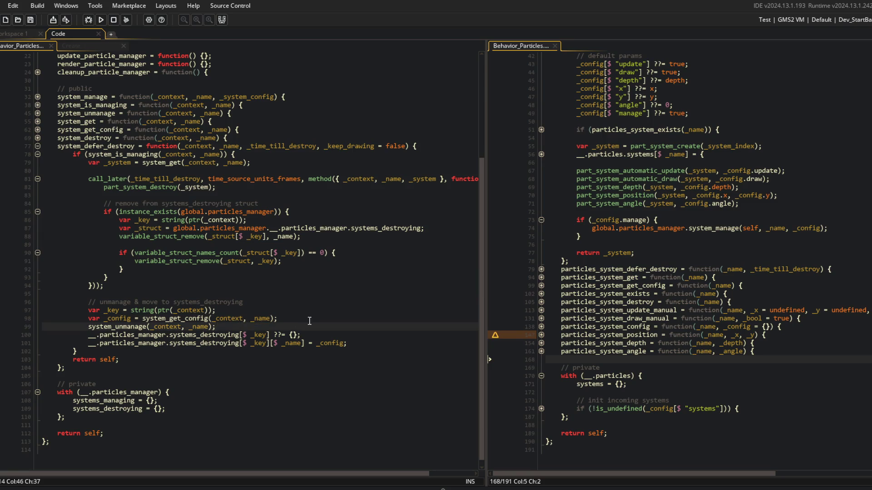
pyautogui.press('Up')
pyautogui.press('End')
pyautogui.press('Return')
pyautogui.write('_config[$ "')
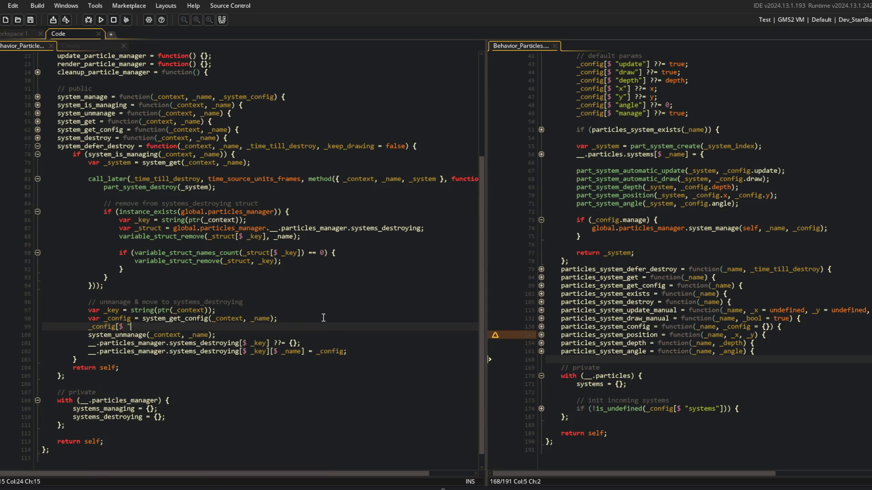
pyautogui.write('keep_drawing"')
pyautogui.hotkey('shift', 'Home')
pyautogui.press('BackSpace')
pyautogui.press('Delete')
# - Fold particles_system_create in the Behavior_Particles code to see all its functions
pyautogui.click(689, 253)
pyautogui.scroll(10, 689, 252)
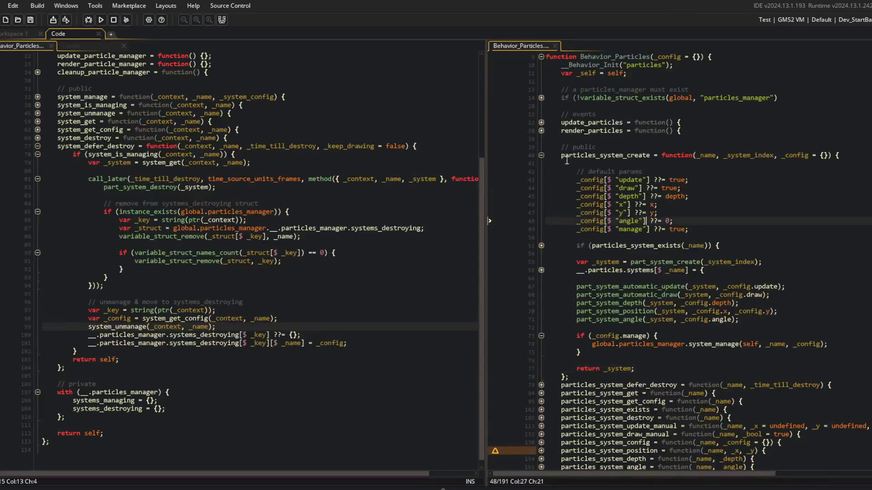
pyautogui.click(540, 156)
pyautogui.scroll(3, 671, 179)
pyautogui.click(671, 178)
pyautogui.click(682, 252)
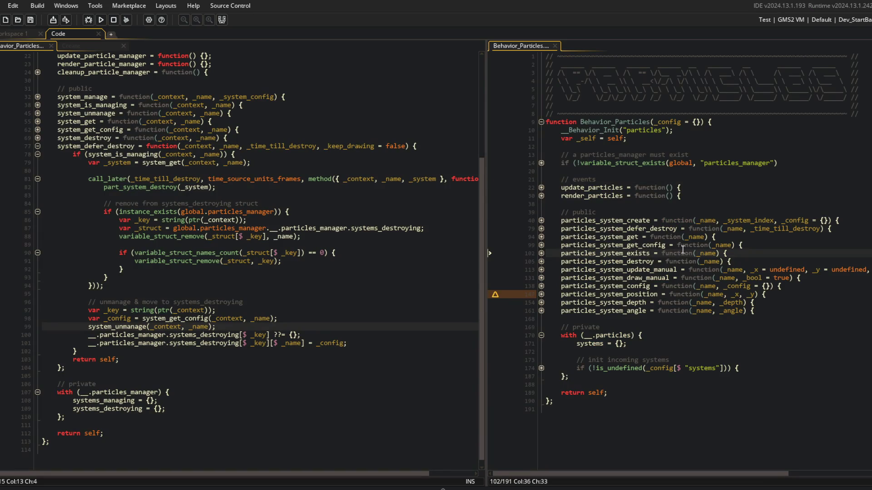
# - Delete the _keep_drawing = false parameter from the defer-destroy signature and return to obj_beast's Create code
pyautogui.click(416, 146)
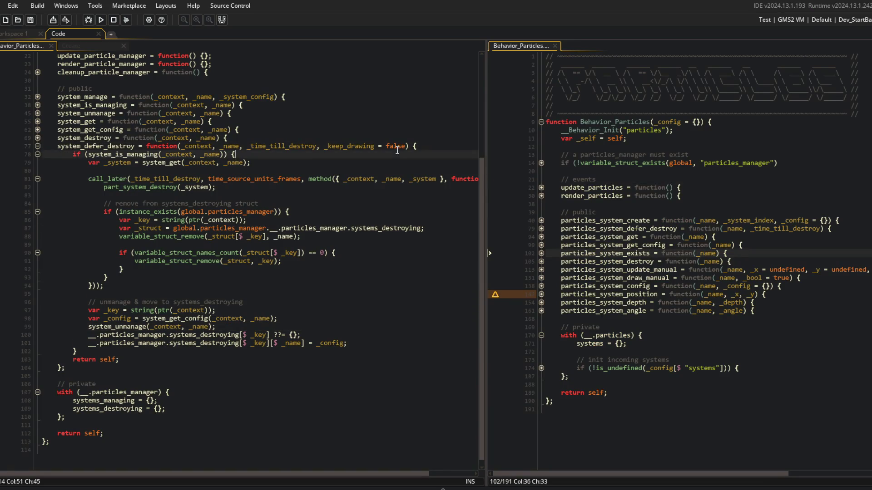
pyautogui.press('Left')
pyautogui.press('Left')
pyautogui.press('Left')
pyautogui.hotkey('ctrl', 'shift', 'Left')
pyautogui.hotkey('ctrl', 'shift', 'Left')
pyautogui.hotkey('ctrl', 'shift', 'Left')
pyautogui.press('BackSpace')
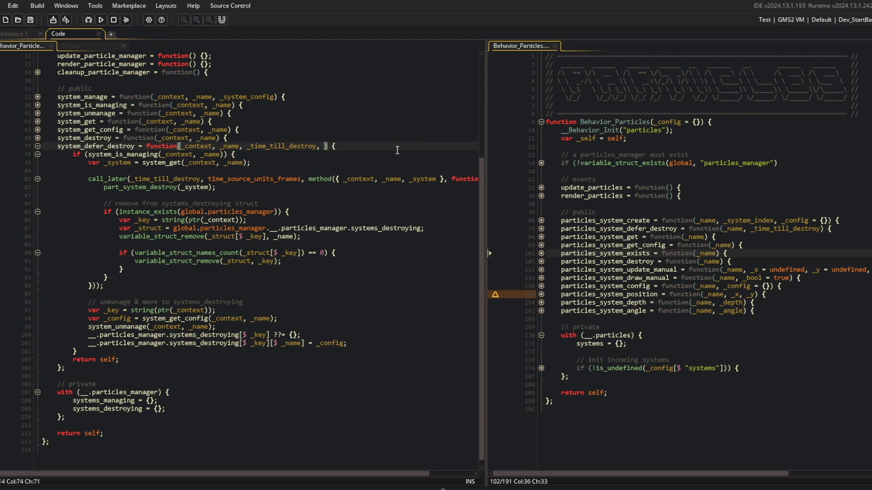
pyautogui.click(84, 47)
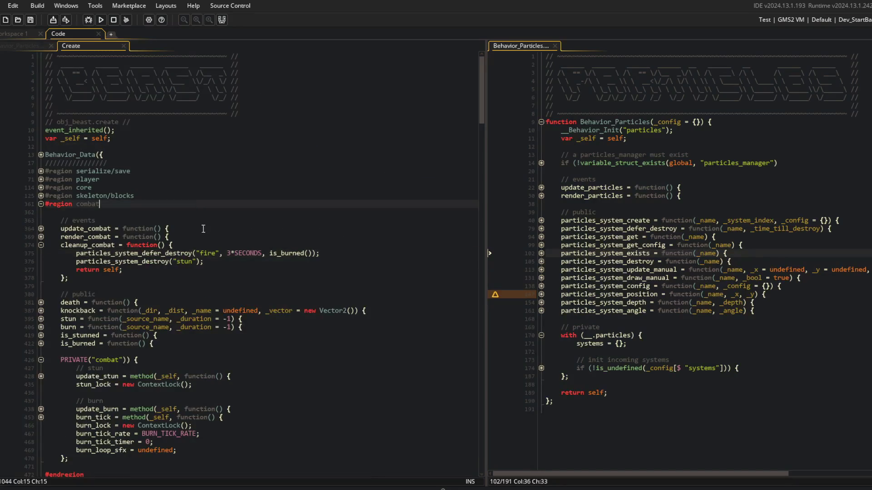
# - Remove the is_burned() argument from the fire particles_system_defer_destroy call
pyautogui.click(271, 253)
pyautogui.press('End')
pyautogui.press('Left')
pyautogui.press('Left')
pyautogui.press('BackSpace')
pyautogui.press('BackSpace')
pyautogui.press('BackSpace')
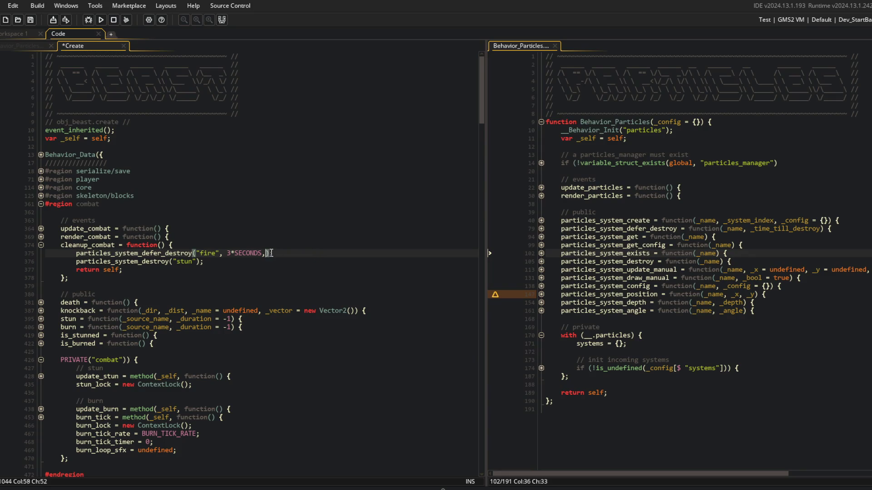
pyautogui.press('Escape')
# - Review the manager's defer-destroy body and the particles_system_create declaration
pyautogui.click(23, 46)
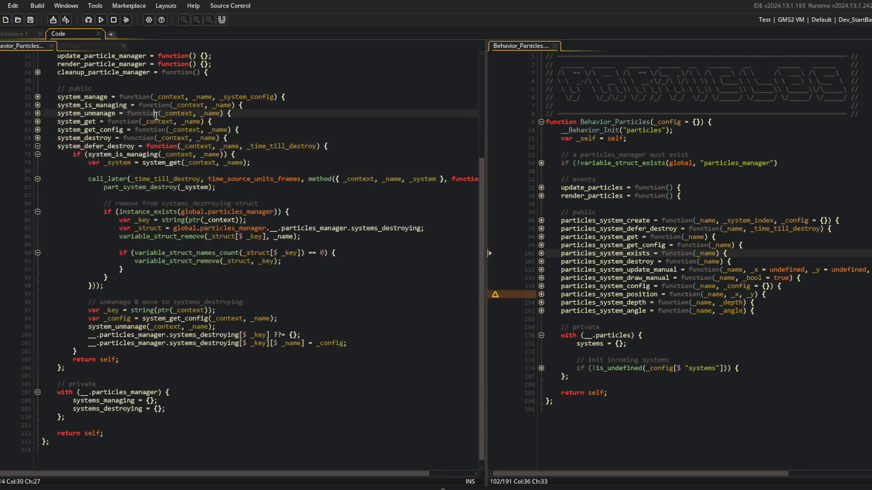
pyautogui.click(270, 196)
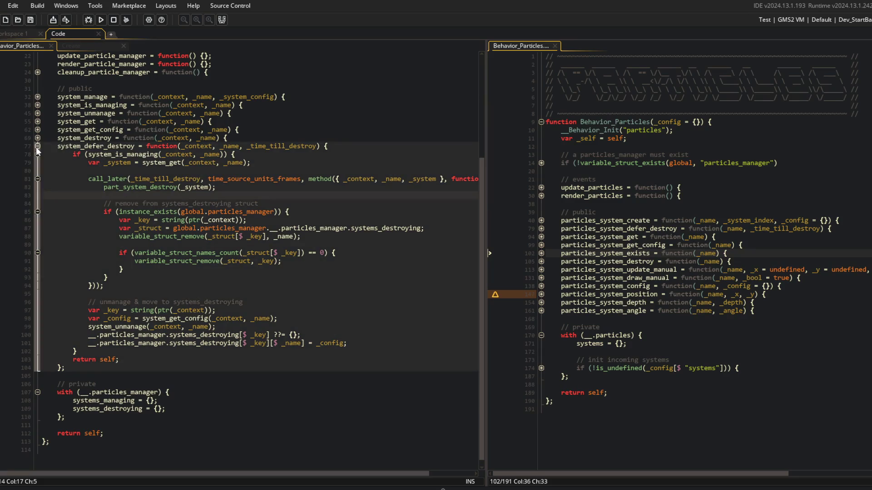
pyautogui.click(206, 203)
pyautogui.click(600, 220)
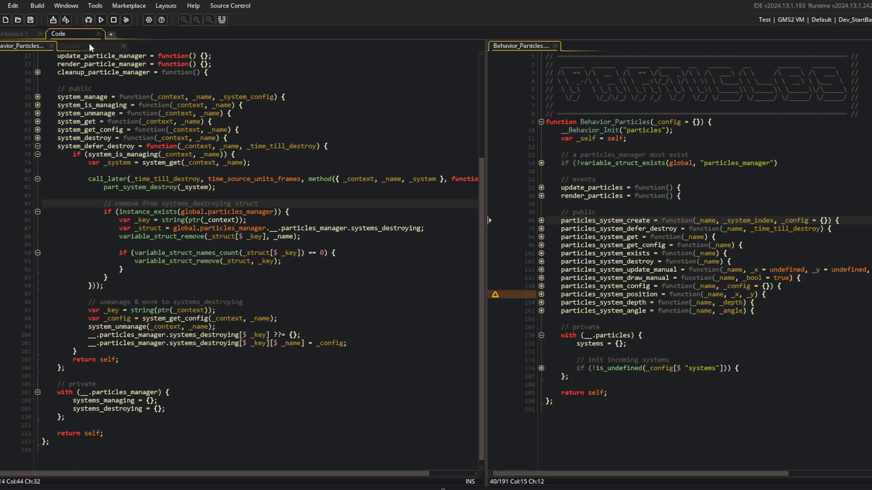
pyautogui.click(90, 46)
# - Expand update_burn in the Create code and inspect its burned-state block
pyautogui.scroll(-4, 243, 224)
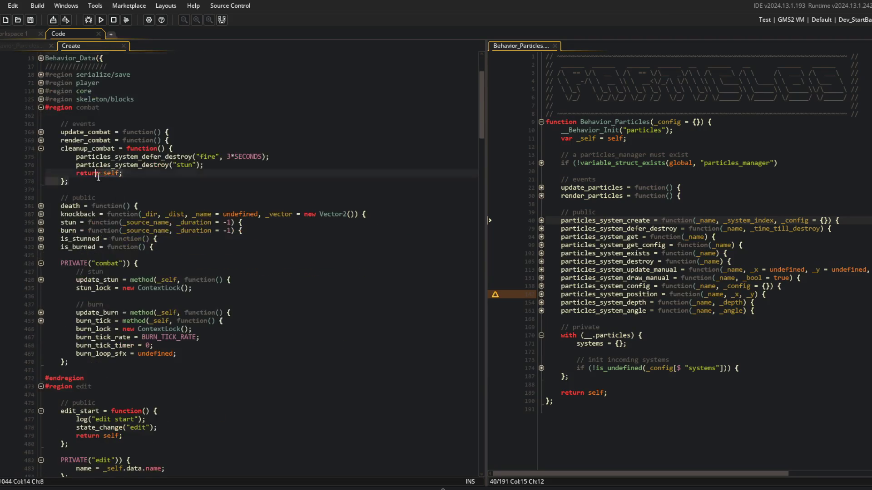
pyautogui.click(41, 132)
pyautogui.click(41, 131)
pyautogui.scroll(-2, 78, 257)
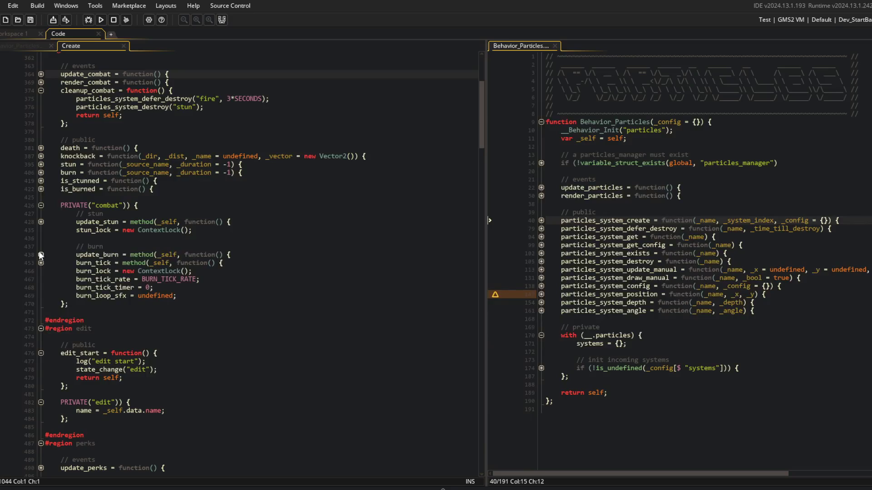
pyautogui.click(41, 255)
pyautogui.moveTo(92, 271); pyautogui.dragTo(228, 306)
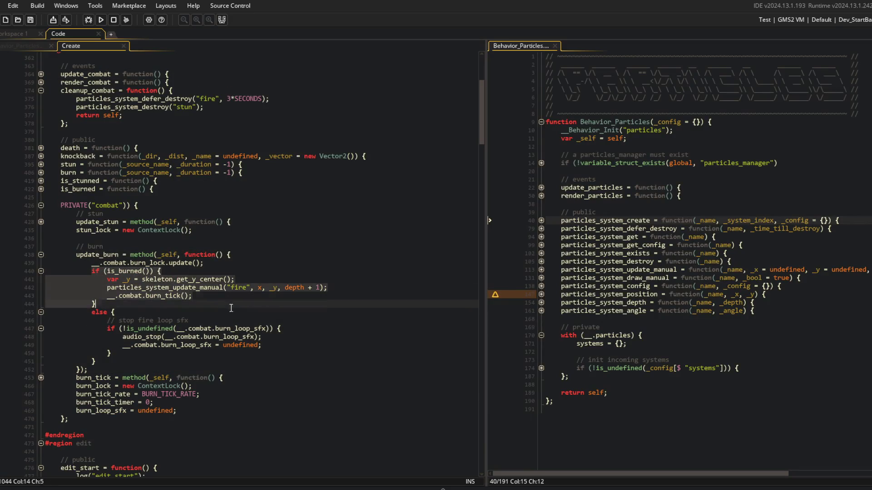
pyautogui.click(195, 288)
pyautogui.click(198, 271)
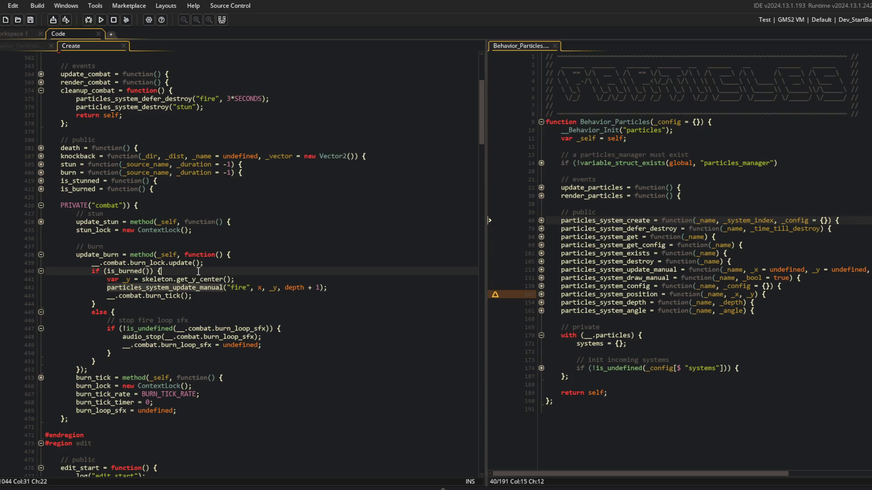
pyautogui.press('Up')
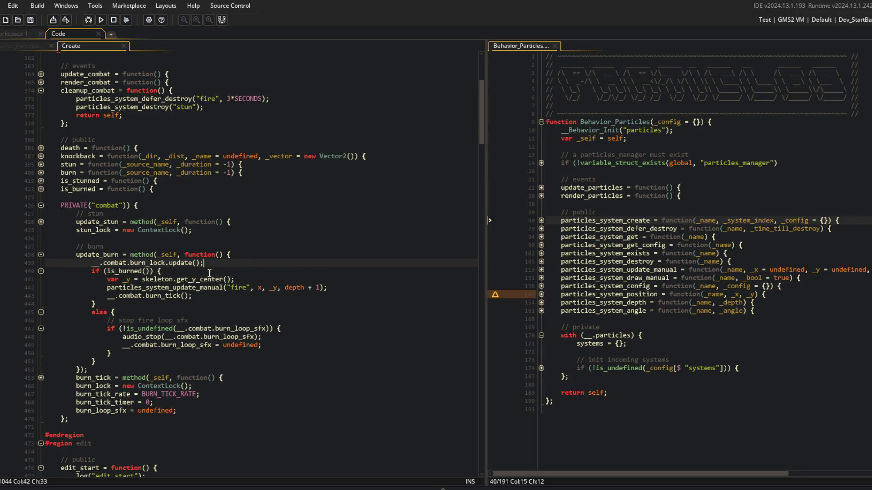
pyautogui.click(611, 255)
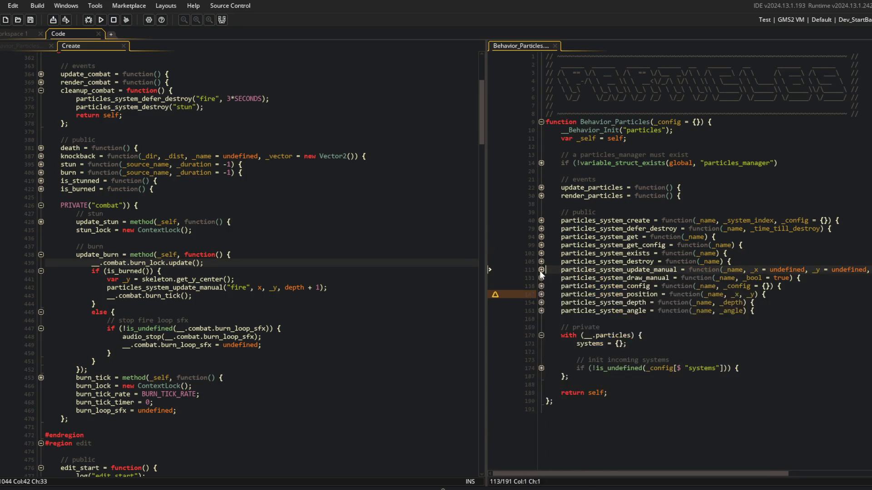
# - Inspect update_particles, render_particles and particles_system_create to find where the update and draw options are used
pyautogui.click(540, 275)
pyautogui.click(540, 276)
pyautogui.click(540, 270)
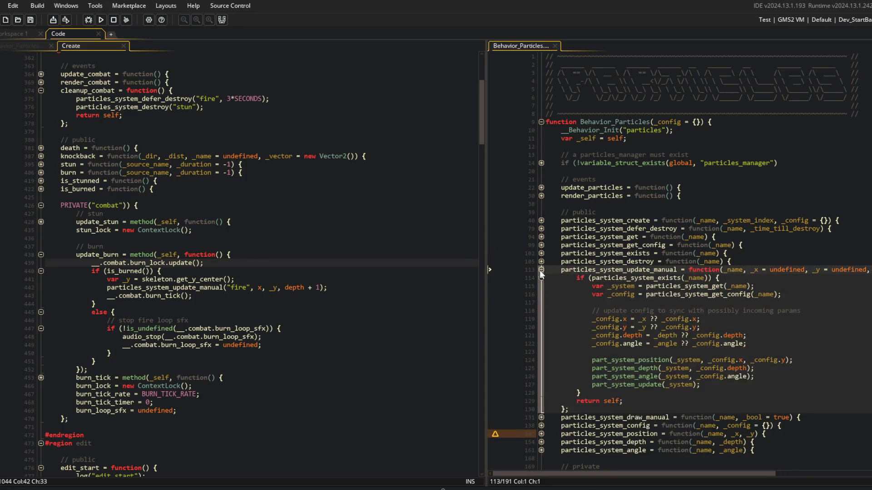
pyautogui.click(540, 270)
pyautogui.click(540, 196)
pyautogui.click(540, 188)
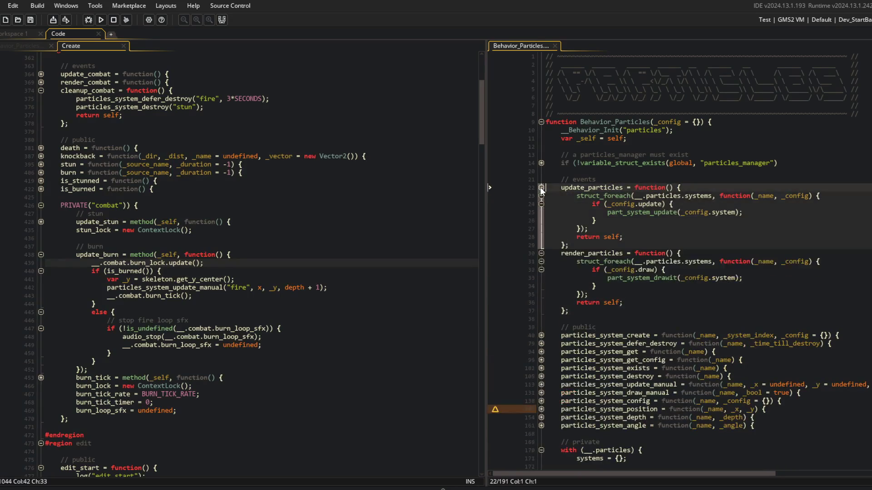
pyautogui.click(625, 205)
pyautogui.scroll(-2, 681, 195)
pyautogui.click(734, 173)
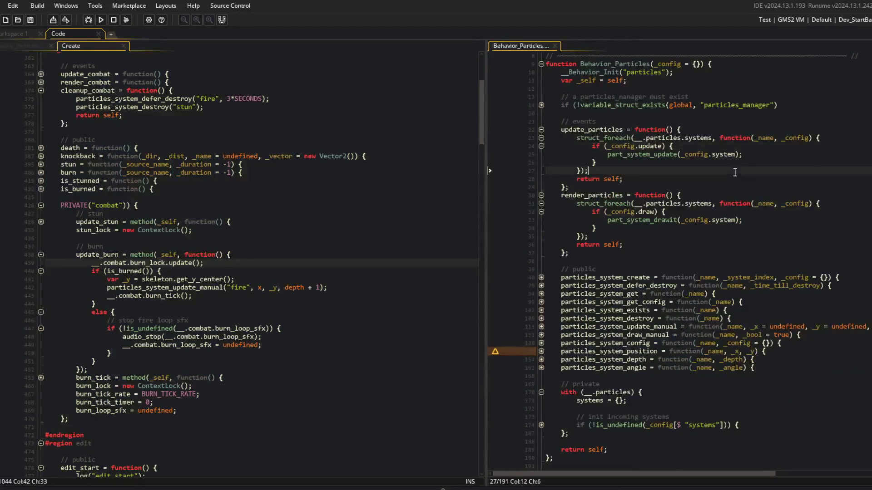
pyautogui.click(634, 147)
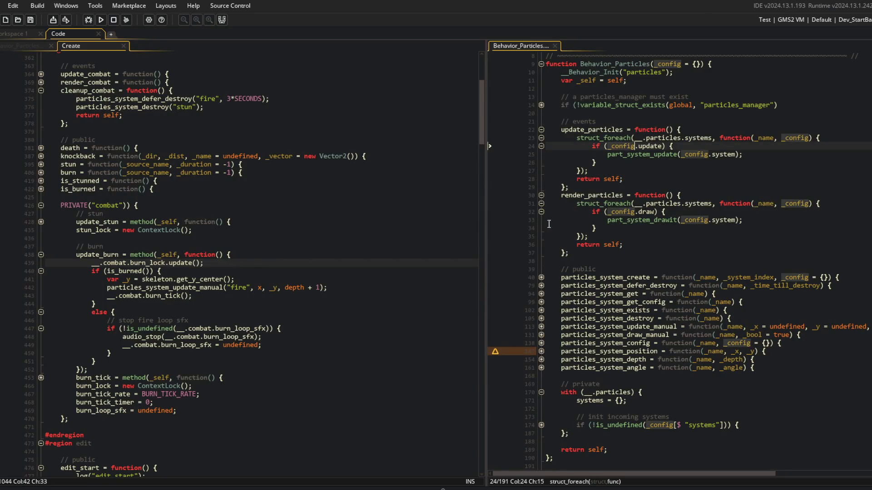
pyautogui.click(542, 277)
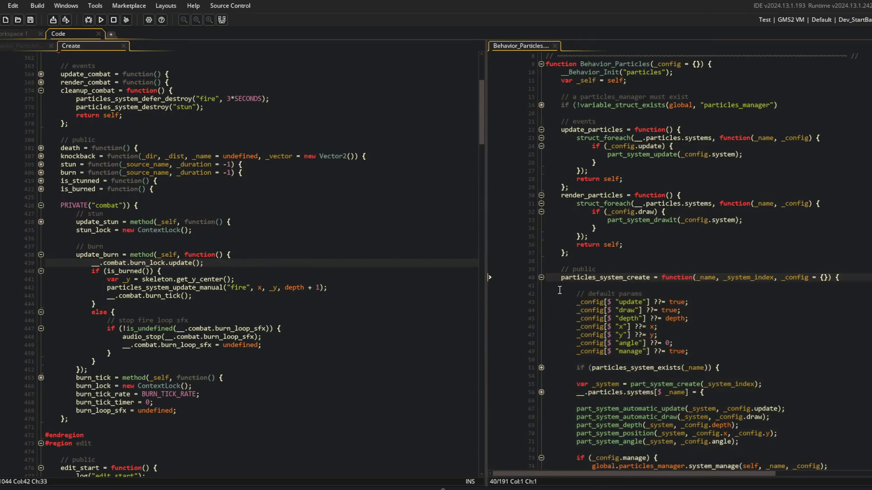
pyautogui.scroll(-4, 642, 303)
pyautogui.click(642, 304)
pyautogui.click(693, 287)
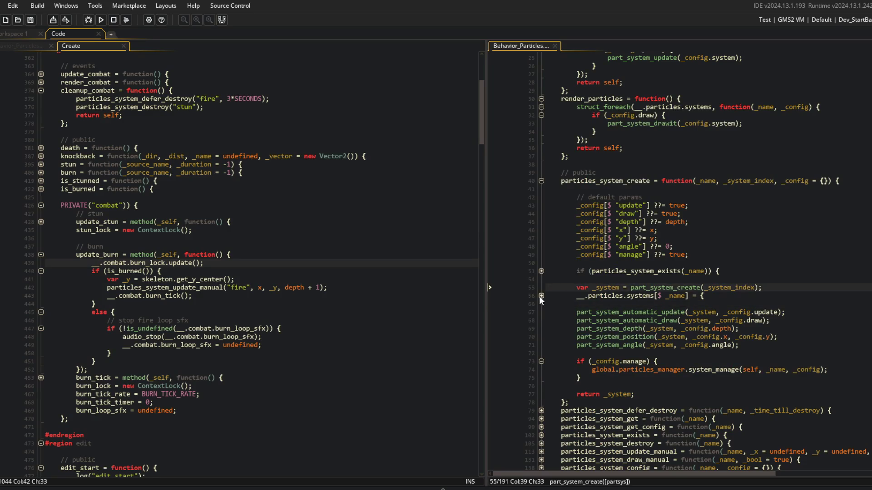
# - Delete the update and draw entries from the stored systems struct
pyautogui.click(541, 295)
pyautogui.click(601, 320)
pyautogui.press('Up')
pyautogui.press('Down')
pyautogui.press('Right')
pyautogui.press('Right')
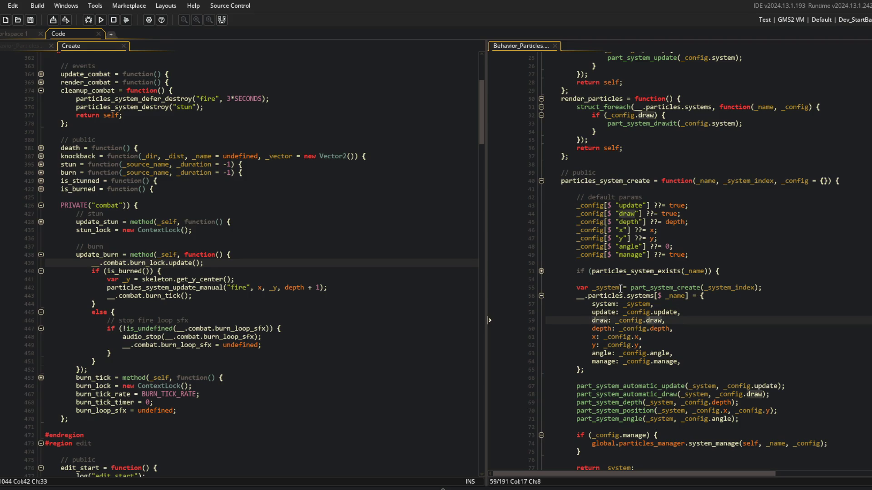
pyautogui.scroll(-2, 620, 287)
pyautogui.scroll(-4, 693, 253)
pyautogui.press('End')
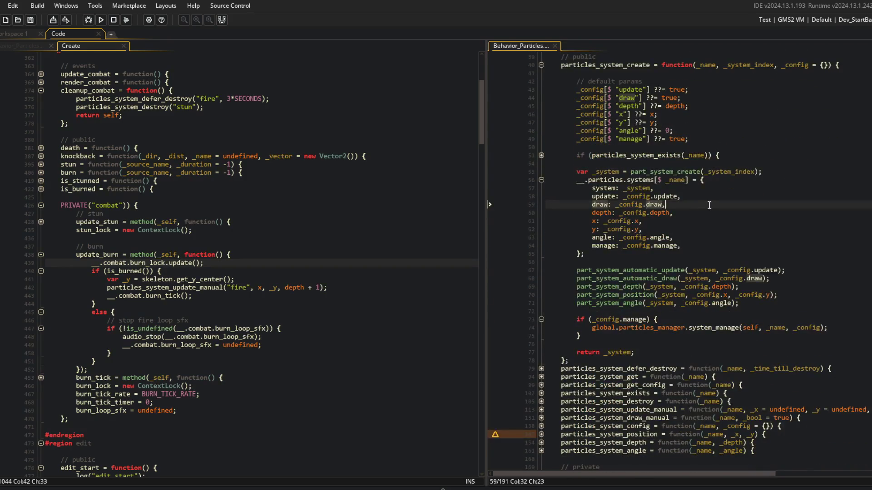
pyautogui.scroll(-3, 708, 204)
pyautogui.scroll(2, 844, 194)
pyautogui.hotkey('shift', 'Home')
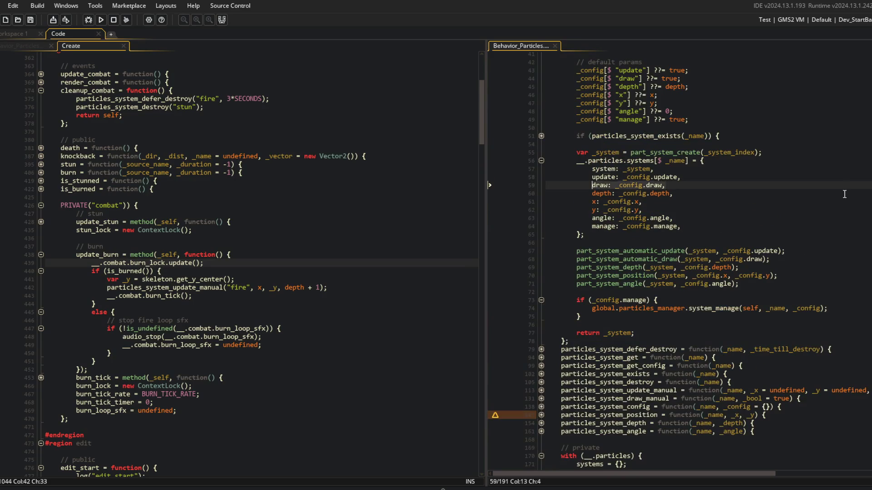
pyautogui.hotkey('shift', 'Up')
pyautogui.press('BackSpace')
# - Add a 'visible: _config.visible,' entry to the systems struct and save
pyautogui.write('va')
pyautogui.press('BackSpace')
pyautogui.write('i')
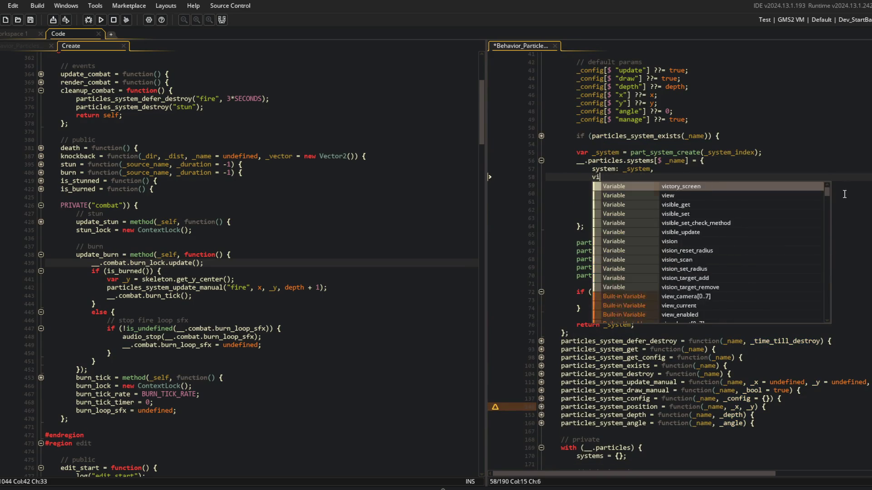
pyautogui.write('sible: _config.vi')
pyautogui.press('Return')
pyautogui.write(',')
pyautogui.hotkey('ctrl', 's')
# - Replace the update and draw defaults with _config[$ "visible"] ??= true; and save
pyautogui.scroll(4, 843, 194)
pyautogui.click(730, 173)
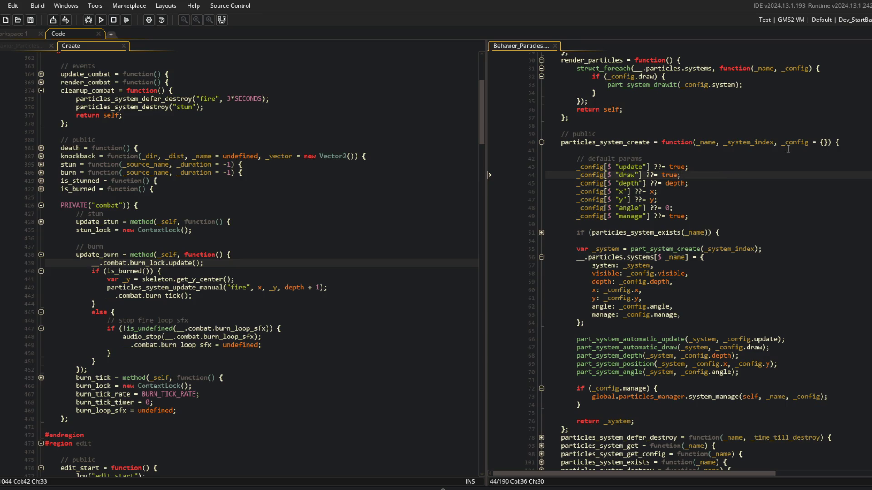
pyautogui.hotkey('shift', 'Home')
pyautogui.hotkey('shift', 'Up')
pyautogui.write('_config[$ "visible"] ??')
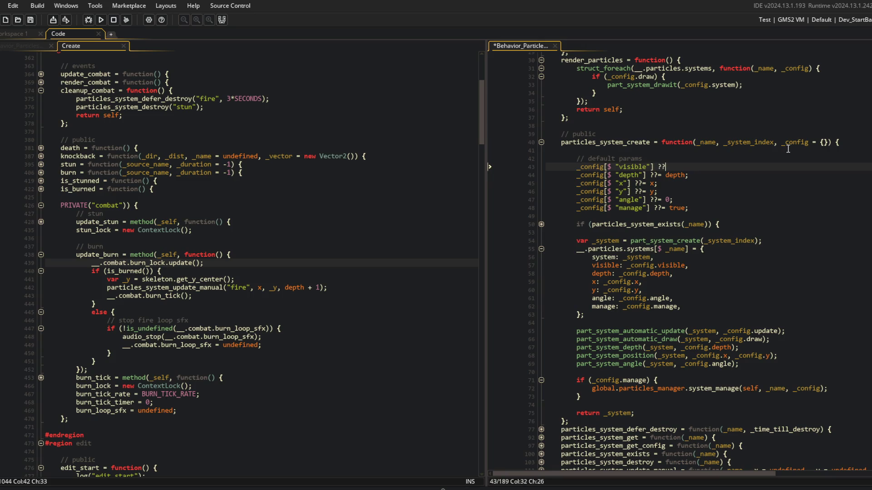
pyautogui.write('= true;')
pyautogui.hotkey('ctrl', 's')
# - Change the automatic draw call's draw option to visible
pyautogui.click(787, 150)
pyautogui.click(697, 240)
pyautogui.scroll(-4, 697, 237)
pyautogui.click(752, 244)
pyautogui.write('ra')
pyautogui.doubleClick(752, 244)
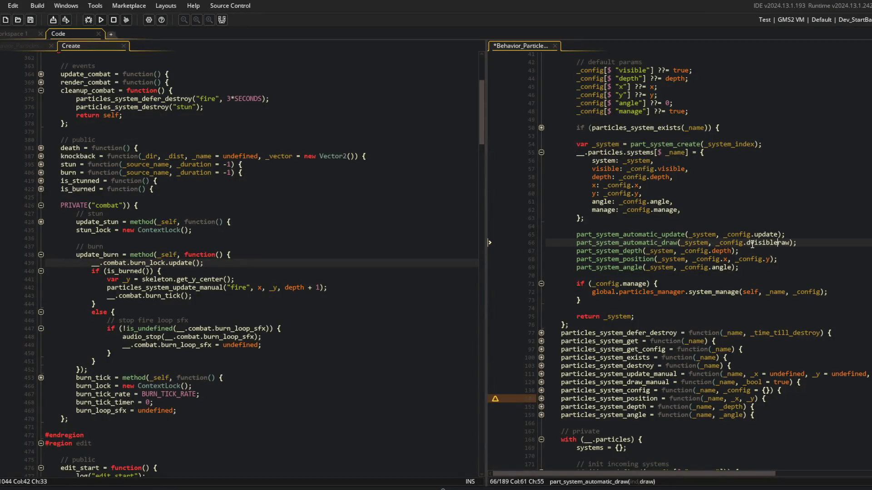
pyautogui.write('visibek')
pyautogui.hotkey('ctrl', 's')
# - Fix the visible spelling and switch the automatic update call's option to visible, saving
pyautogui.press('BackSpace')
pyautogui.press('BackSpace')
pyautogui.write('le')
pyautogui.press('Escape')
pyautogui.press('Up')
pyautogui.hotkey('ctrl', 'BackSpace')
pyautogui.write('visible')
pyautogui.hotkey('ctrl', 's')
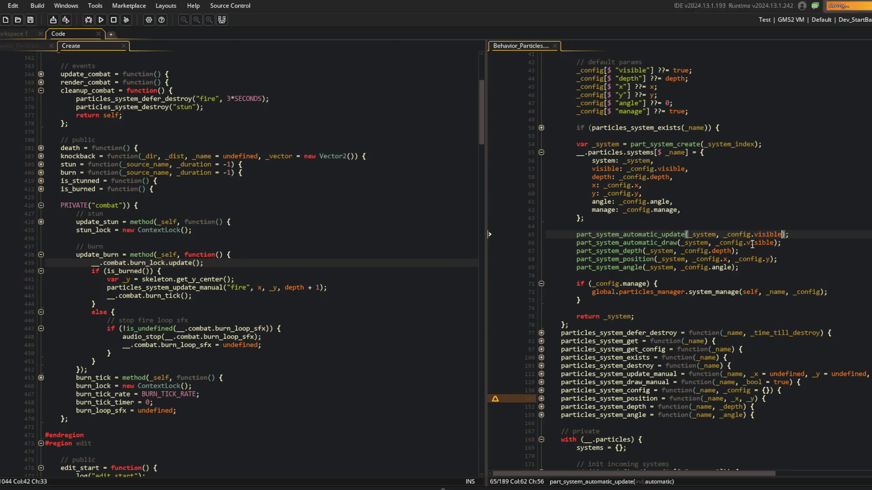
pyautogui.click(758, 216)
# - Make update_particles and render_particles check _config.visible instead of update and draw, then save
pyautogui.scroll(2, 758, 217)
pyautogui.click(687, 223)
pyautogui.click(541, 191)
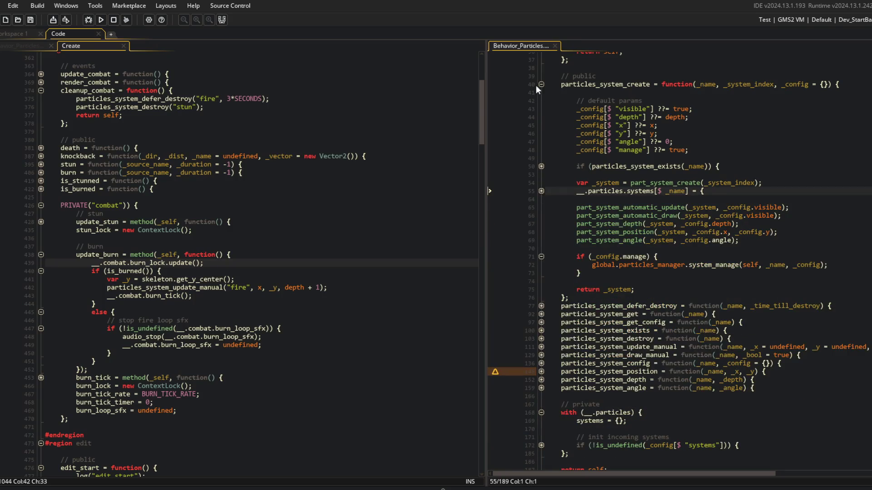
pyautogui.click(540, 84)
pyautogui.scroll(10, 544, 118)
pyautogui.click(541, 146)
pyautogui.click(543, 144)
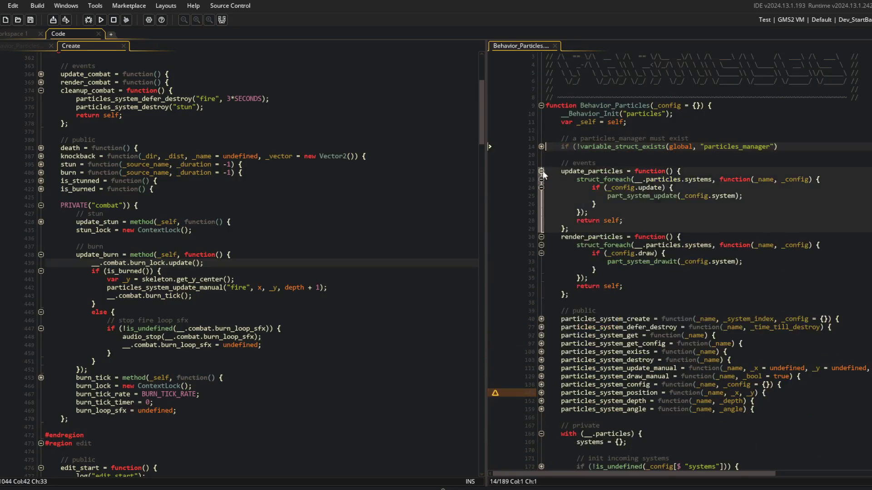
pyautogui.click(654, 187)
pyautogui.doubleClick(654, 187)
pyautogui.write('visible')
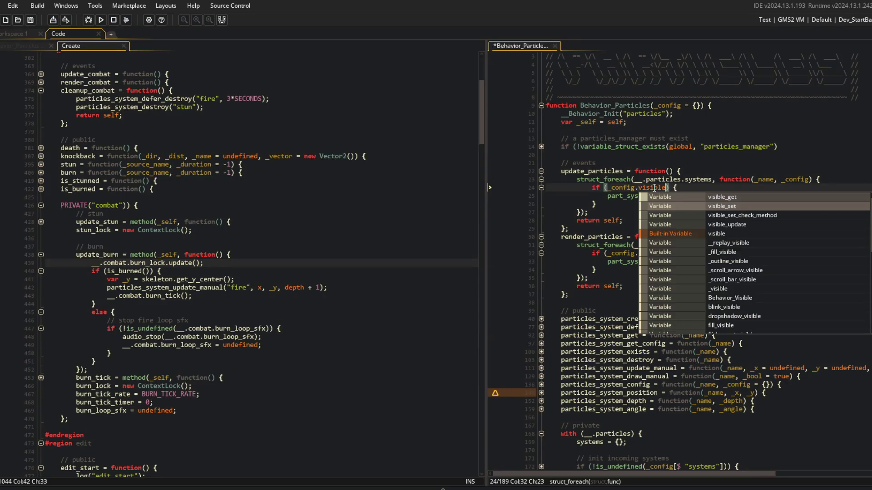
pyautogui.doubleClick(647, 254)
pyautogui.write('visible')
pyautogui.hotkey('ctrl', 's')
# - Fold update_particles and render_particles and go to the line after particles_system_angle
pyautogui.click(588, 212)
pyautogui.click(542, 171)
pyautogui.click(541, 180)
pyautogui.click(694, 247)
pyautogui.click(652, 286)
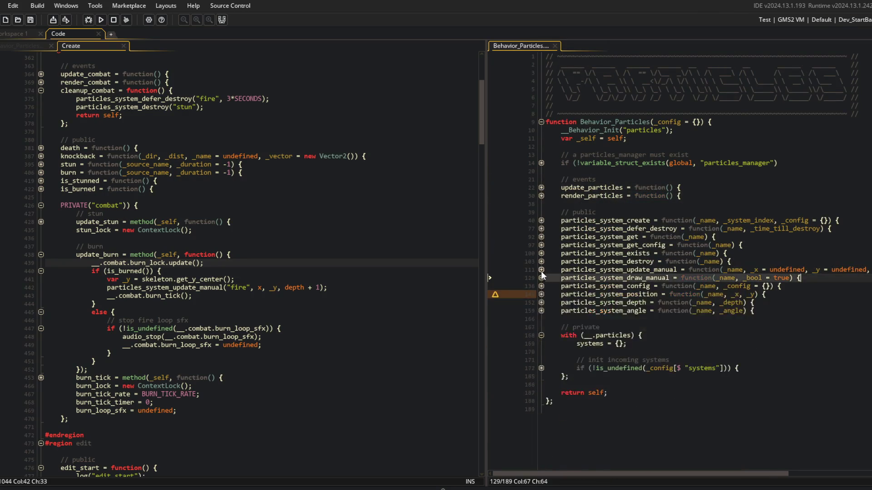
pyautogui.hscroll(5, 617, 273)
pyautogui.click(696, 259)
pyautogui.hscroll(-5, 695, 259)
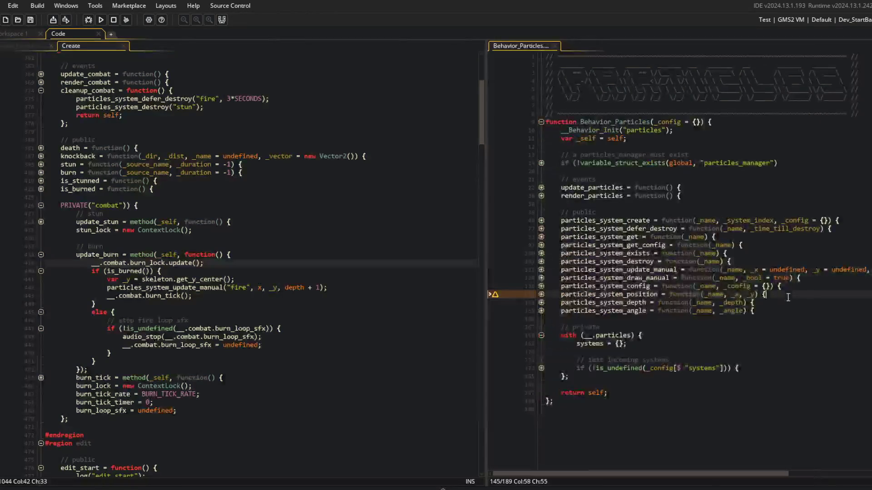
pyautogui.click(779, 310)
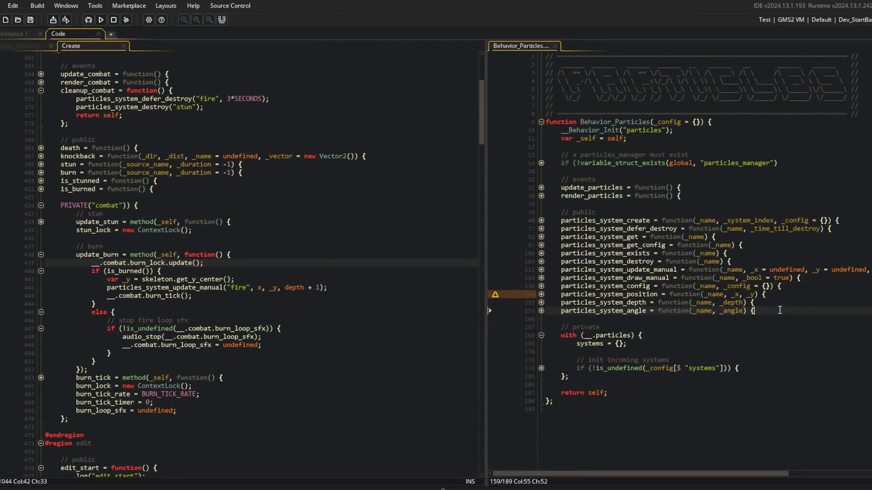
# - Add the header particles_system_set_visible = function(_name, _visible) { and save
pyautogui.press('Return')
pyautogui.write('[ar')
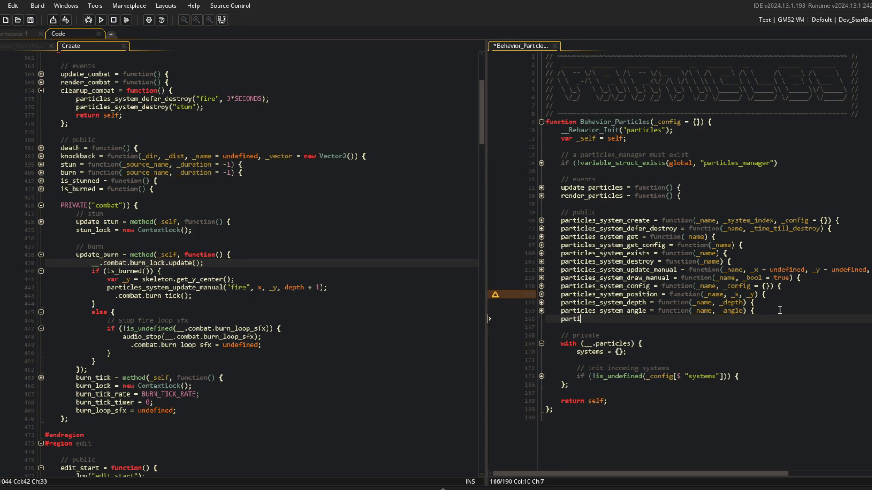
pyautogui.write('et')
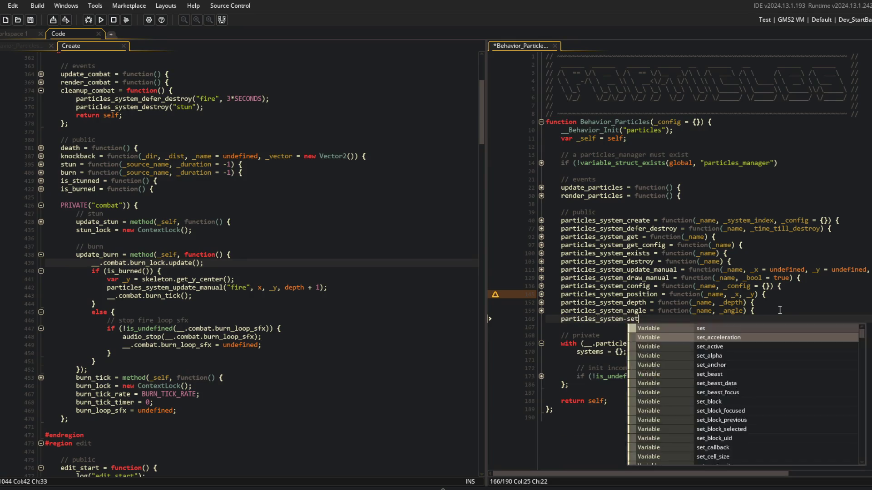
pyautogui.write('_visible = function(_name, _vi')
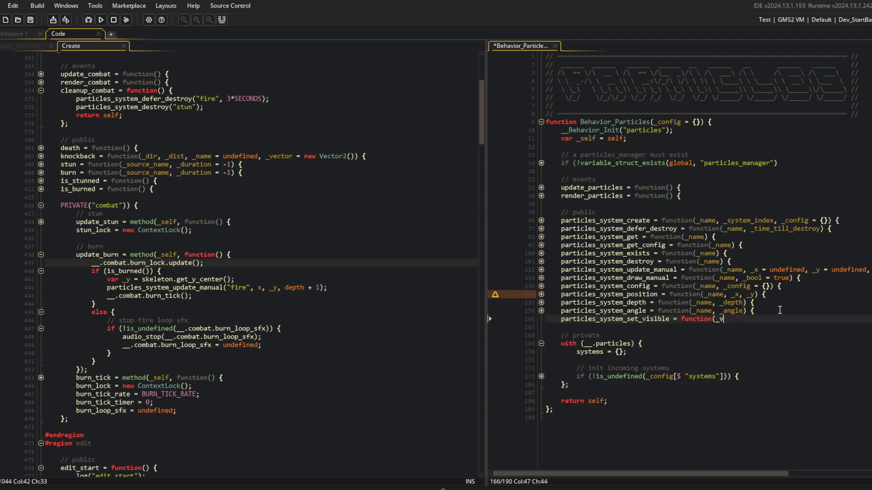
pyautogui.write('sible) {')
pyautogui.press('Return')
pyautogui.hotkey('ctrl', 's')
# - Return self early from set_visible when the named system doesn't exist
pyautogui.write('var _config = particl')
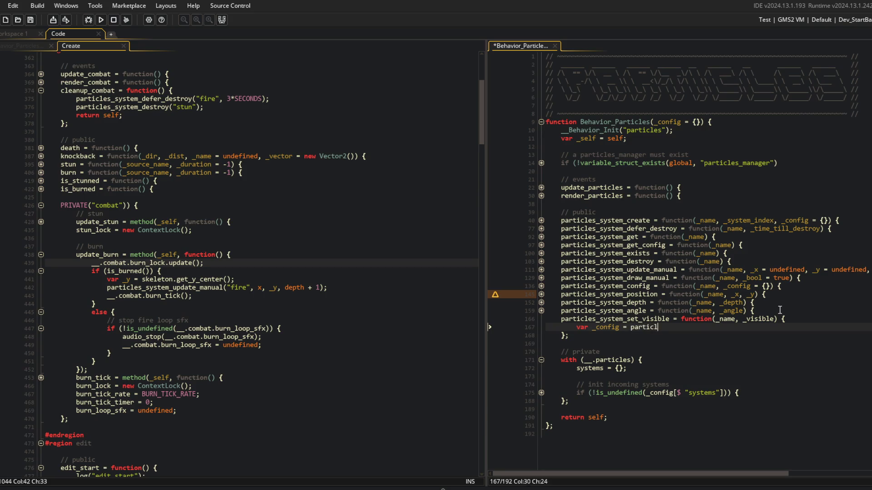
pyautogui.write('es_s')
pyautogui.write('ystem_get_cinfig')
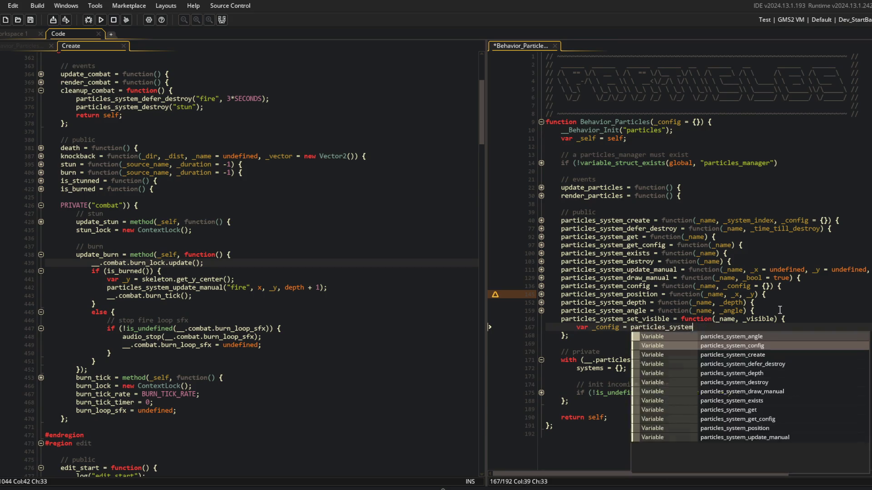
pyautogui.hotkey('ctrl', 'BackSpace')
pyautogui.hotkey('shift', 'Home')
pyautogui.press('BackSpace')
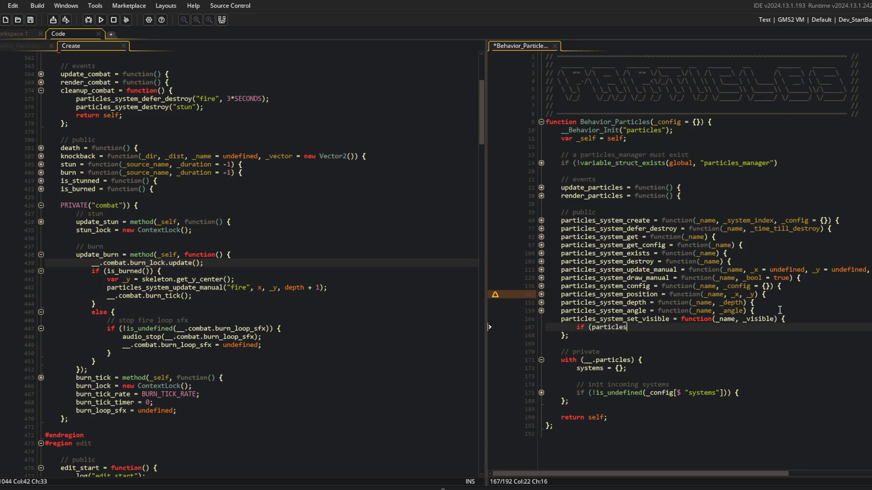
pyautogui.write('em_exists(_name)) {')
pyautogui.press('Return')
pyautogui.press('Return')
pyautogui.press('Return')
pyautogui.write('return self;')
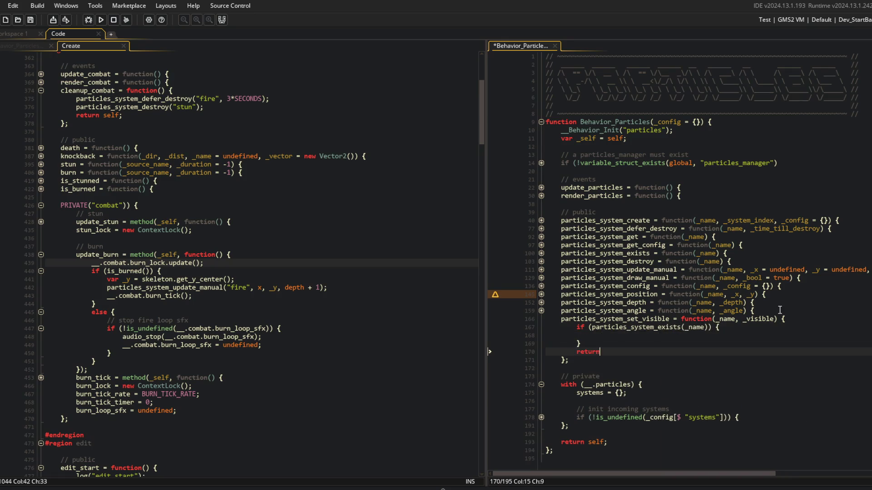
# - Fetch the named system's config and set its _config[$ "visible"] entry, then save
pyautogui.press('Up')
pyautogui.press('Up')
pyautogui.write('var _')
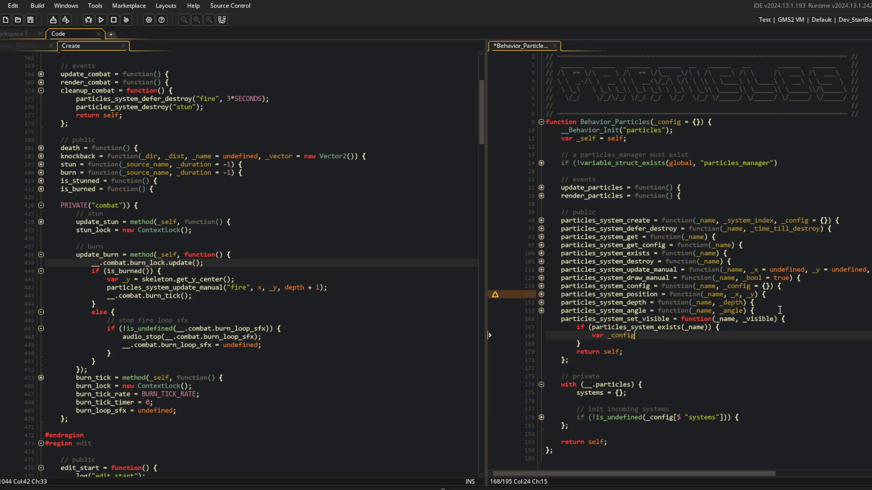
pyautogui.write('ticles_sys')
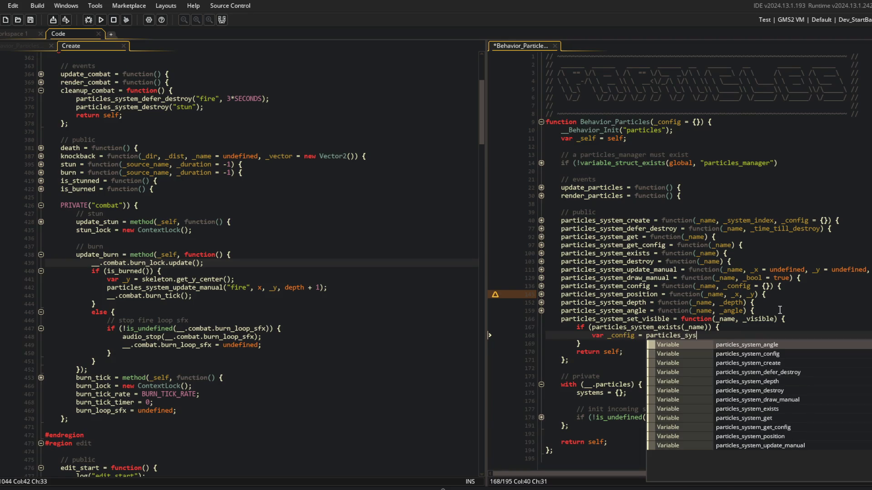
pyautogui.write('temnm_get')
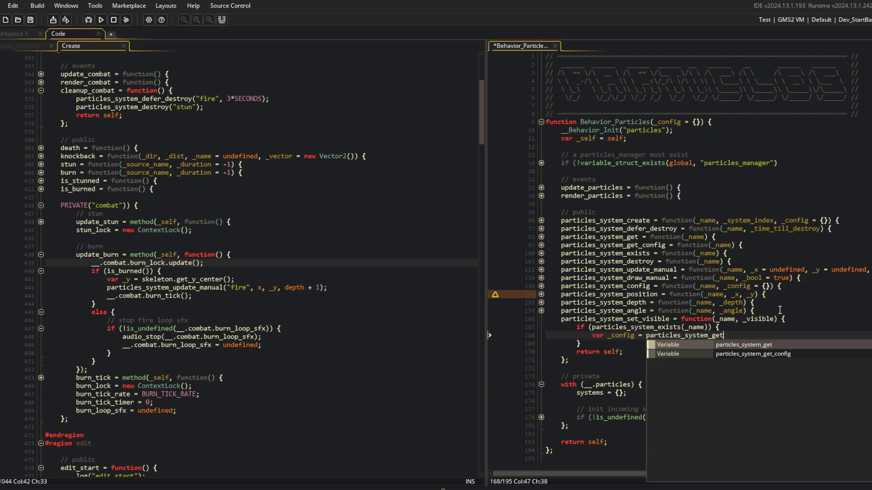
pyautogui.write('_configname);')
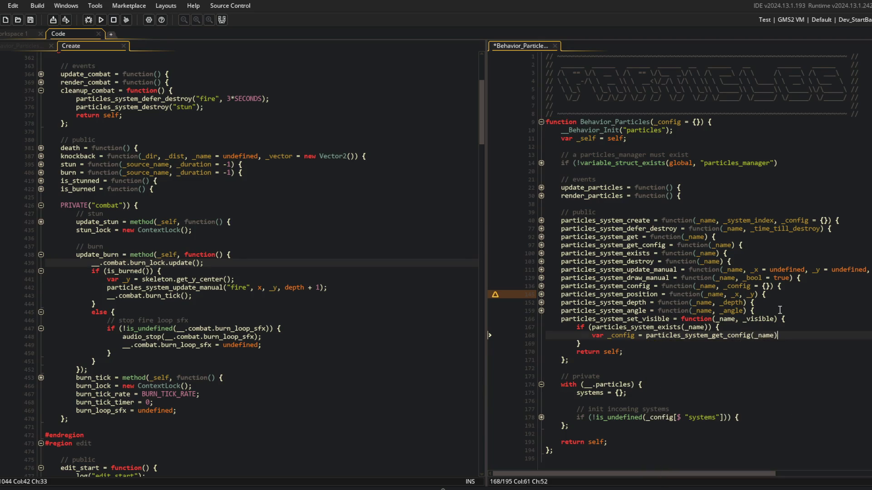
pyautogui.press('Return')
pyautogui.write('_config[$ "visi')
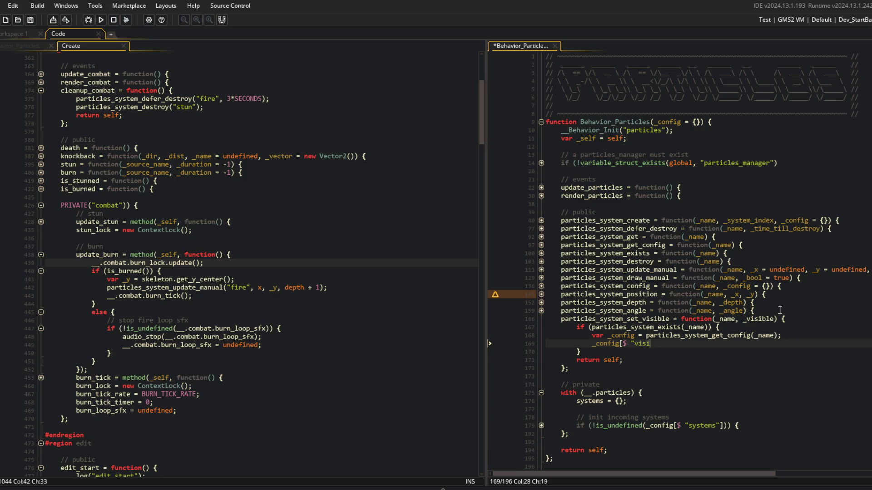
pyautogui.hotkey('ctrl', 's')
pyautogui.press('Up')
pyautogui.press('Up')
pyautogui.press('Up')
pyautogui.press('End')
pyautogui.press('Left')
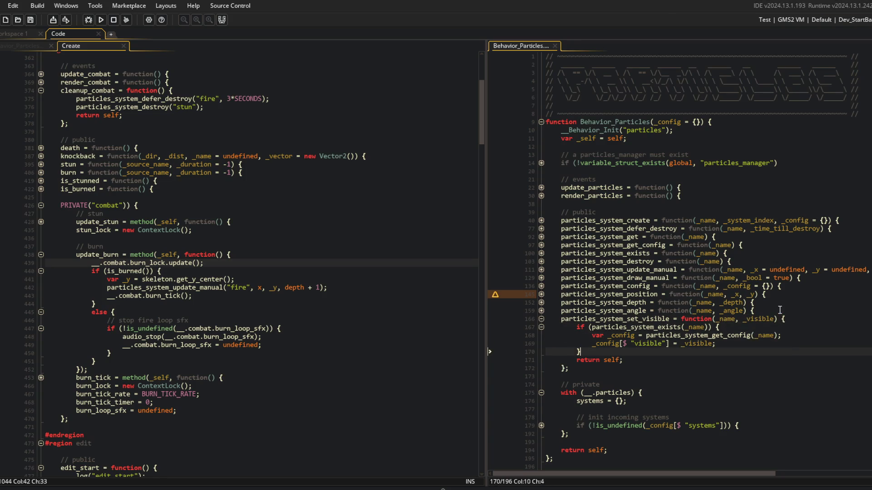
# - Fold particles_system_set_visible, return to the combat Create code and start a Debug run
pyautogui.click(638, 319)
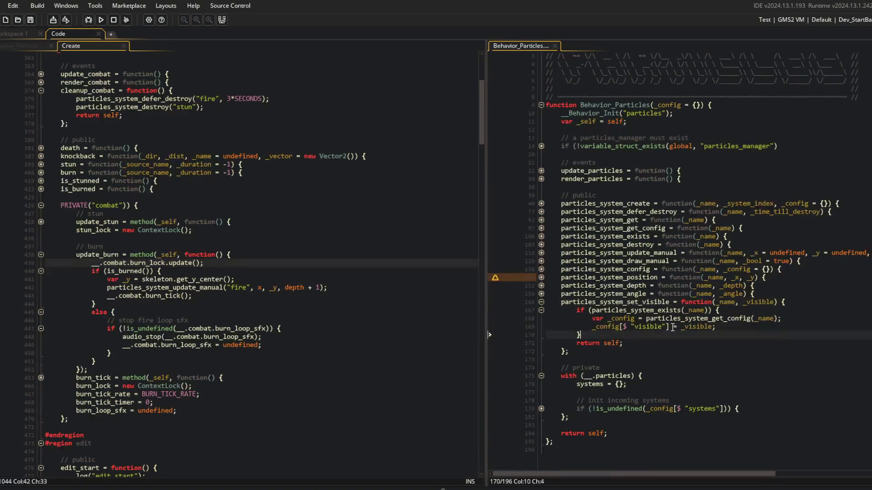
pyautogui.click(541, 319)
pyautogui.click(622, 269)
pyautogui.click(722, 253)
pyautogui.click(266, 156)
pyautogui.click(93, 18)
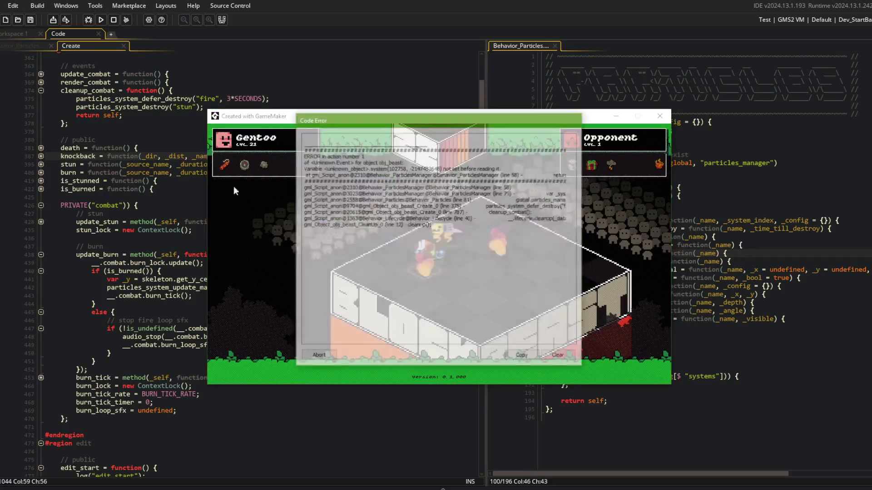
pyautogui.moveTo(416, 174); pyautogui.dragTo(537, 174)
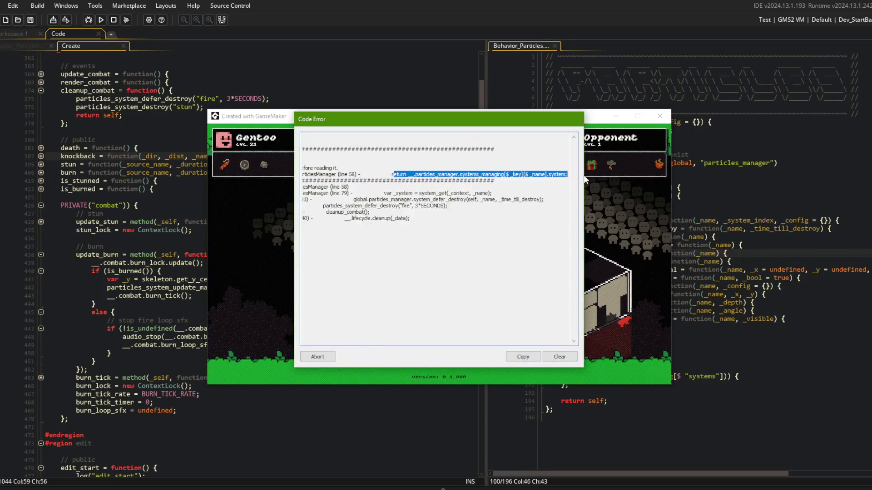
pyautogui.click(329, 360)
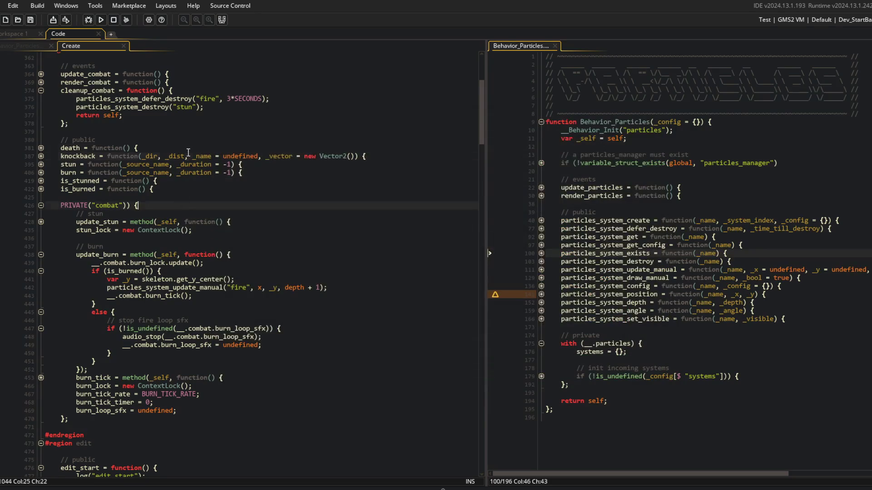
# - Fold cleanup_combat and locate the fire particles update call in update_burn
pyautogui.click(61, 131)
pyautogui.click(41, 90)
pyautogui.scroll(5, 40, 195)
pyautogui.scroll(-2, 40, 195)
pyautogui.click(41, 187)
pyautogui.click(41, 186)
pyautogui.click(41, 187)
pyautogui.click(104, 276)
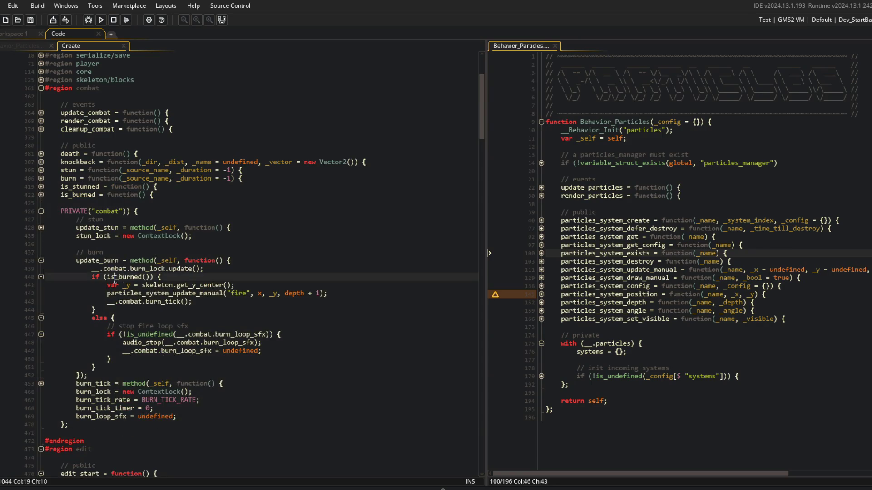
pyautogui.click(157, 327)
pyautogui.click(188, 293)
# - Add particles_system_set_visible("fire", false) to update_burn's else branch
pyautogui.doubleClick(188, 293)
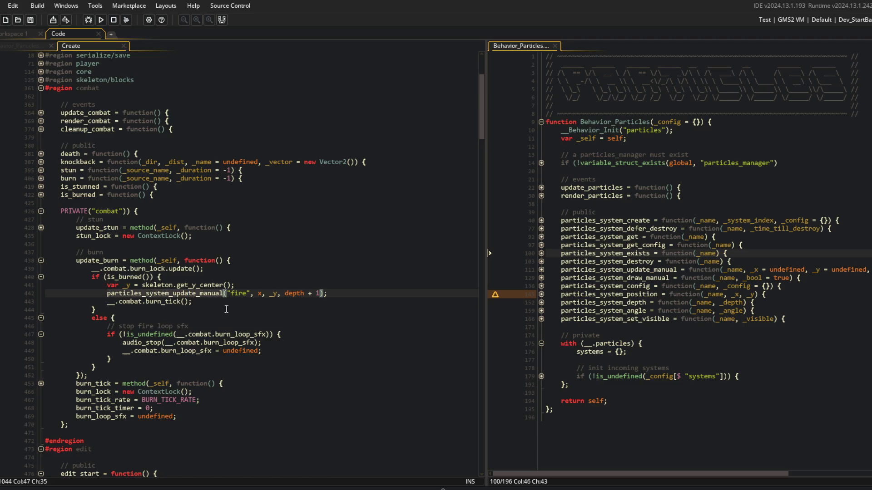
pyautogui.click(237, 293)
pyautogui.click(221, 293)
pyautogui.press('Down')
pyautogui.press('Down')
pyautogui.press('Down')
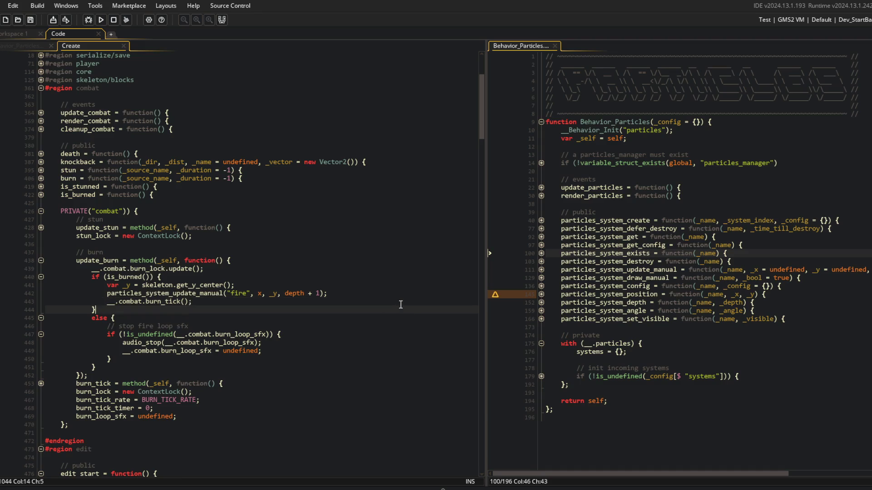
pyautogui.press('End')
pyautogui.press('Return')
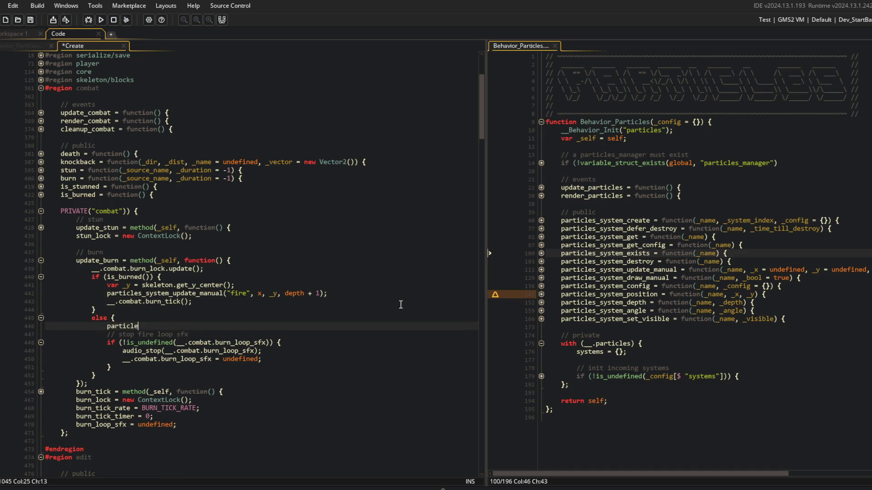
pyautogui.write('ystem_set_vibn')
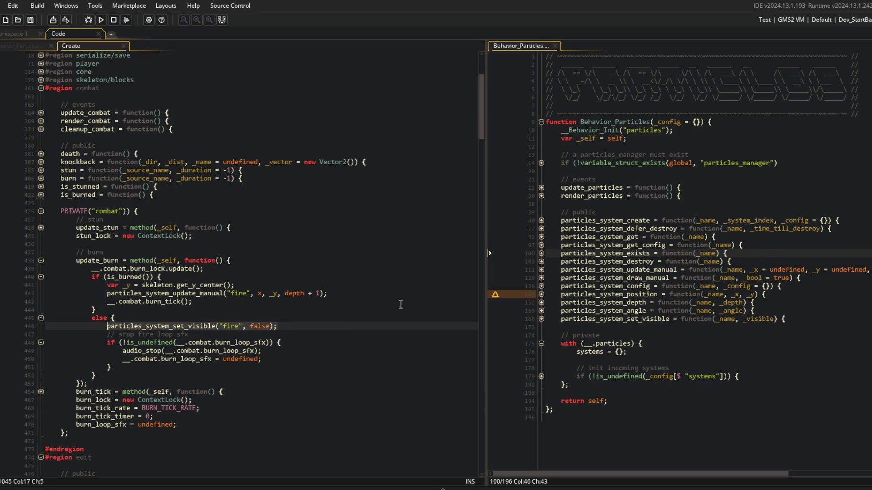
# - Give update_stun an else branch calling particles_system_set_visible("stun", false)
pyautogui.press('Up')
pyautogui.press('Up')
pyautogui.press('Up')
pyautogui.press('Up')
pyautogui.press('Down')
pyautogui.press('Down')
pyautogui.press('Down')
pyautogui.press('Return')
pyautogui.write('el')
pyautogui.press('Return')
pyautogui.write('particles_system_set_visible("fire", false);')
pyautogui.hotkey('ctrl', 'Left')
pyautogui.hotkey('ctrl', 'Left')
pyautogui.hotkey('ctrl', 'Left')
pyautogui.hotkey('ctrl', 'shift', 'Right')
pyautogui.write('stun')
# - Look over the finished stun and burn else branches
pyautogui.scroll(-3, 386, 282)
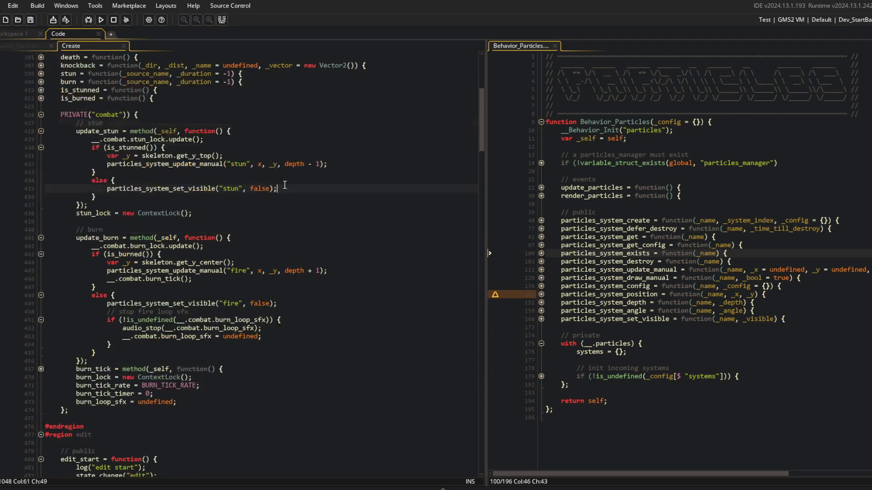
pyautogui.click(315, 212)
pyautogui.scroll(1, 315, 212)
pyautogui.scroll(-2, 322, 209)
pyautogui.click(329, 207)
pyautogui.scroll(-3, 328, 207)
pyautogui.scroll(-5, 328, 207)
pyautogui.scroll(8, 322, 323)
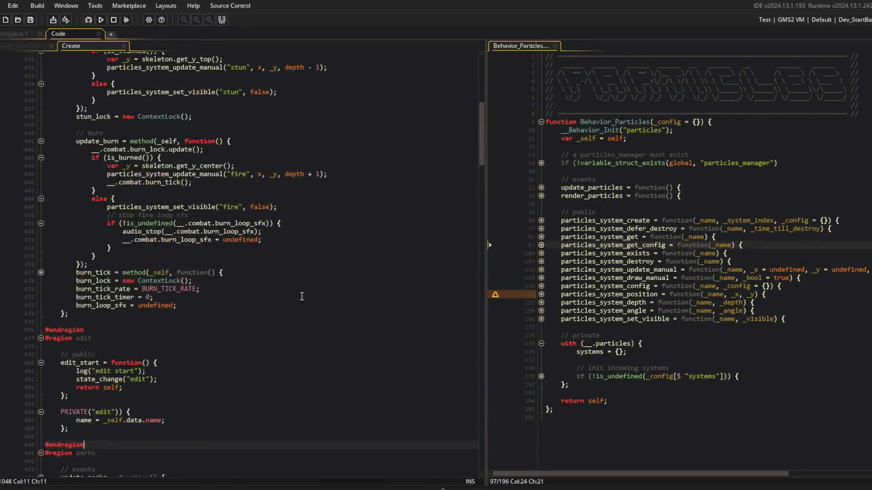